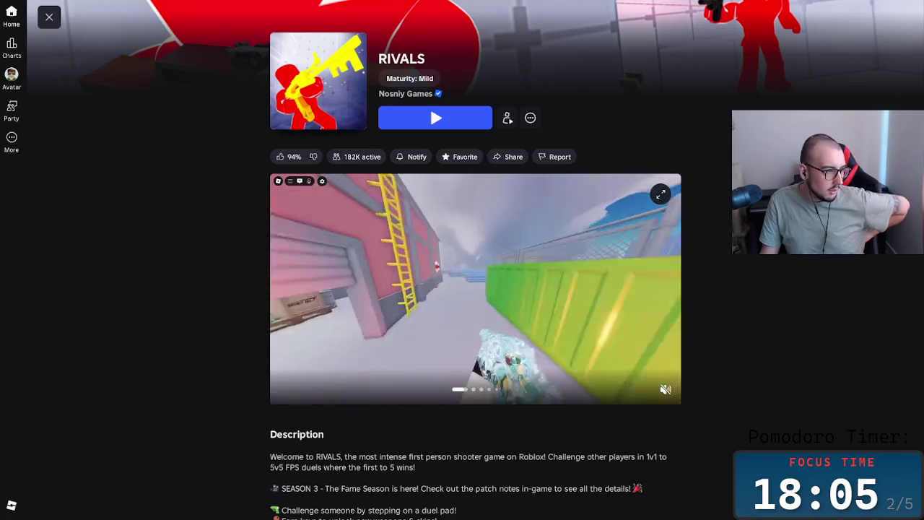
- Switch from the fullscreen Roblox RIVALS page to the Miro Game Analysis board with Alt+Tab
key("alt+Tab")
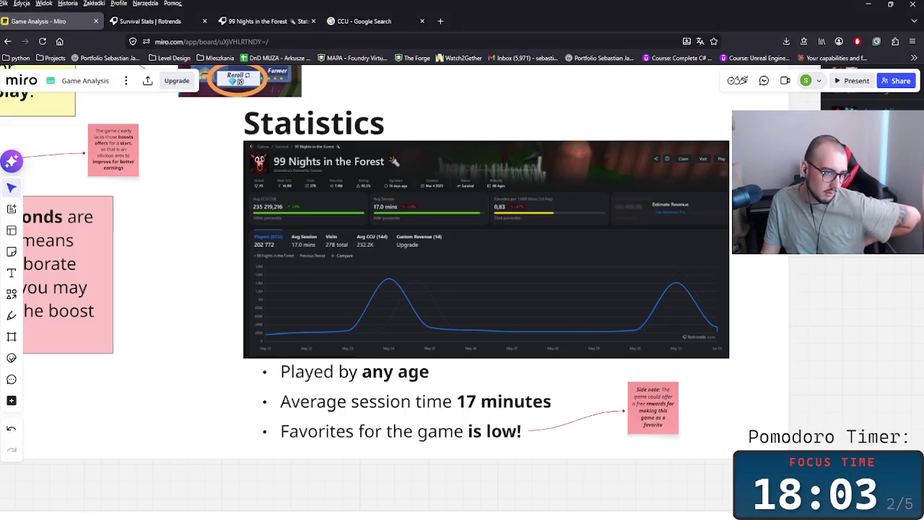
- Scroll down the board past Statistics and Business approach, bringing the 99 Nights image into view
scroll(183, 242, "down", 2)
scroll(212, 289, "down", 3)
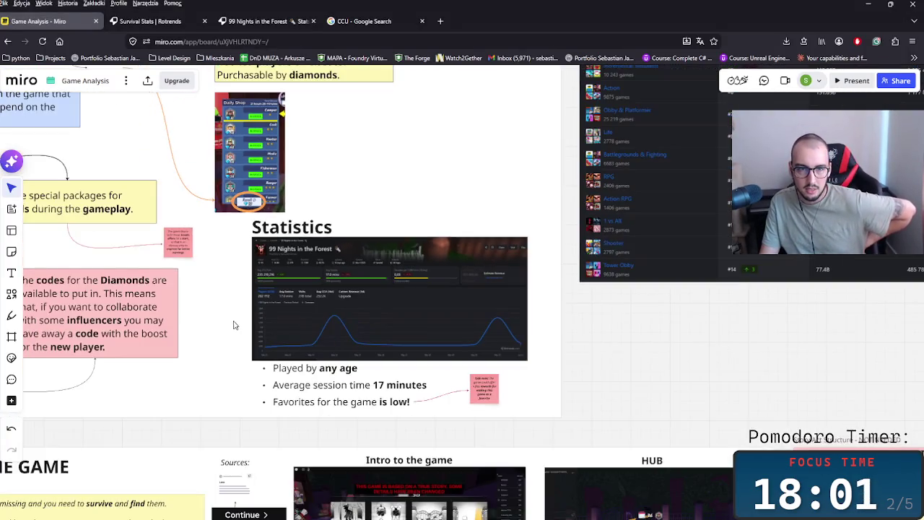
scroll(426, 406, "up", 1)
scroll(426, 405, "down", 2)
scroll(313, 305, "down", 2)
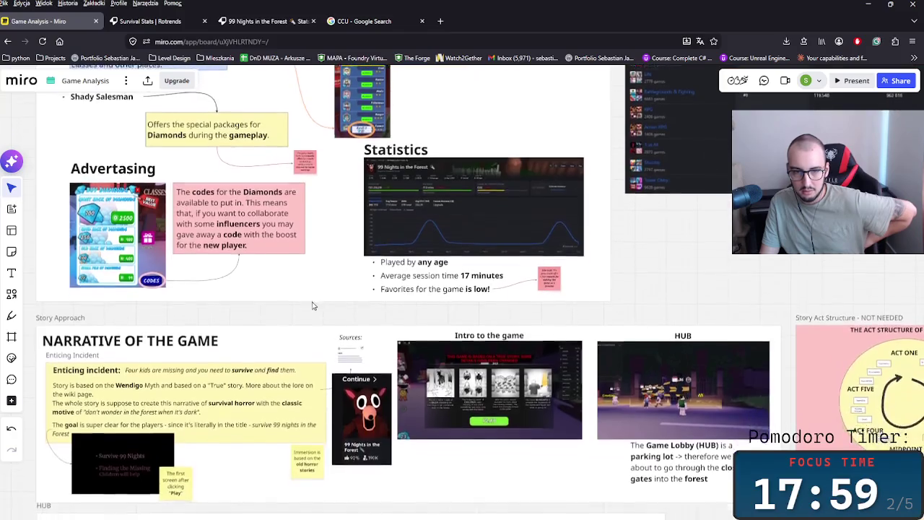
scroll(347, 345, "up", 2)
scroll(373, 388, "down", 2)
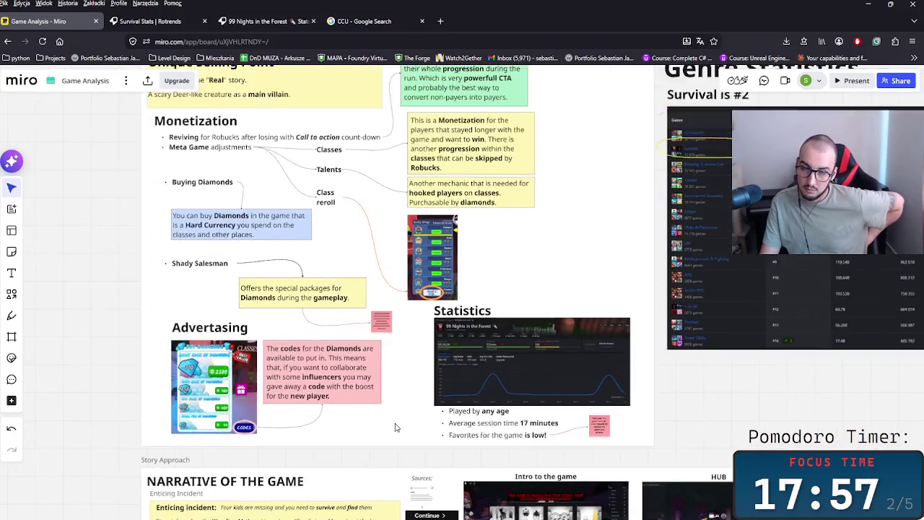
scroll(397, 423, "down", 1)
left_click_drag(527, 289, 549, 415)
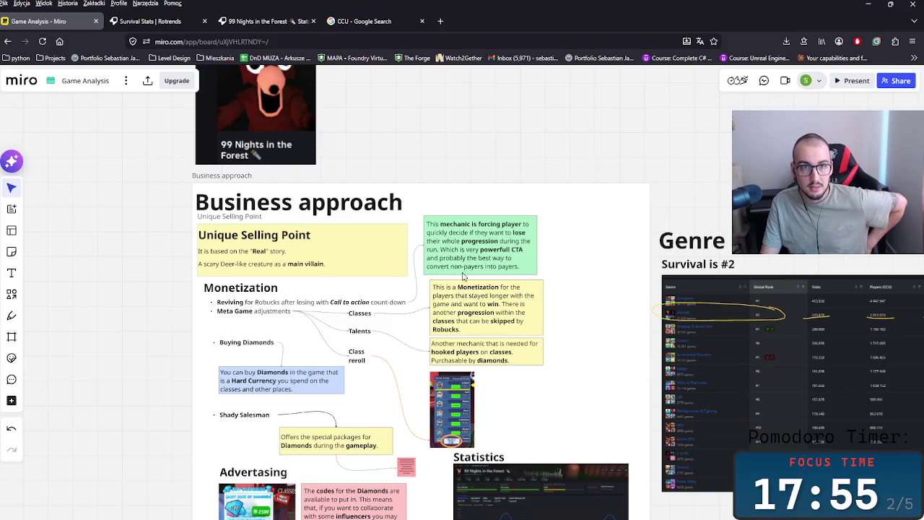
scroll(462, 283, "up", 5)
scroll(458, 289, "down", 5)
scroll(466, 327, "down", 2)
scroll(466, 328, "down", 1)
scroll(499, 369, "down", 3)
scroll(534, 412, "down", 2)
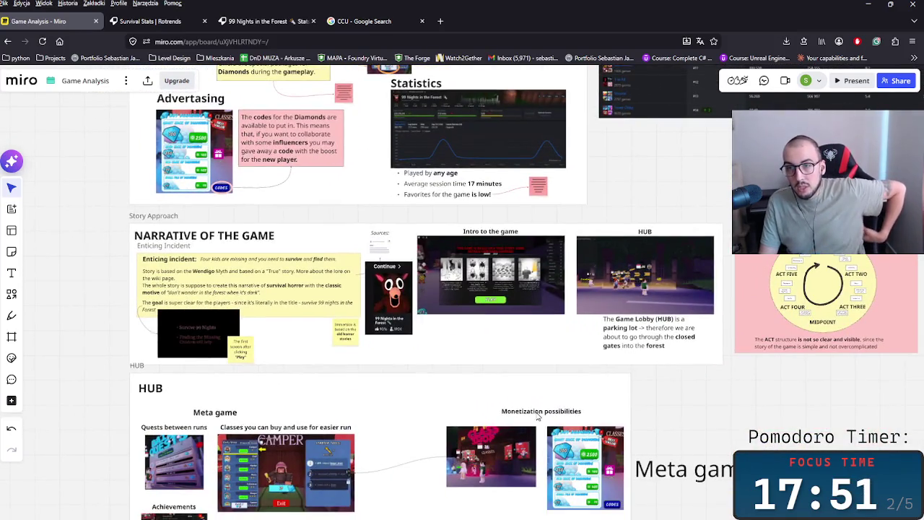
- Select items in the Narrative section, then pan over to the HUB's Meta game and Social side images
left_click_drag(109, 218, 357, 313)
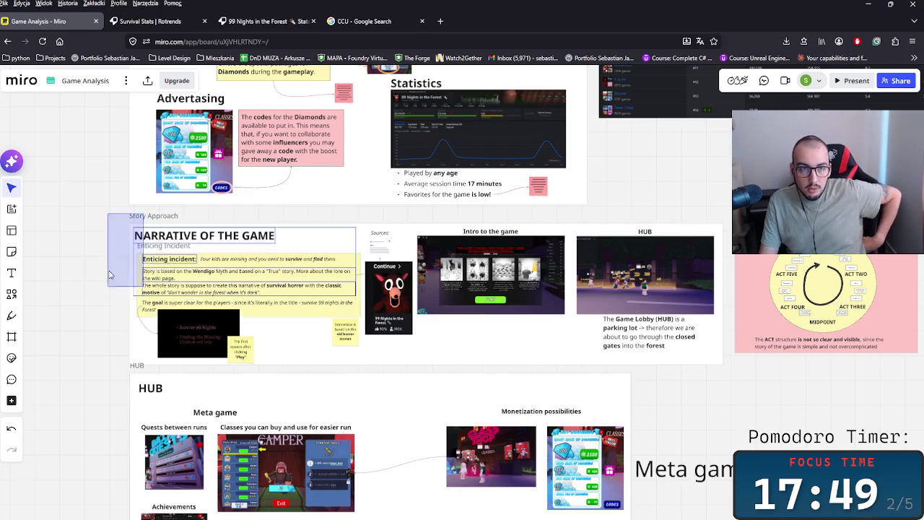
scroll(109, 288, "up", 1)
scroll(134, 285, "up", 2)
scroll(160, 260, "up", 4)
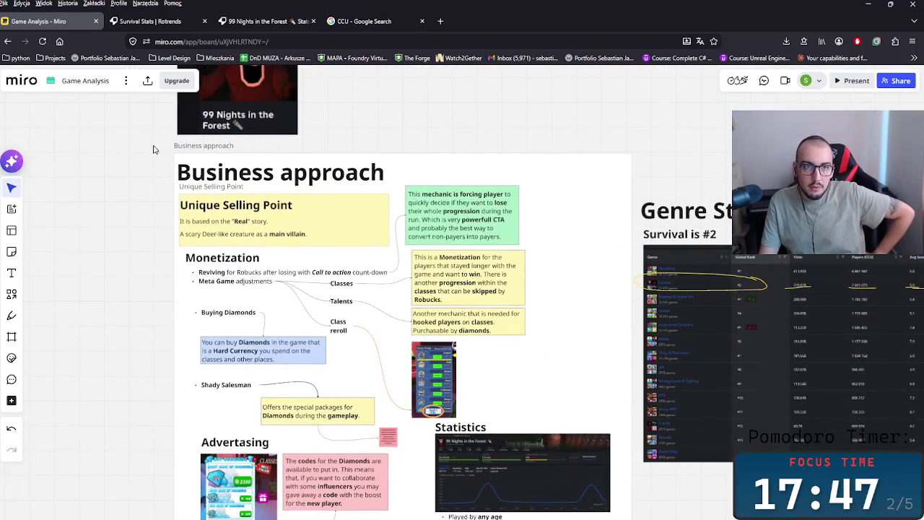
scroll(173, 245, "up", 2)
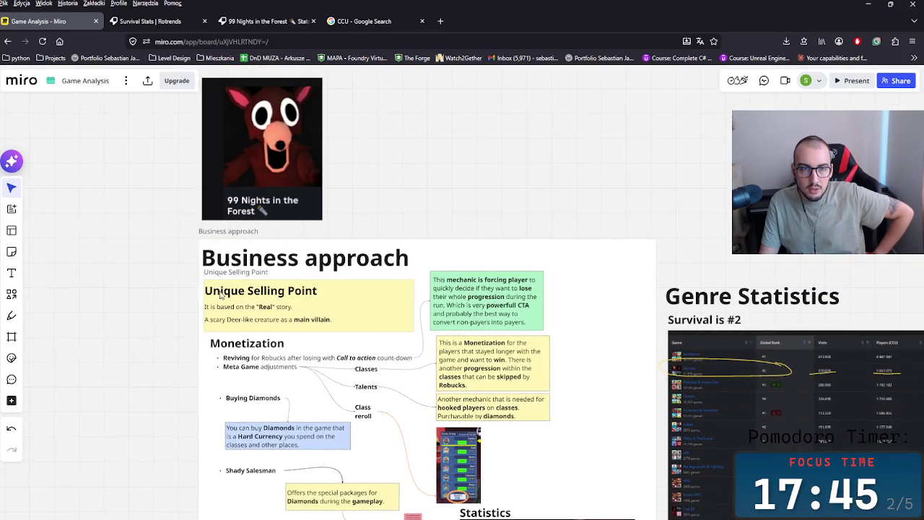
scroll(389, 354, "right", 3)
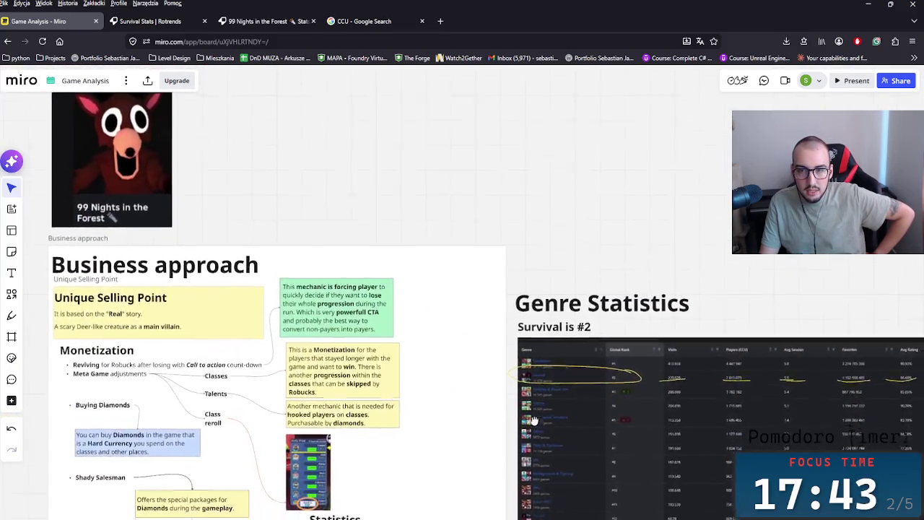
scroll(548, 375, "up", 1)
scroll(573, 316, "up", 5)
scroll(573, 316, "down", 3)
scroll(575, 380, "left", 4)
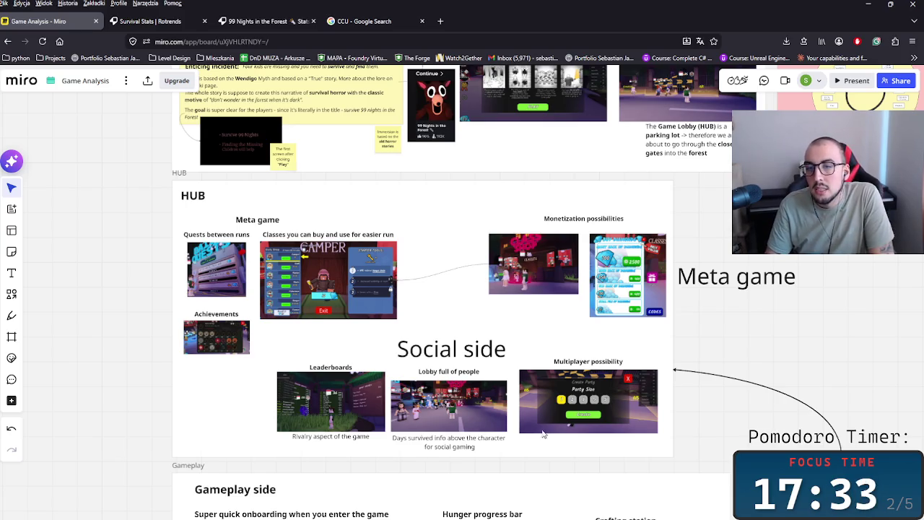
scroll(526, 429, "down", 2)
scroll(424, 430, "up", 2)
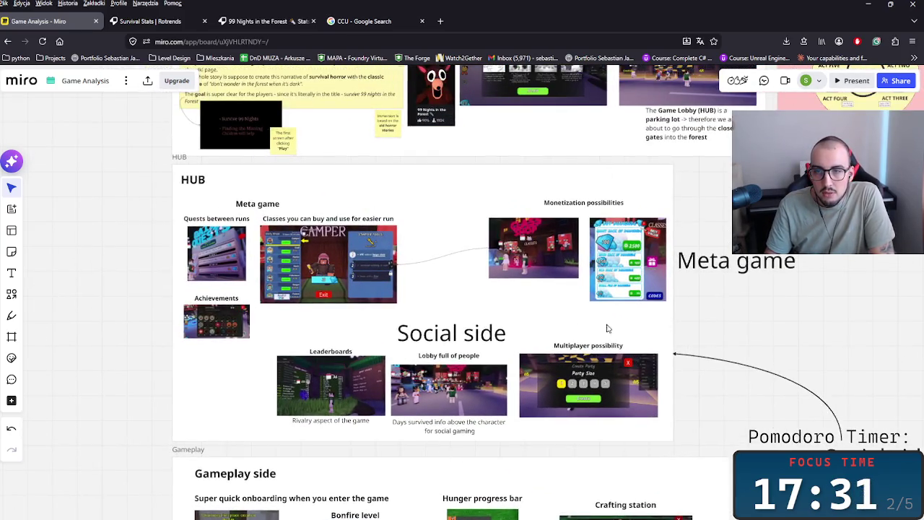
scroll(578, 317, "down", 3)
scroll(545, 315, "down", 3)
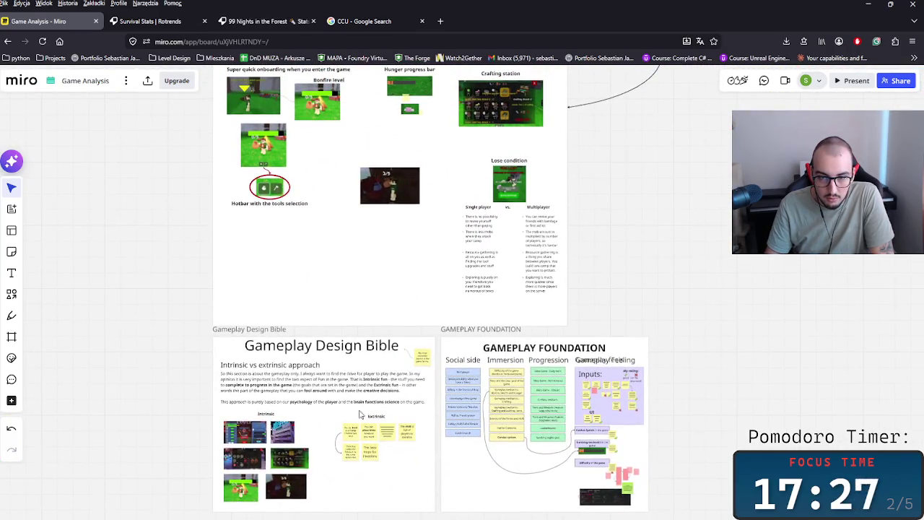
scroll(539, 311, "up", 2)
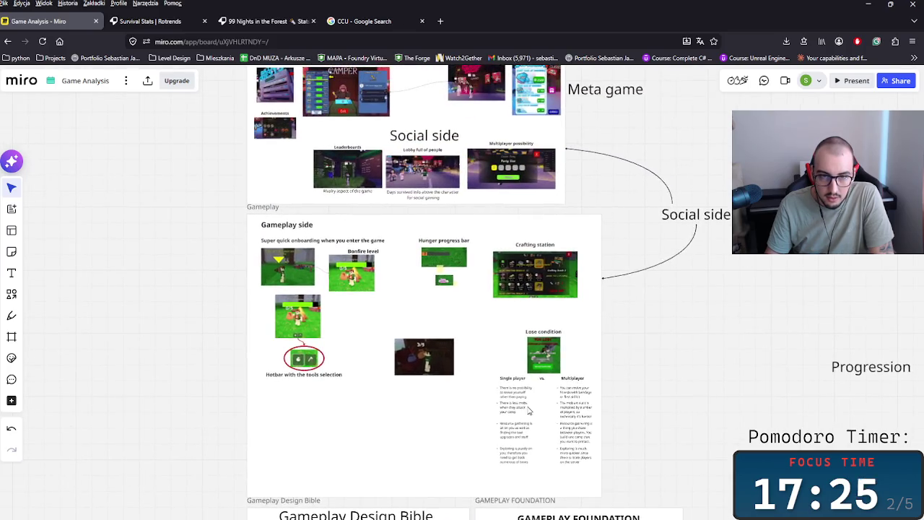
scroll(539, 310, "down", 1)
scroll(446, 450, "down", 3)
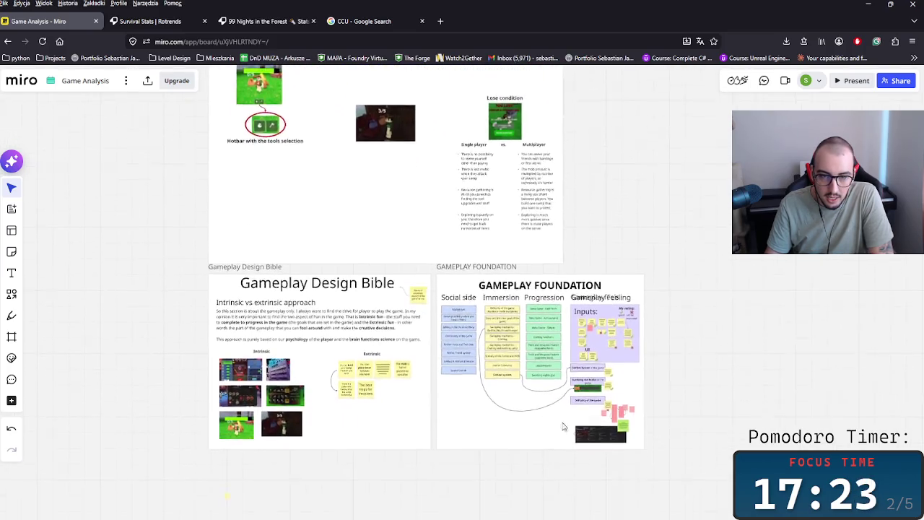
left_click_drag(800, 493, 122, 260)
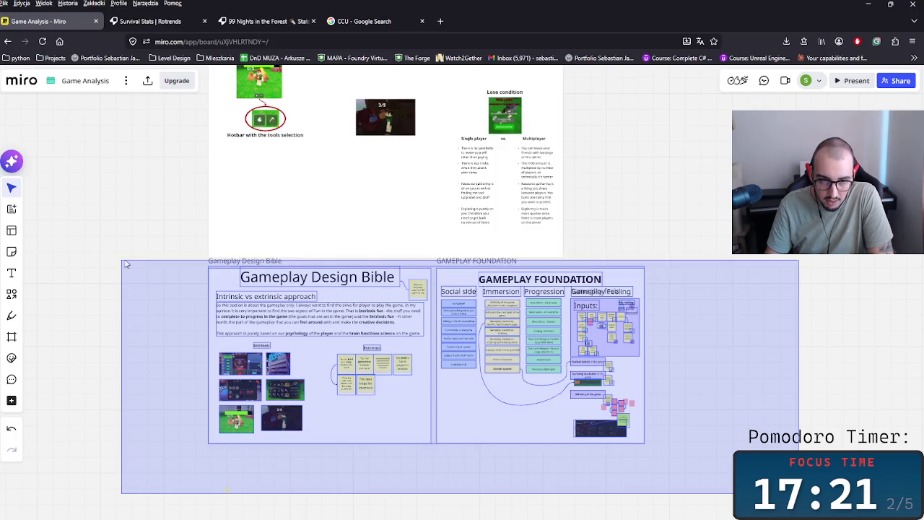
scroll(217, 216, "up", 5)
left_click(220, 169)
scroll(113, 291, "up", 4)
scroll(142, 270, "down", 6)
scroll(200, 290, "down", 3)
scroll(200, 290, "up", 3)
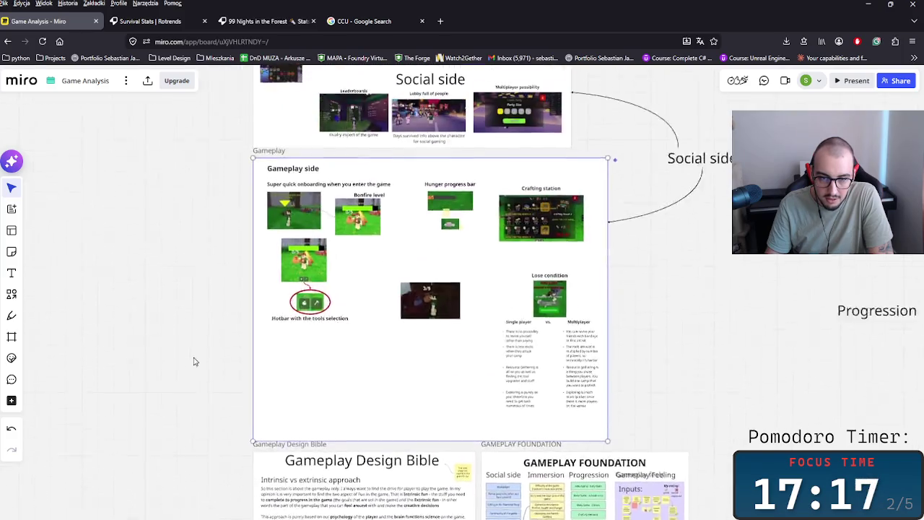
scroll(214, 343, "up", 2)
left_click(216, 182)
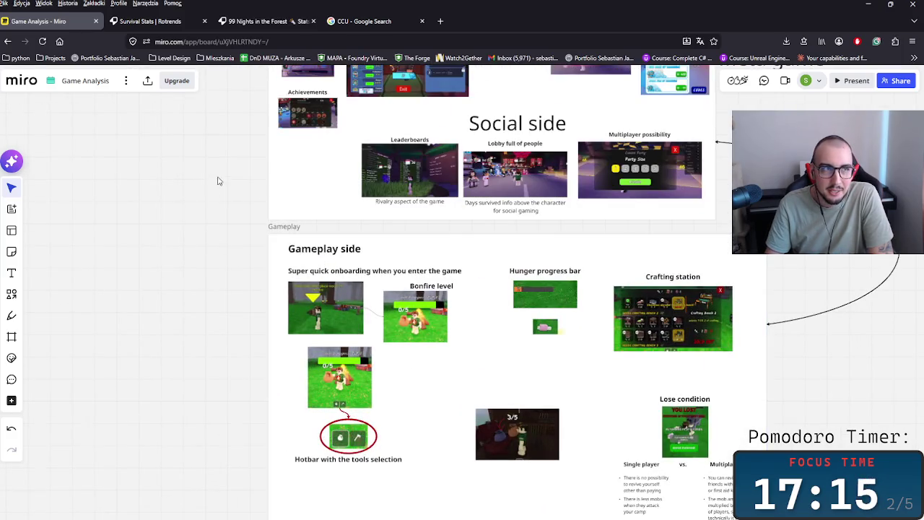
scroll(266, 270, "up", 2)
scroll(221, 311, "up", 2)
scroll(310, 299, "up", 2)
scroll(310, 299, "up", 1)
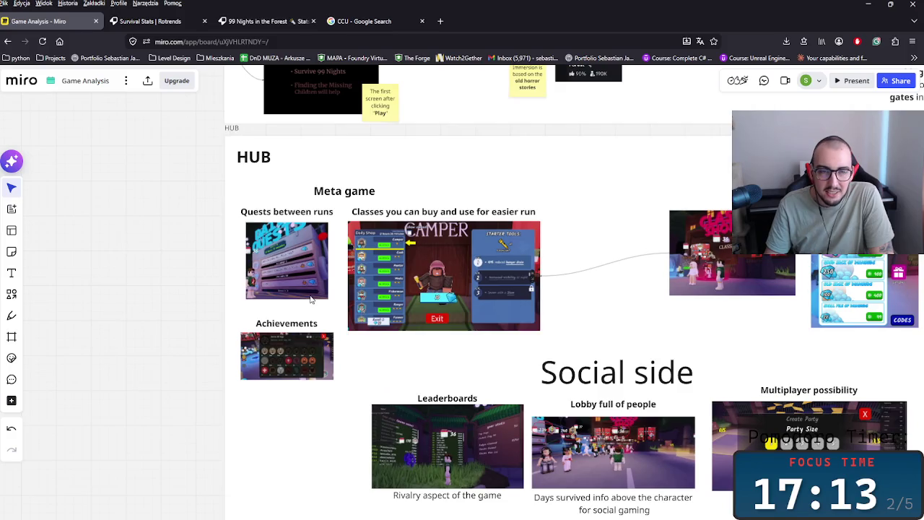
scroll(309, 296, "up", 2)
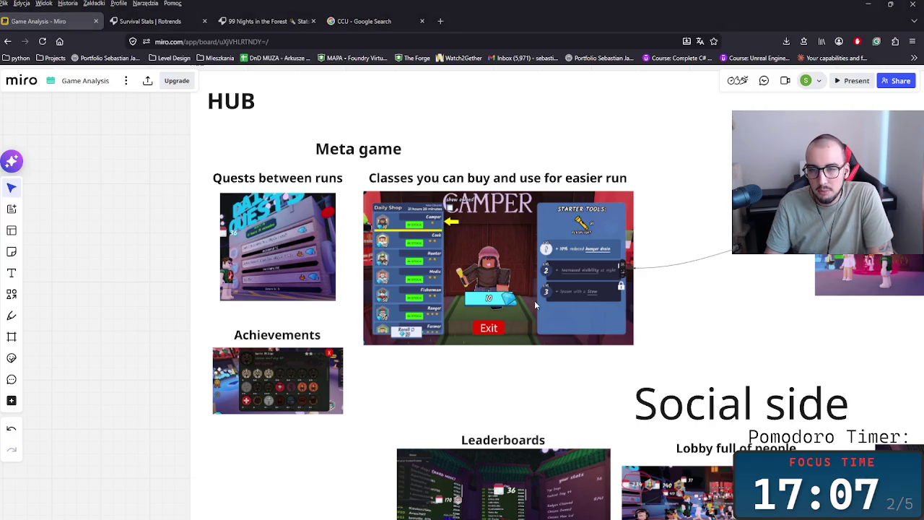
scroll(629, 310, "right", 2)
scroll(650, 312, "right", 3)
scroll(700, 317, "down", 3)
scroll(700, 317, "right", 3)
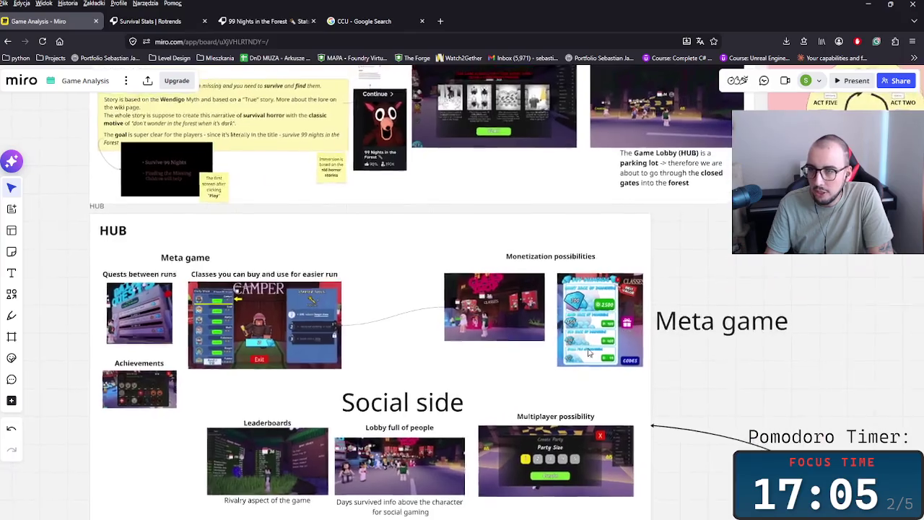
scroll(484, 343, "up", 3)
scroll(484, 345, "up", 2)
scroll(478, 345, "down", 3)
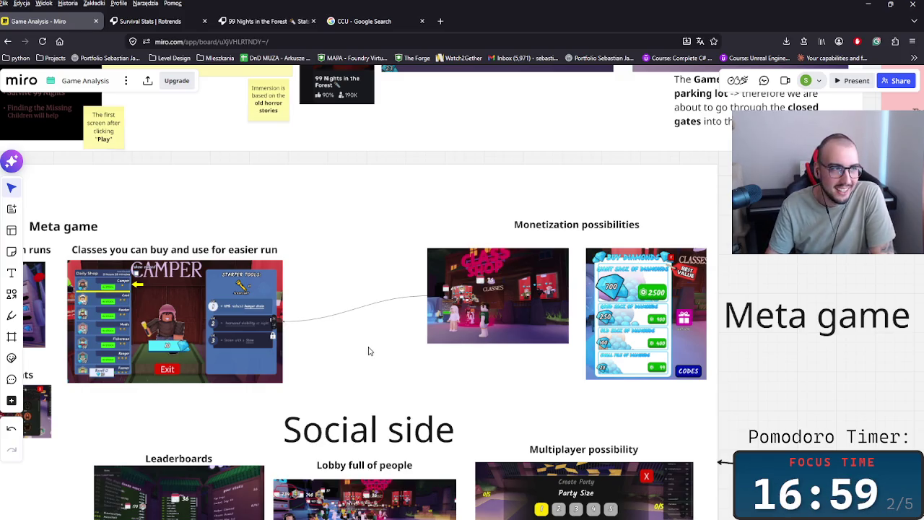
left_click_drag(355, 319, 501, 320)
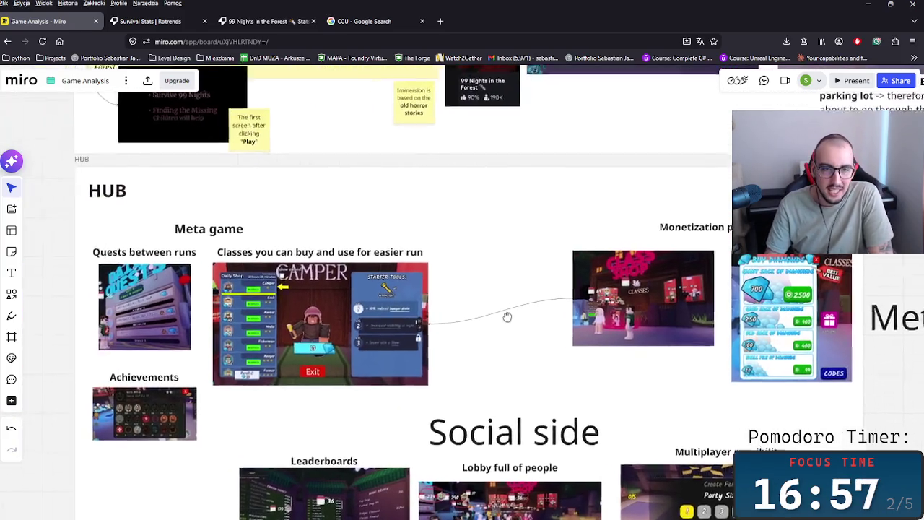
- Nudge the quests image slightly upward and shift the Achievements group a little lower
left_click_drag(311, 345, 470, 375)
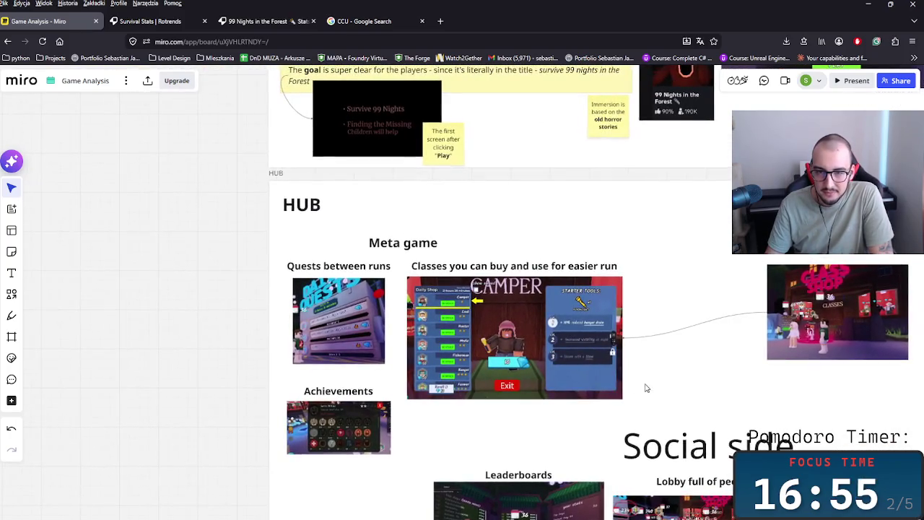
left_click_drag(646, 386, 566, 365)
scroll(300, 312, "up", 3)
left_click(268, 283)
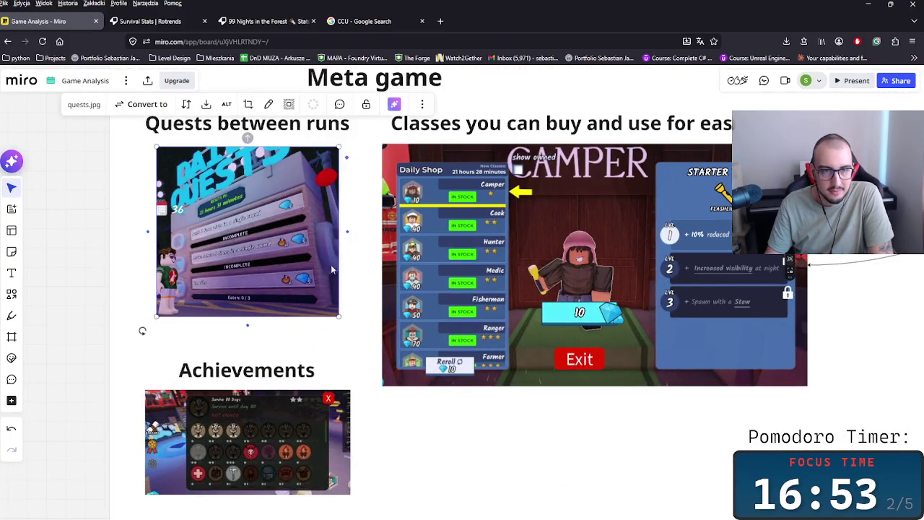
mouse_move(273, 244)
left_mouse_down()
mouse_move(272, 235)
mouse_move(270, 242)
left_mouse_up()
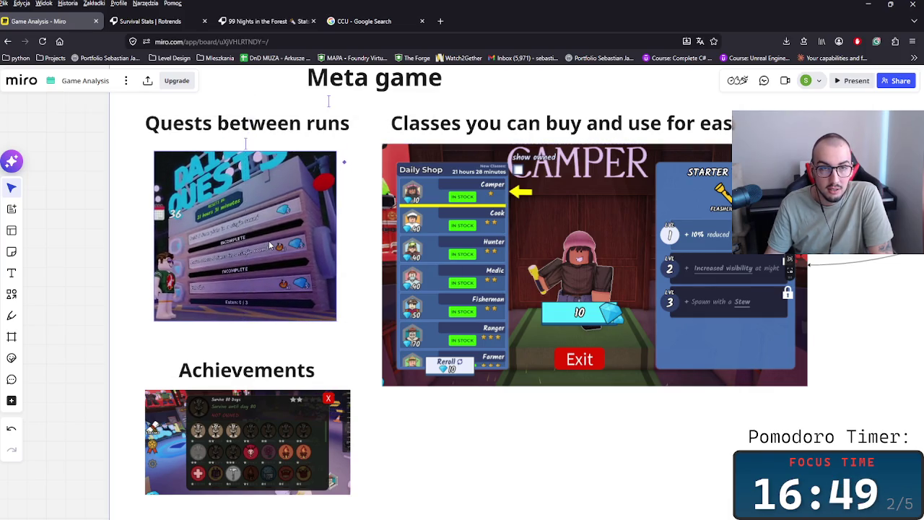
scroll(493, 409, "right", 2)
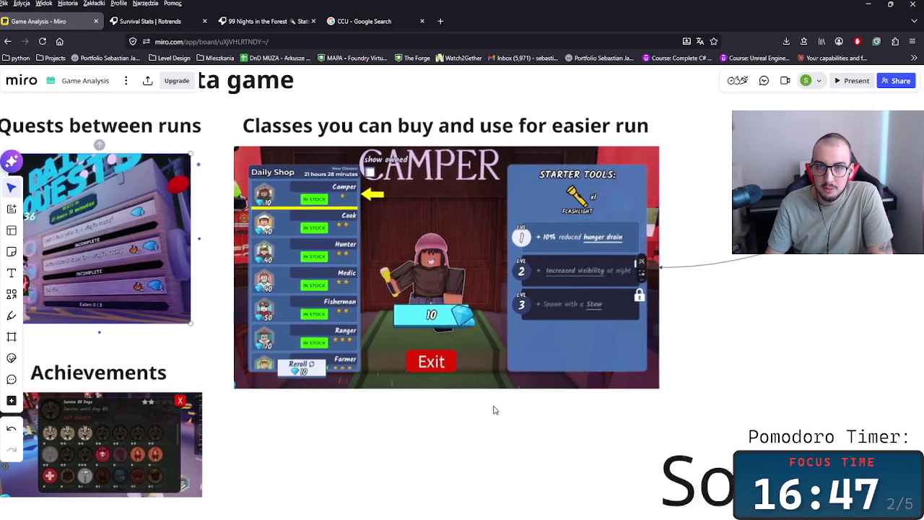
scroll(491, 409, "down", 3)
left_click(308, 435)
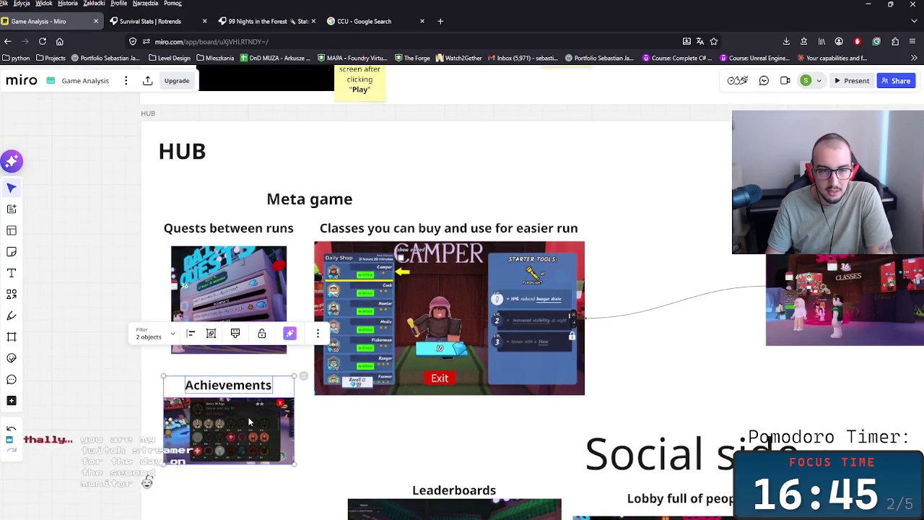
left_click_drag(248, 415, 248, 445)
right_click(370, 442)
left_click(315, 419)
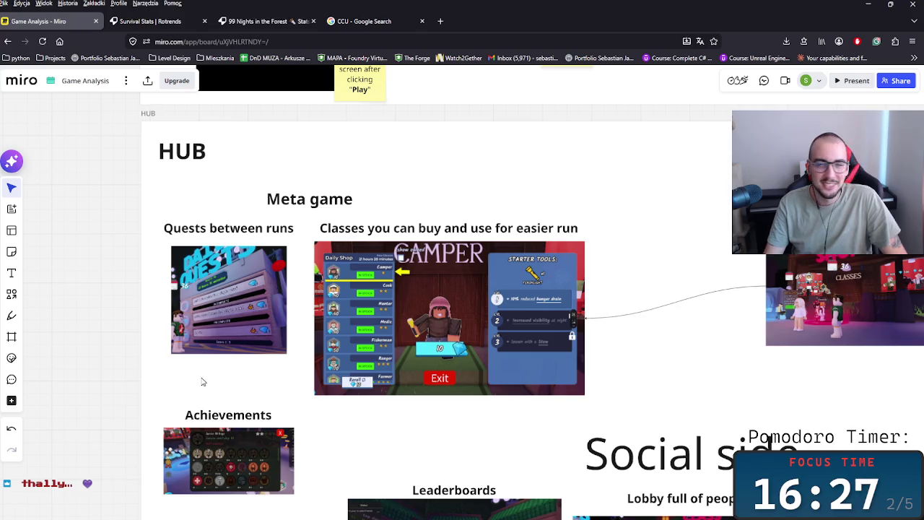
- Move the Achievements title and image together up slightly beneath the quests picture, then deselect
left_click_drag(382, 413, 417, 417)
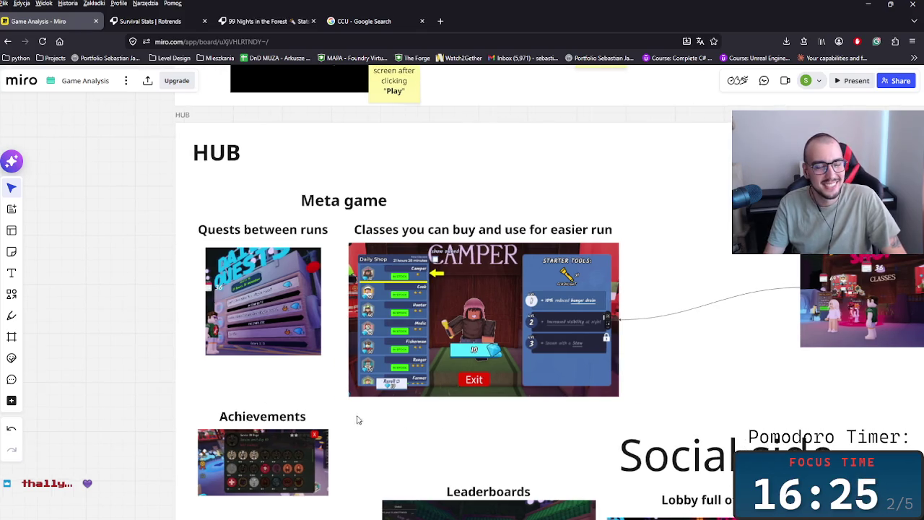
left_click_drag(257, 410, 433, 470)
scroll(371, 407, "down", 2)
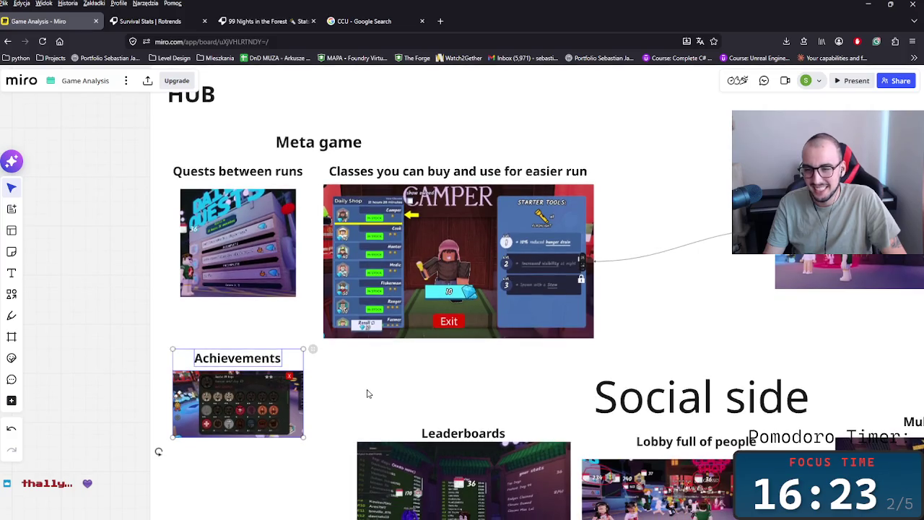
left_click_drag(438, 379, 474, 384)
left_click_drag(263, 408, 263, 382)
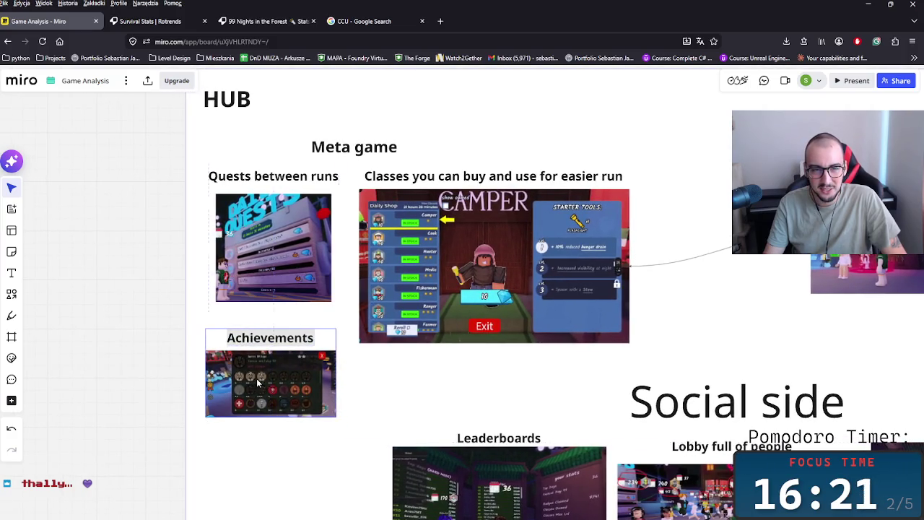
left_click(510, 399)
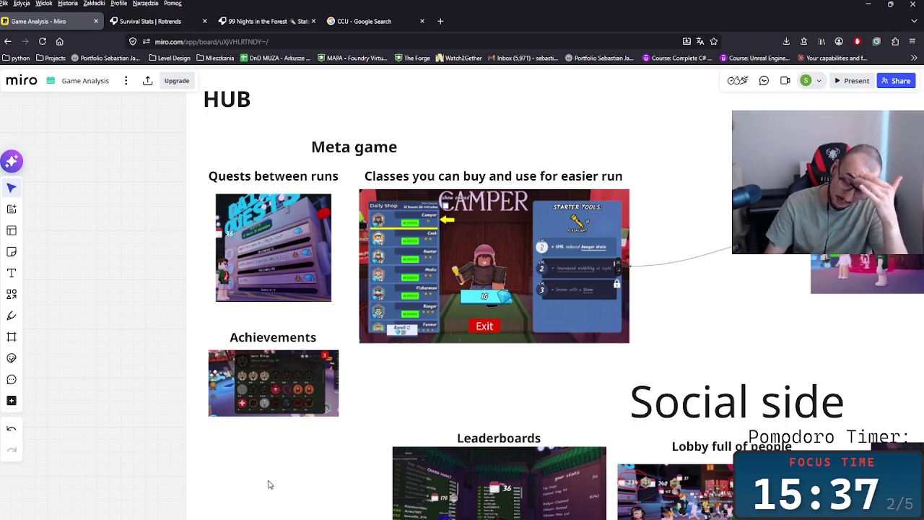
left_click(368, 454)
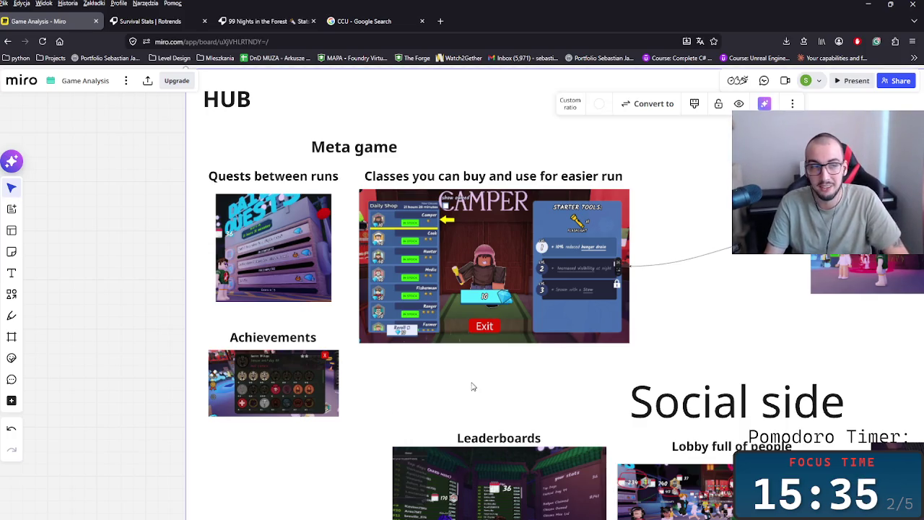
- Zoom and pan around the HUB frame to bring its Meta game area into view
scroll(409, 393, "down", 3)
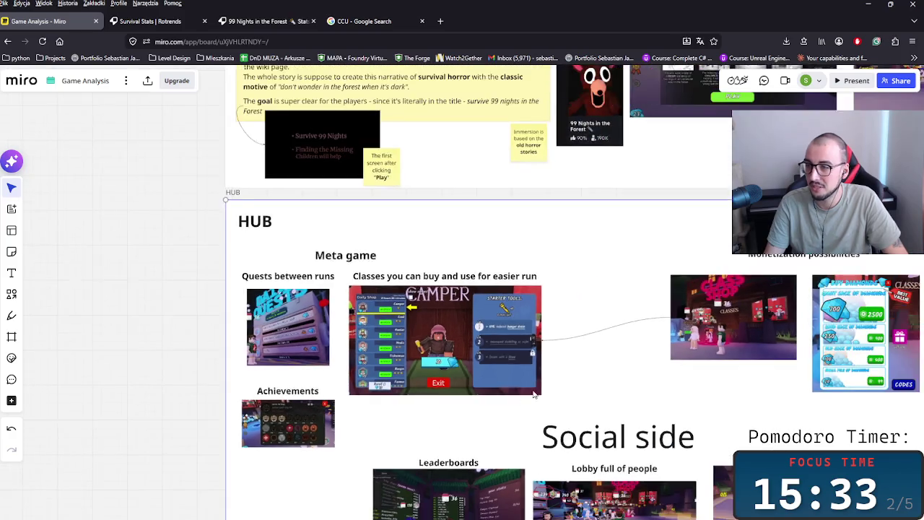
scroll(392, 419, "up", 3)
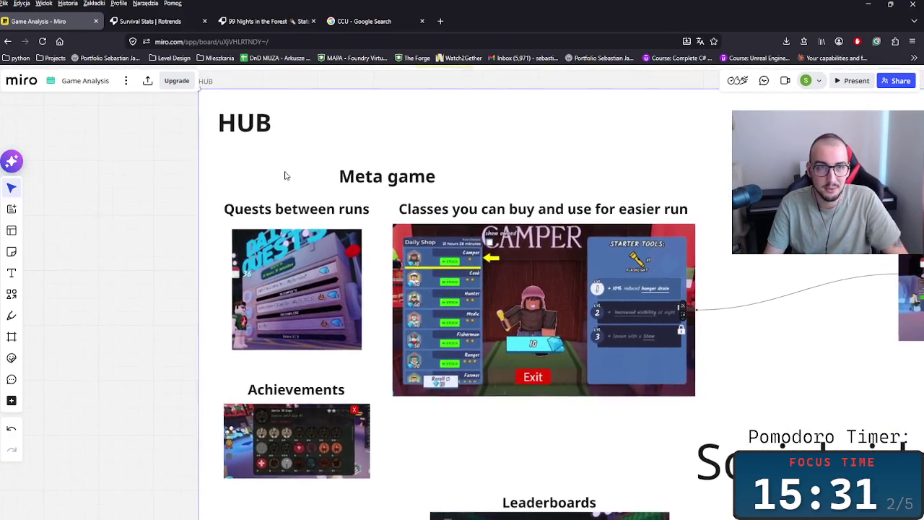
left_click(332, 137)
scroll(373, 181, "up", 1)
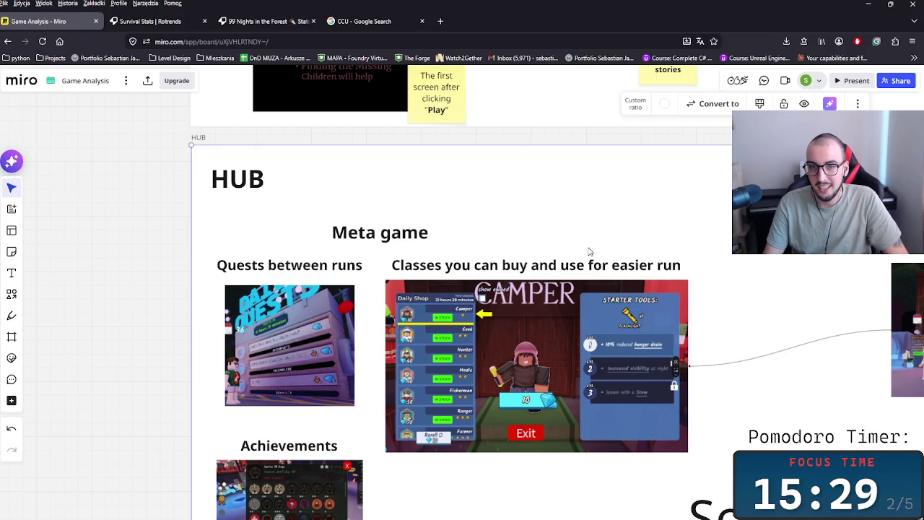
scroll(462, 281, "down", 2)
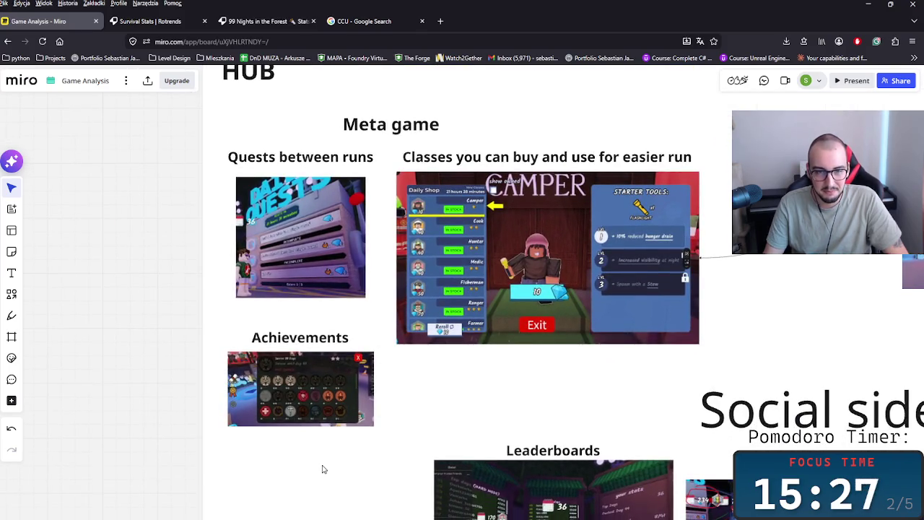
scroll(495, 316, "down", 2)
scroll(484, 275, "down", 2)
scroll(478, 202, "down", 2)
left_click(432, 197)
scroll(433, 197, "left", 2)
scroll(295, 207, "left", 2)
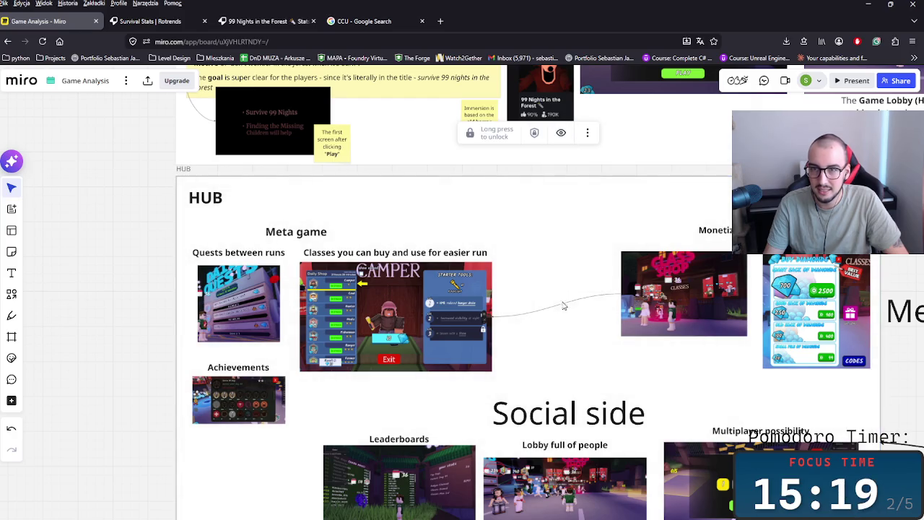
scroll(505, 350, "down", 2)
scroll(506, 351, "left", 4)
- Move the Achievements group further down, nudge the Quests image up-left, and select the Quests between runs heading
left_click(437, 320)
left_click_drag(437, 320, 436, 363)
scroll(391, 335, "up", 3)
scroll(391, 335, "right", 1)
left_click_drag(362, 321, 357, 316)
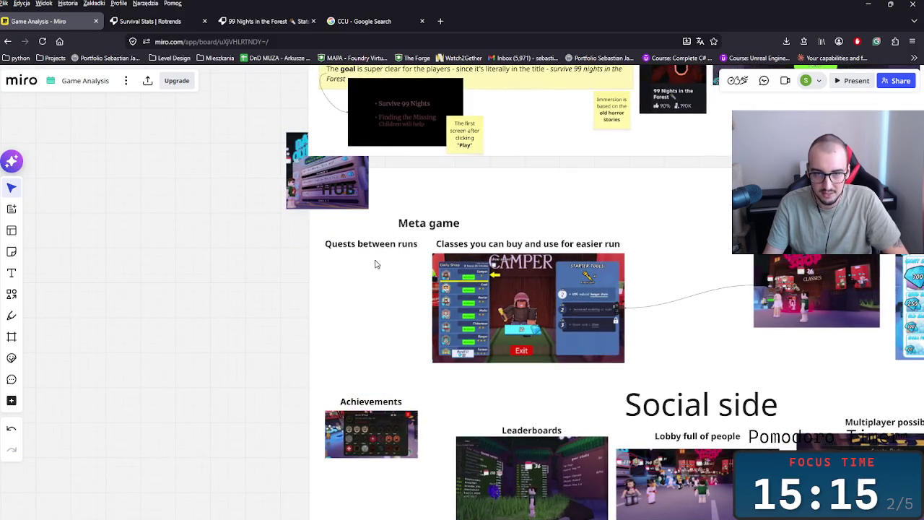
left_click(571, 380)
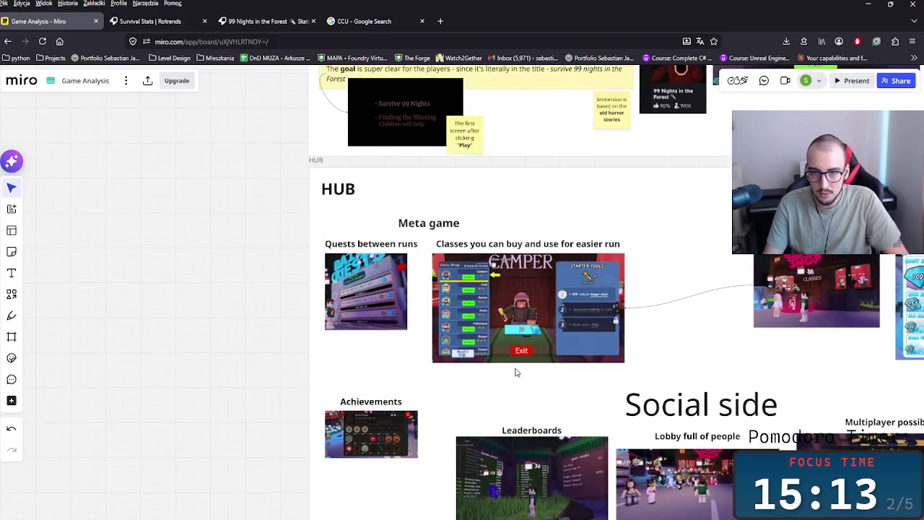
scroll(515, 372, "up", 3)
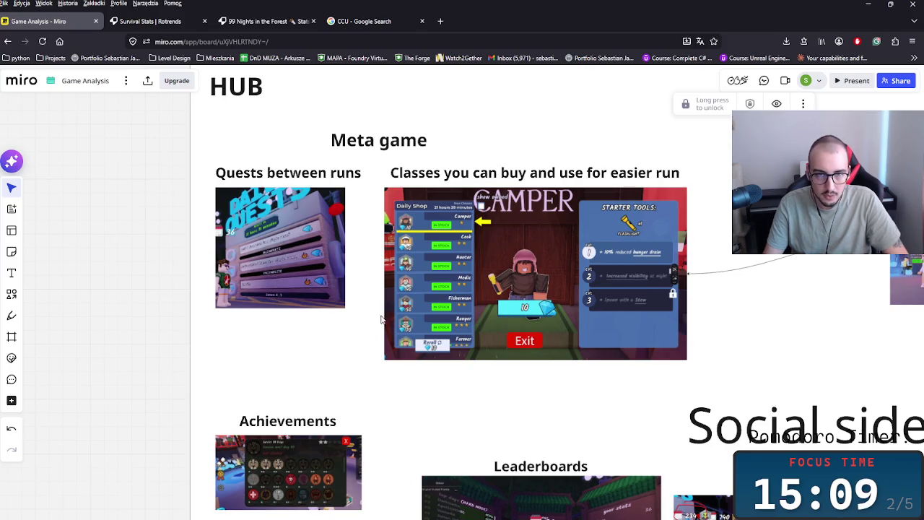
scroll(332, 346, "up", 1)
scroll(332, 347, "right", 1)
left_click(308, 343)
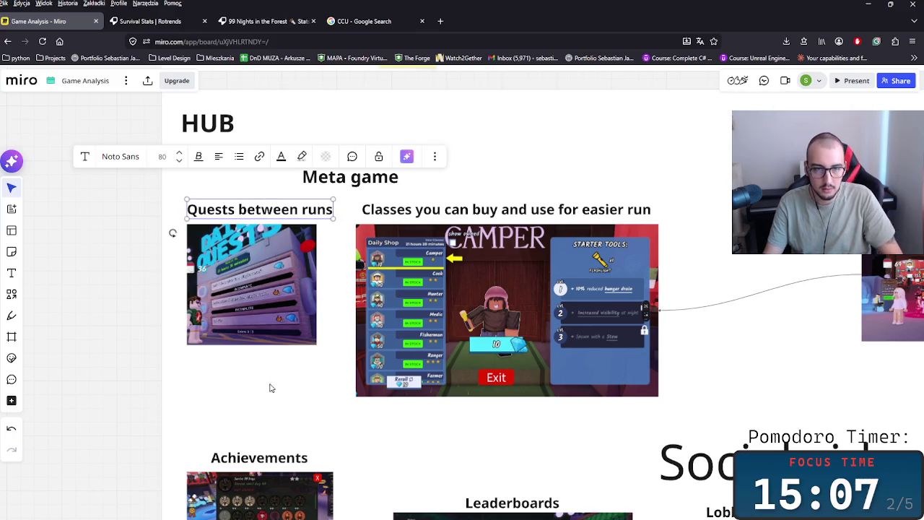
- Bring the 'Difficulty of the game' sticky note into the HUB, just below the quests image
key("ctrl+v")
scroll(425, 293, "down", 3)
scroll(425, 293, "down", 5)
scroll(469, 347, "down", 3)
scroll(536, 396, "up", 5)
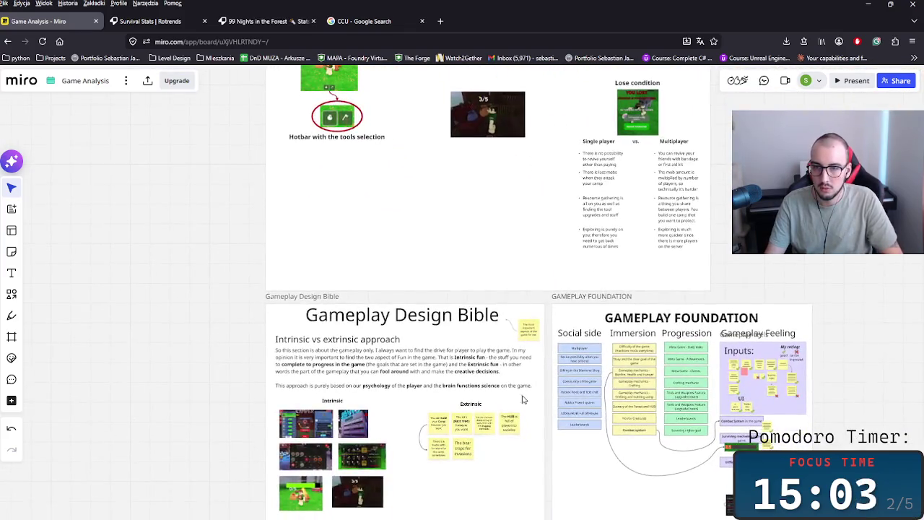
left_click_drag(614, 356, 386, 268)
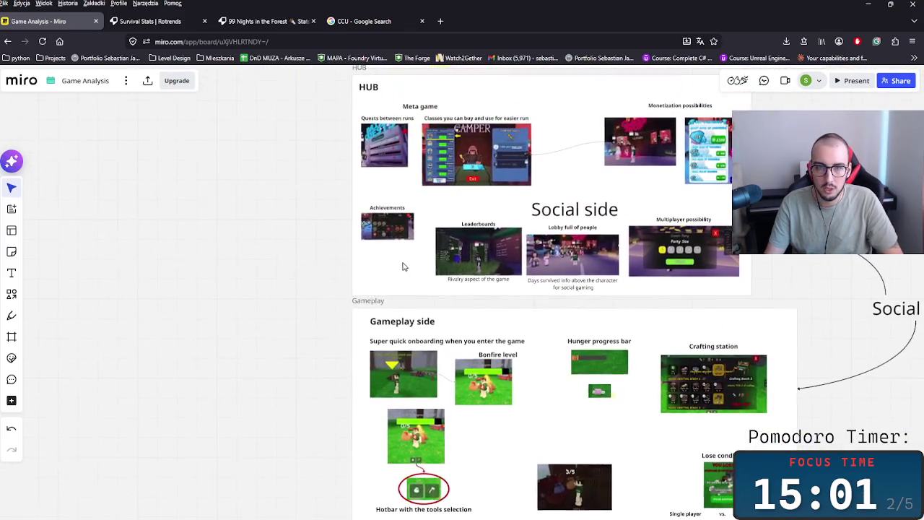
scroll(387, 267, "up", 3)
scroll(415, 293, "up", 2)
scroll(404, 282, "up", 3)
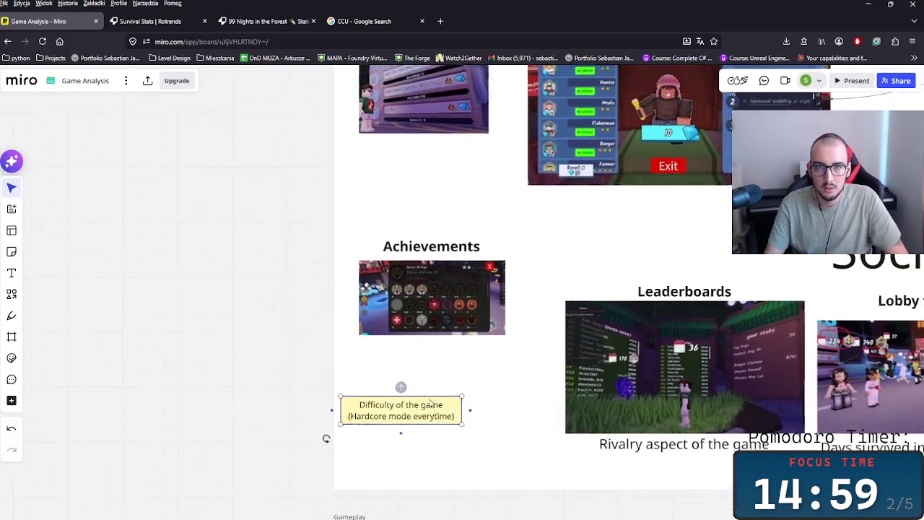
left_click_drag(424, 436, 410, 345)
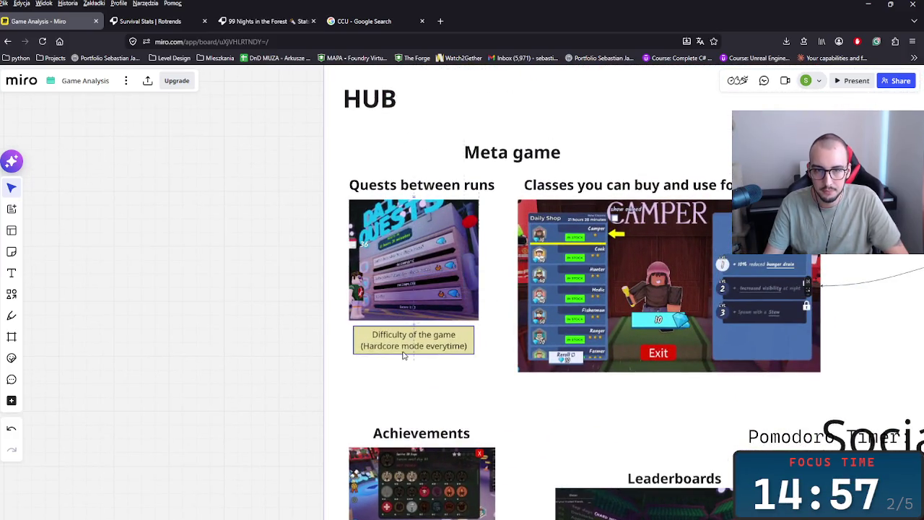
- Reword the sticky note to read 'Daily Quests for the returning players'
double_click(412, 343)
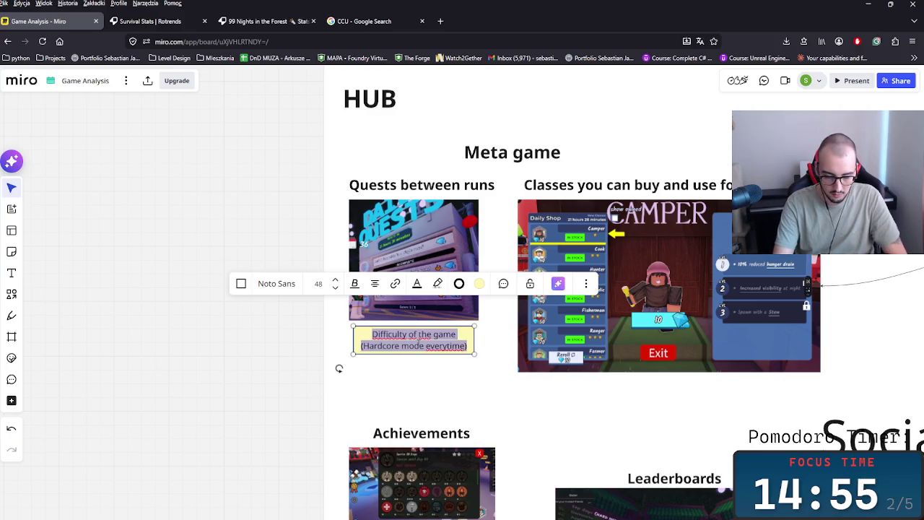
type("Daily Quests")
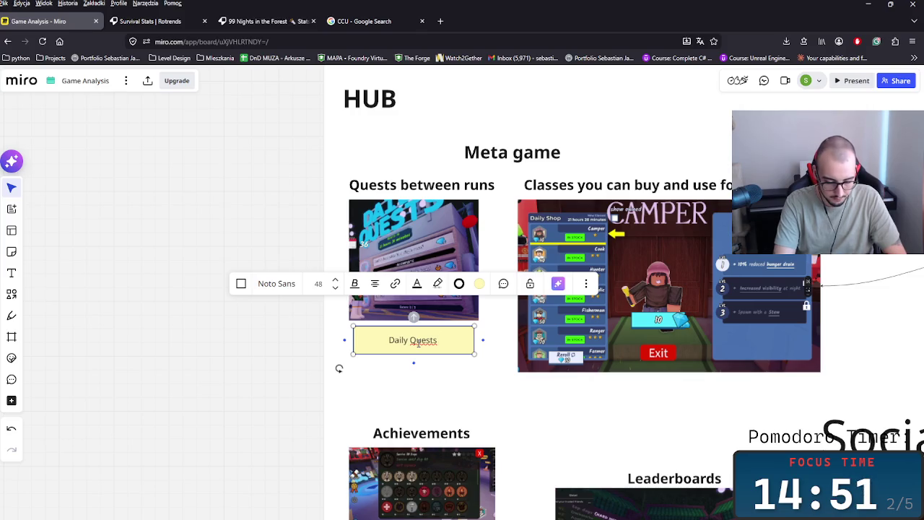
type("or th")
key("BackSpace")
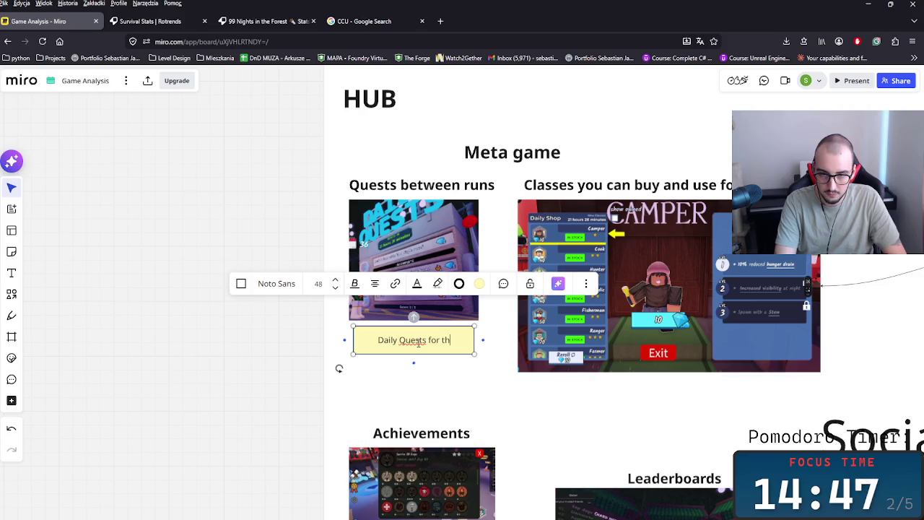
type("retu")
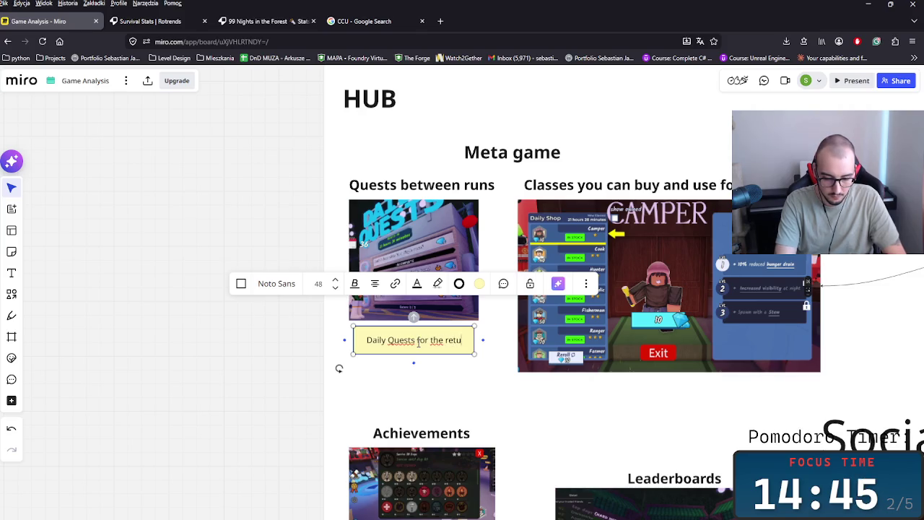
type("rning players")
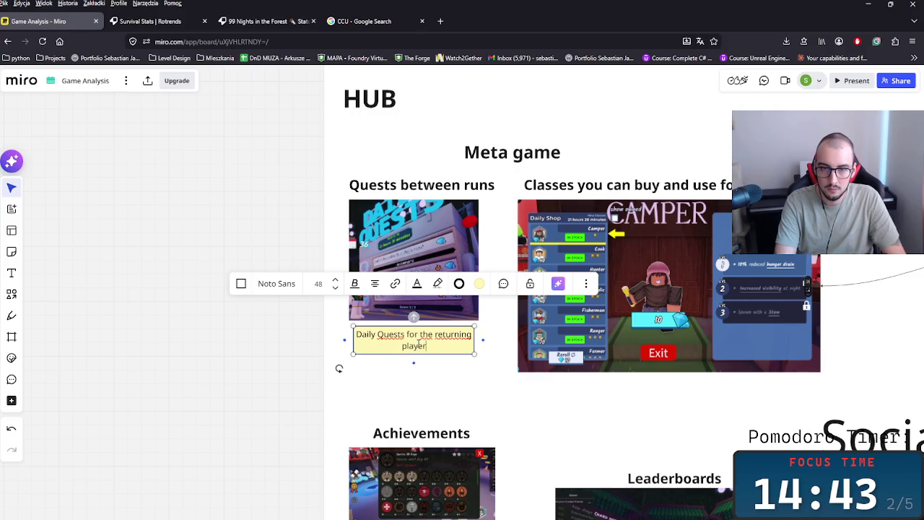
left_click(462, 389)
left_click(438, 347)
scroll(437, 347, "up", 3)
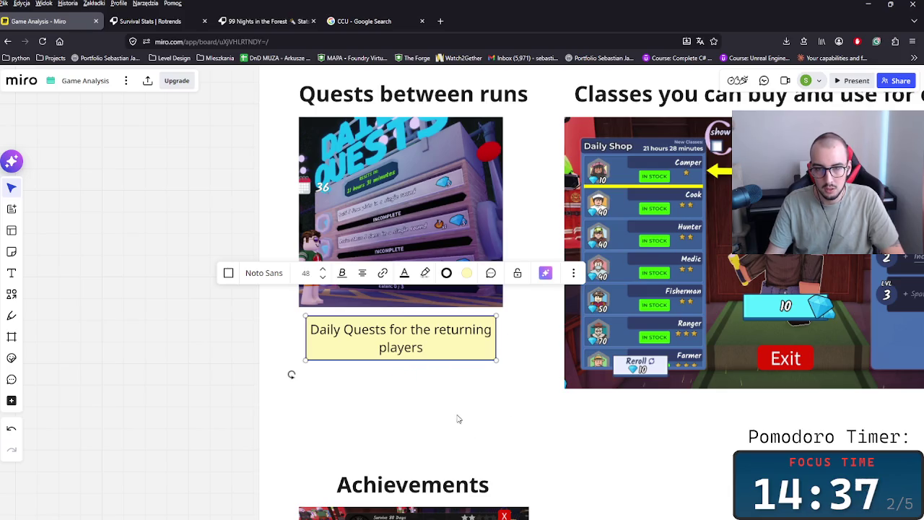
- Duplicate the Daily Quests note below itself and link the two with a black connector
left_click(400, 369)
left_click(403, 356)
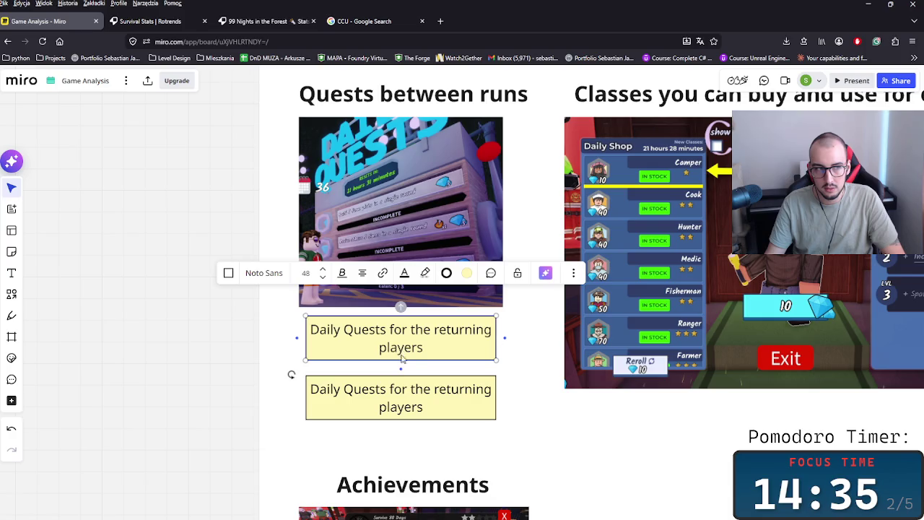
left_click(408, 387)
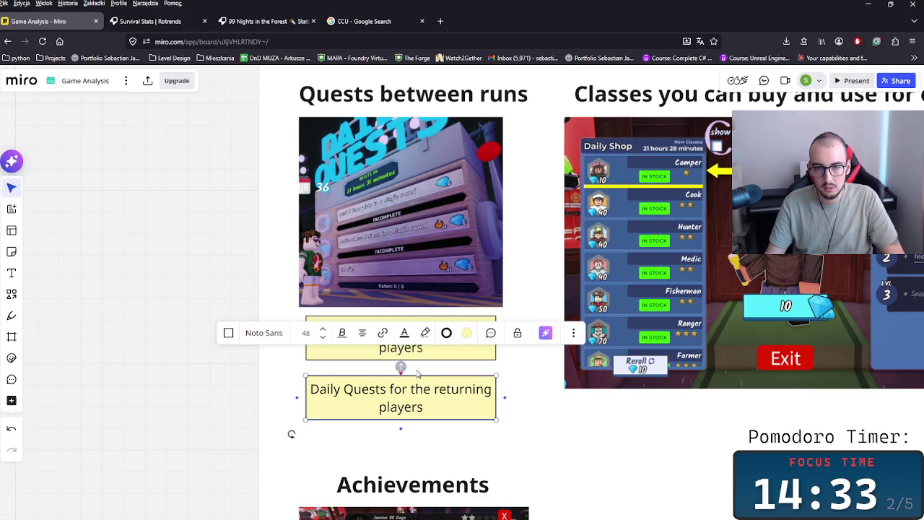
left_click_drag(401, 367, 401, 354)
left_click(377, 318)
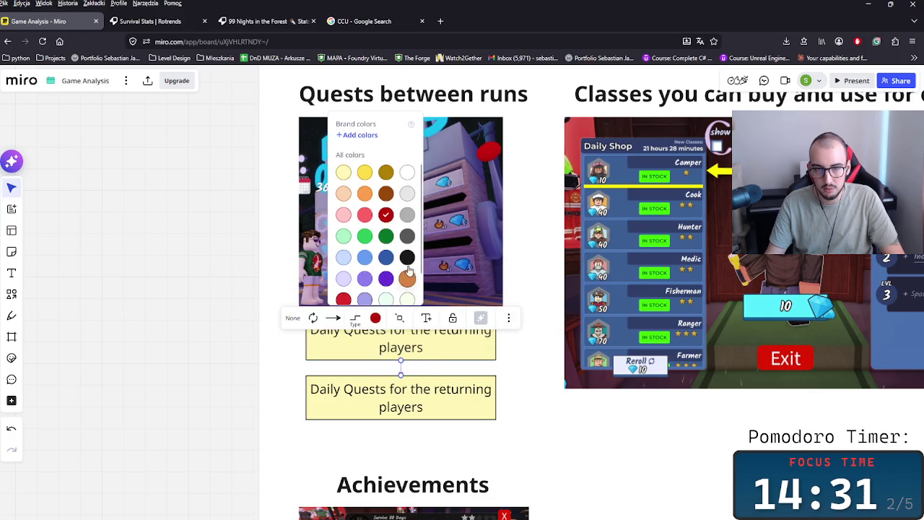
left_click(409, 258)
double_click(400, 367)
key("Escape")
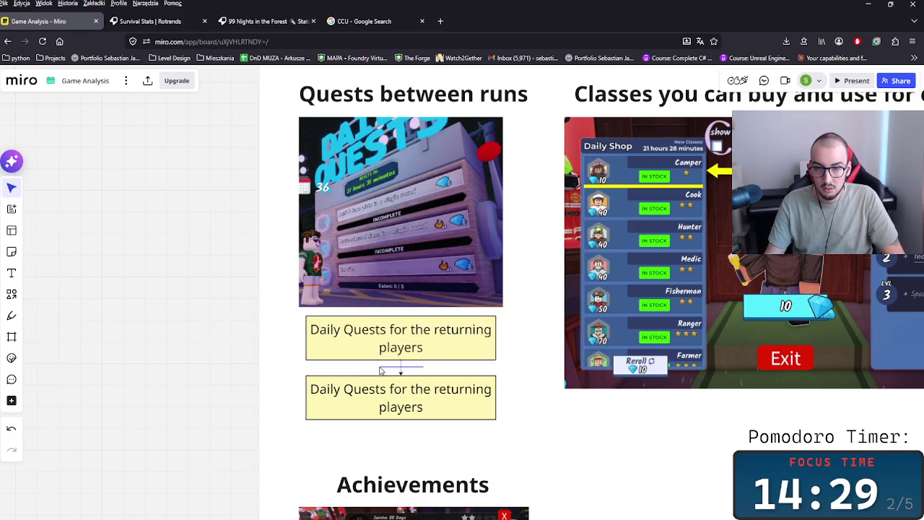
left_click(403, 367)
left_click(359, 323)
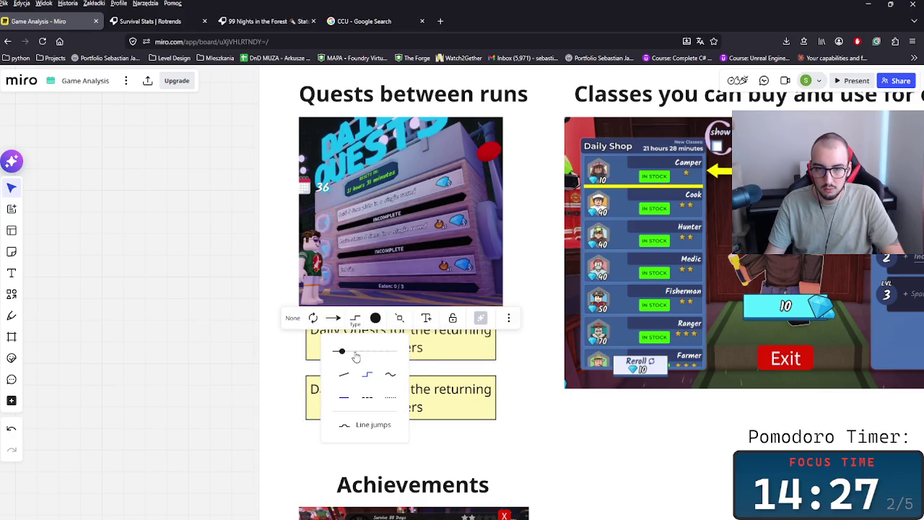
left_click(549, 397)
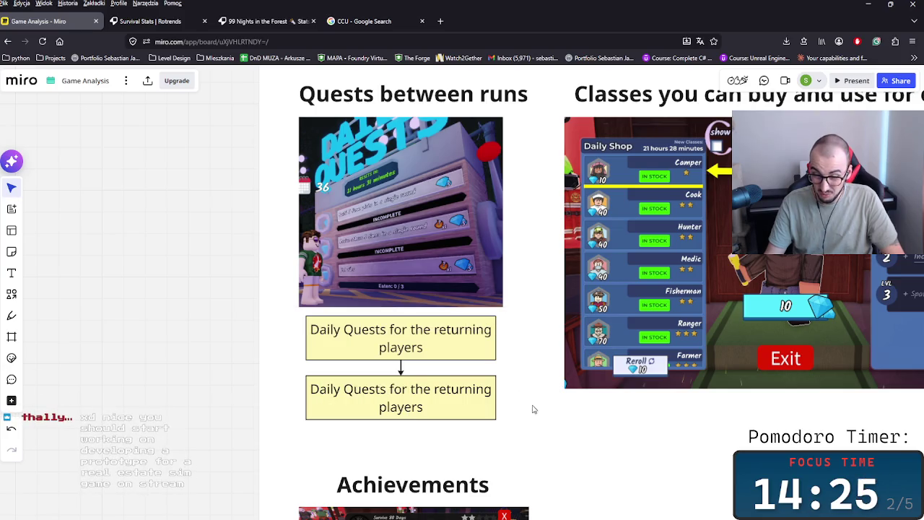
scroll(498, 412, "down", 2)
scroll(476, 433, "up", 1)
scroll(419, 426, "up", 3)
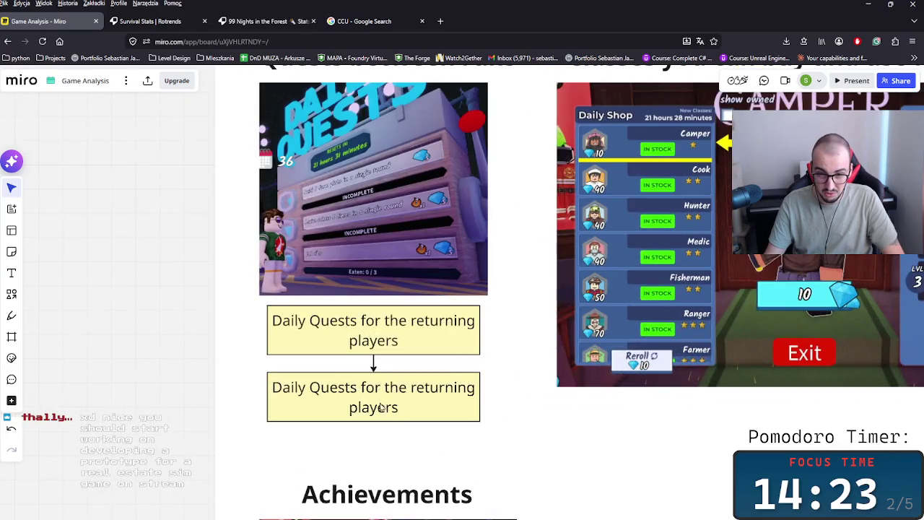
- Replace the lower note's text with 'Source of the' and zoom out
double_click(383, 409)
left_click_drag(476, 408, 283, 388)
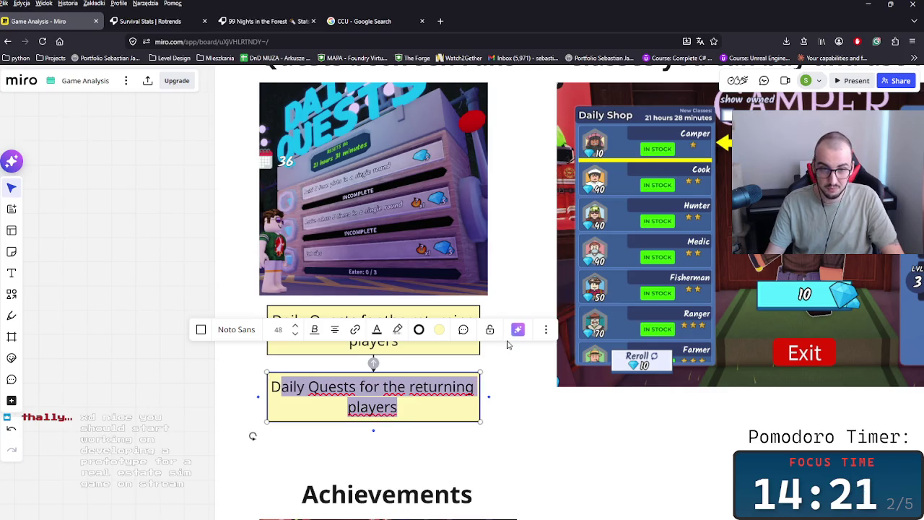
key("BackSpace")
key("BackSpace")
type("Source")
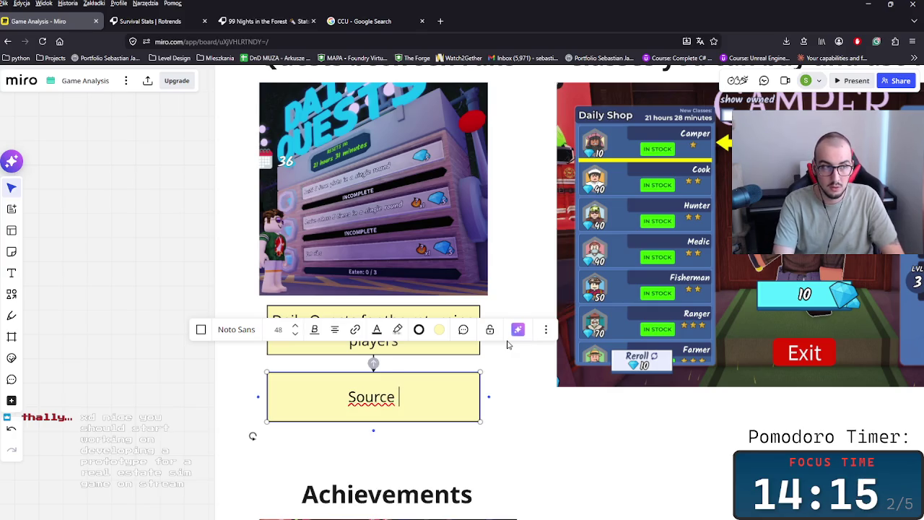
type("of the")
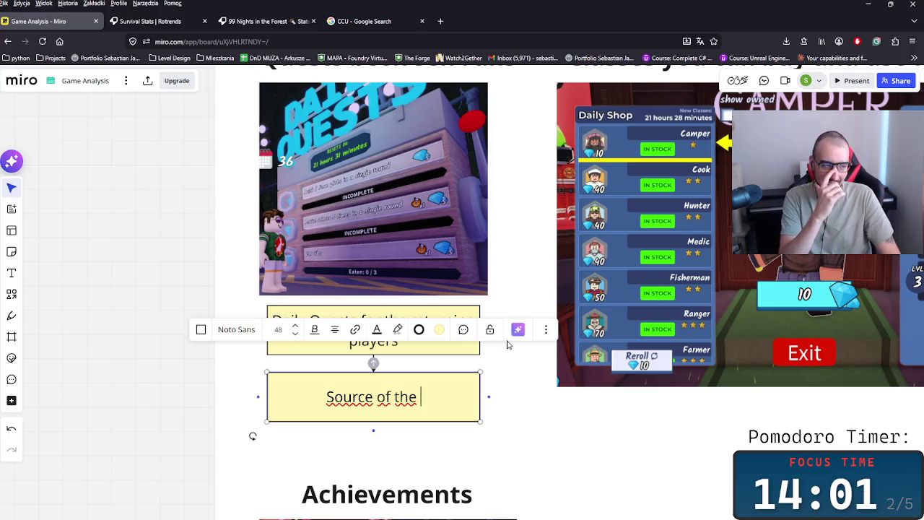
left_click(531, 397)
scroll(531, 397, "down", 3)
scroll(533, 361, "down", 2)
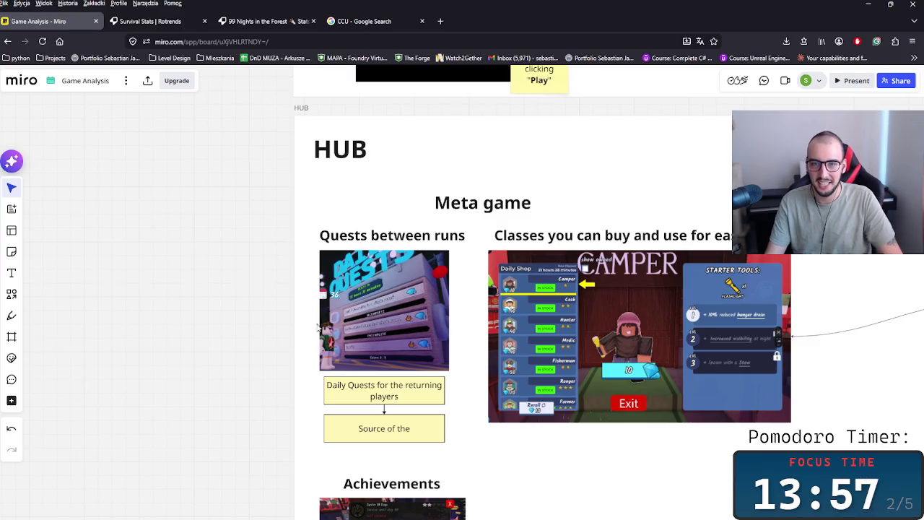
- Minimize the browser, close the RIVALS page, and exit Roblox from the More page
left_click(868, 6)
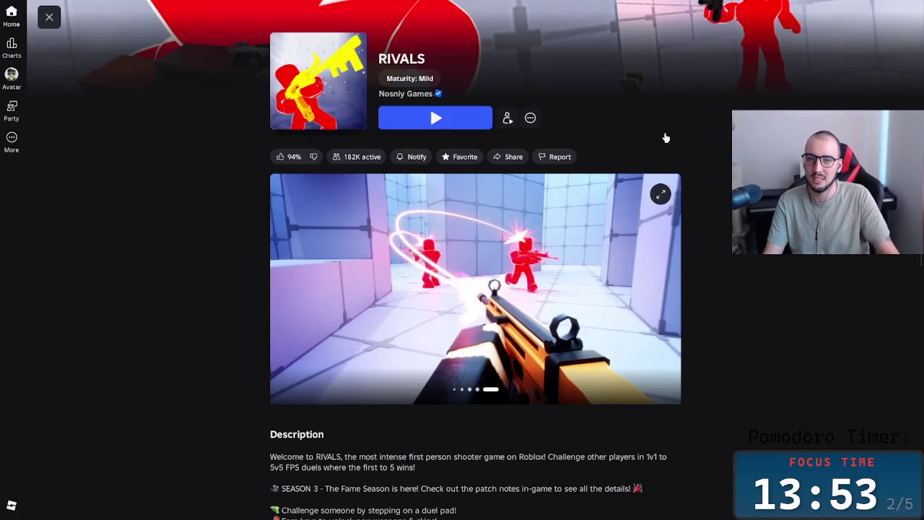
left_click(51, 17)
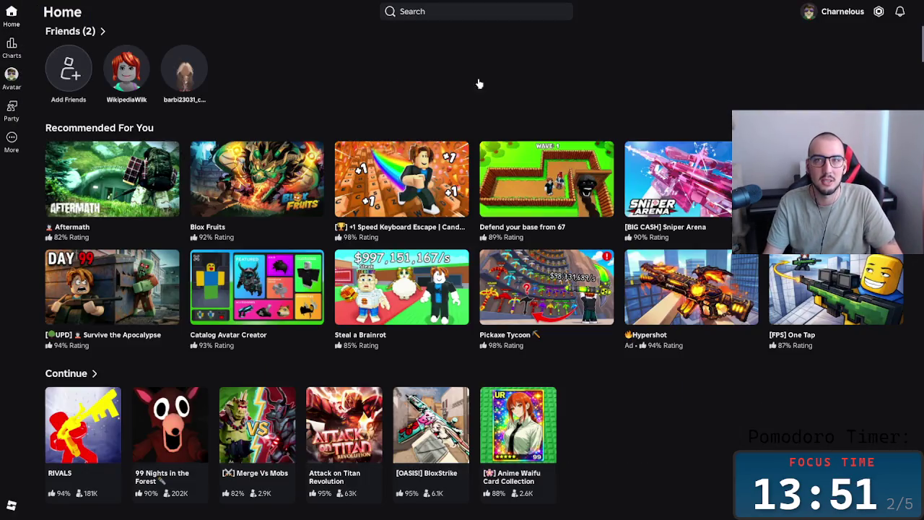
left_click(13, 143)
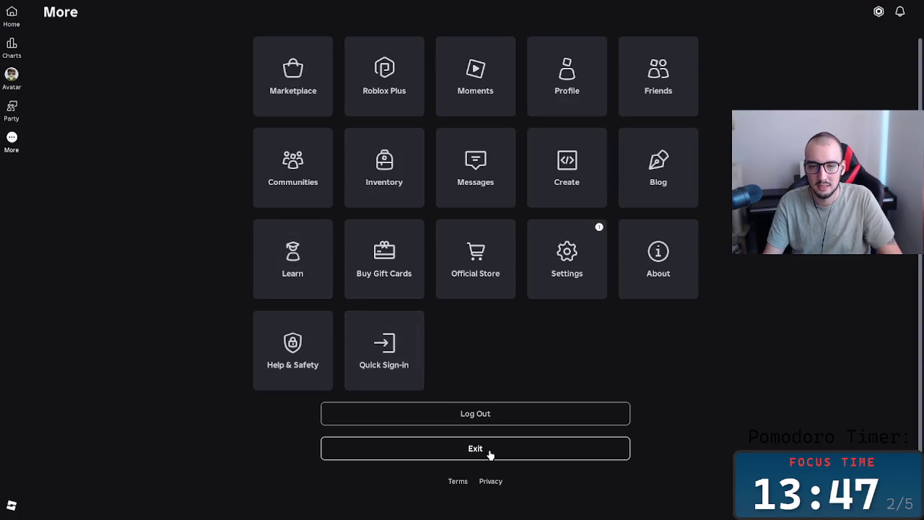
left_click(473, 448)
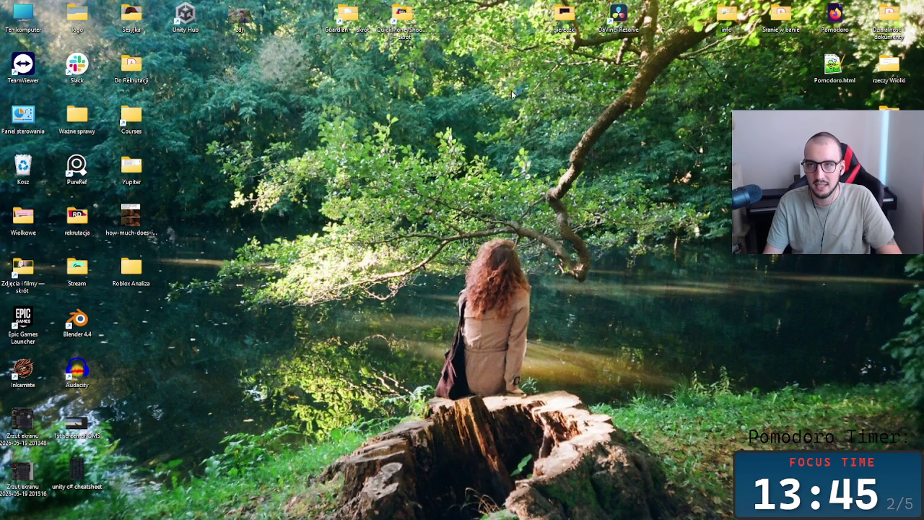
- Open the QuickMoneyShooter folder and launch QuickMoneyShooter.uproject in Unreal Editor 5.7.4
double_click(403, 20)
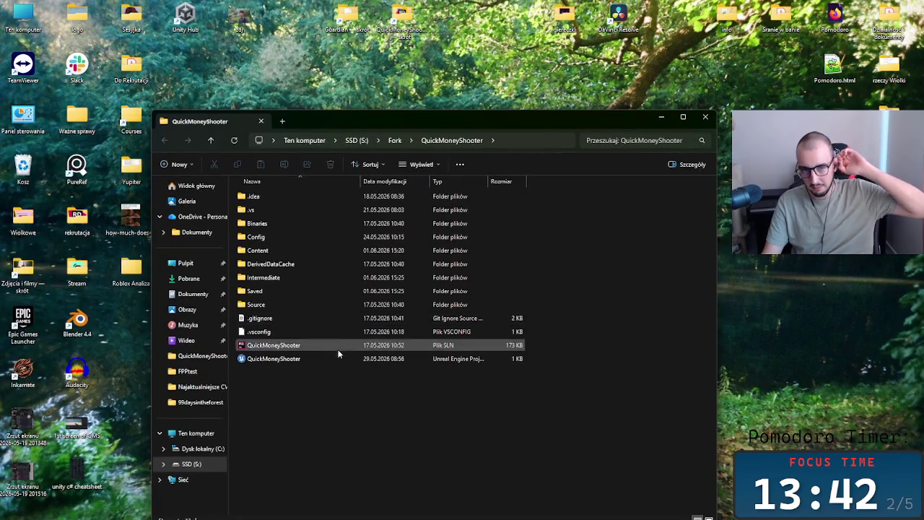
double_click(334, 359)
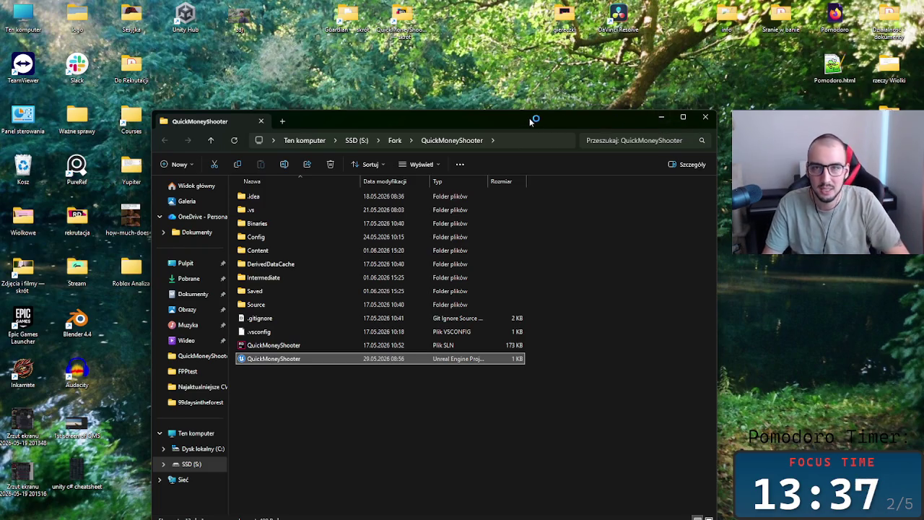
left_click_drag(661, 127, 675, 84)
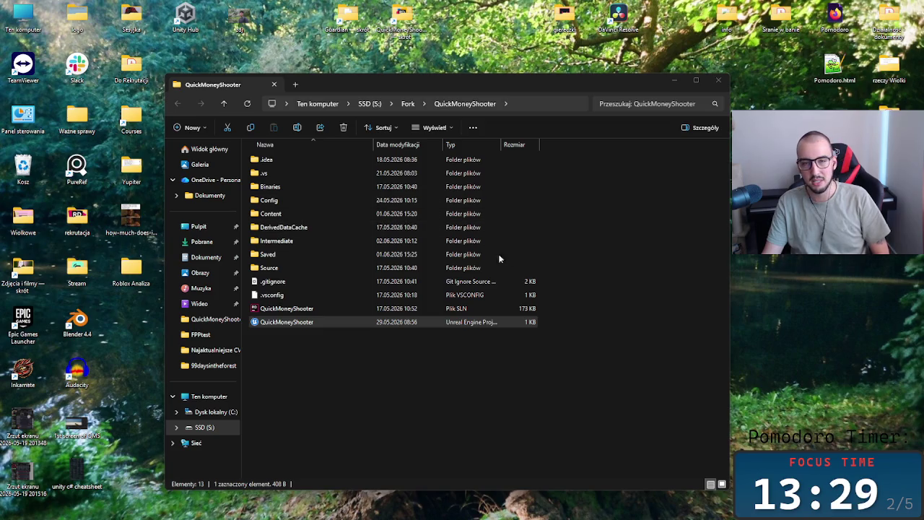
left_click(579, 331)
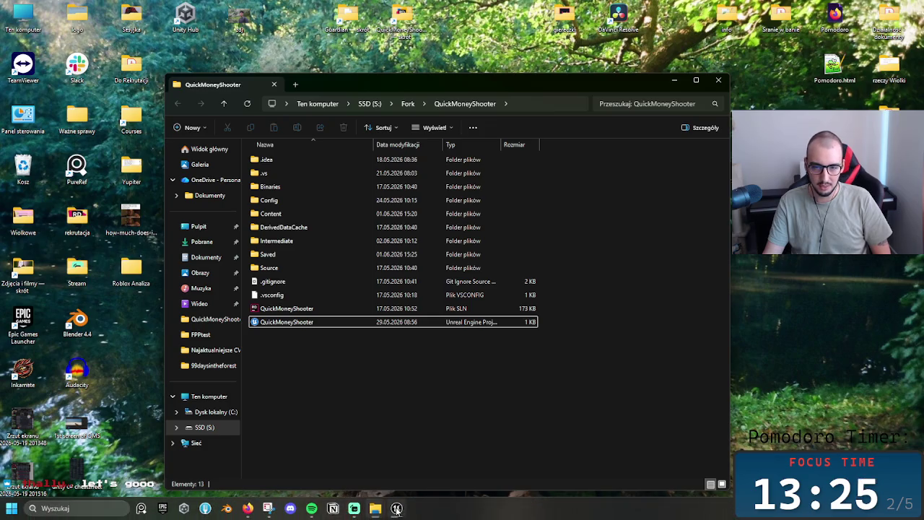
left_click_drag(527, 324, 465, 291)
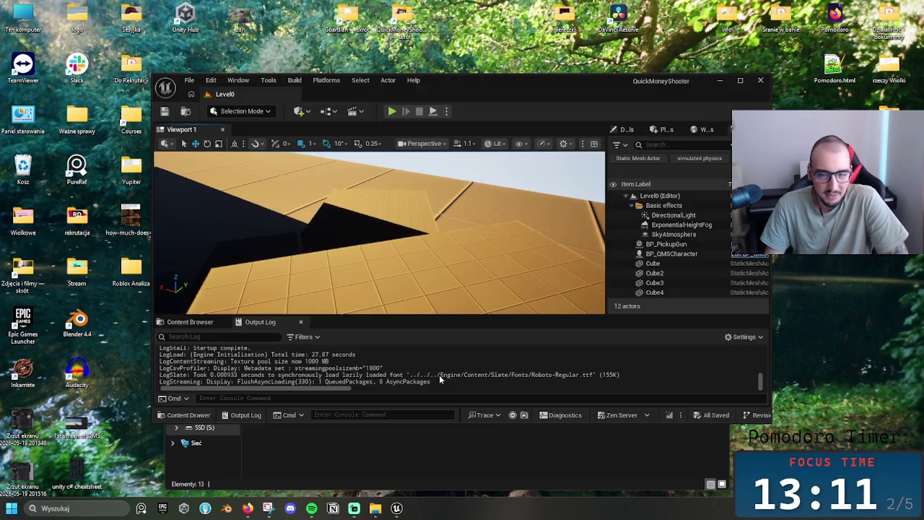
- Maximize the editor, look around Level0, and start a Play In Editor session with Alt+P
left_click(740, 80)
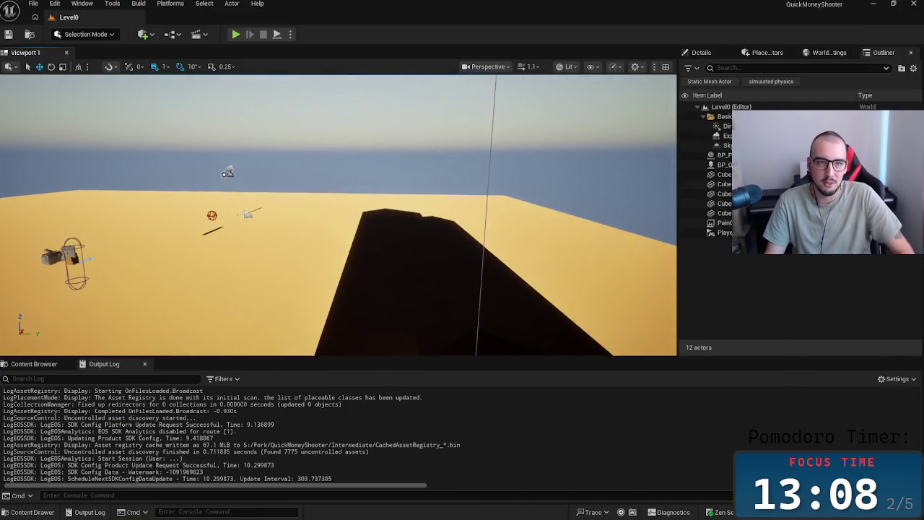
left_click_drag(339, 217, 310, 217)
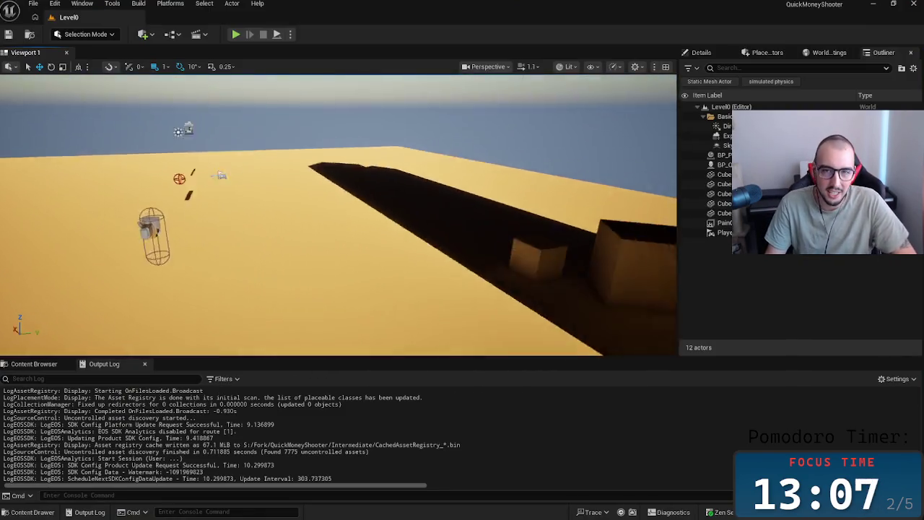
mouse_move(462, 259)
left_mouse_down()
mouse_move(440, 258)
mouse_move(422, 217)
left_mouse_up()
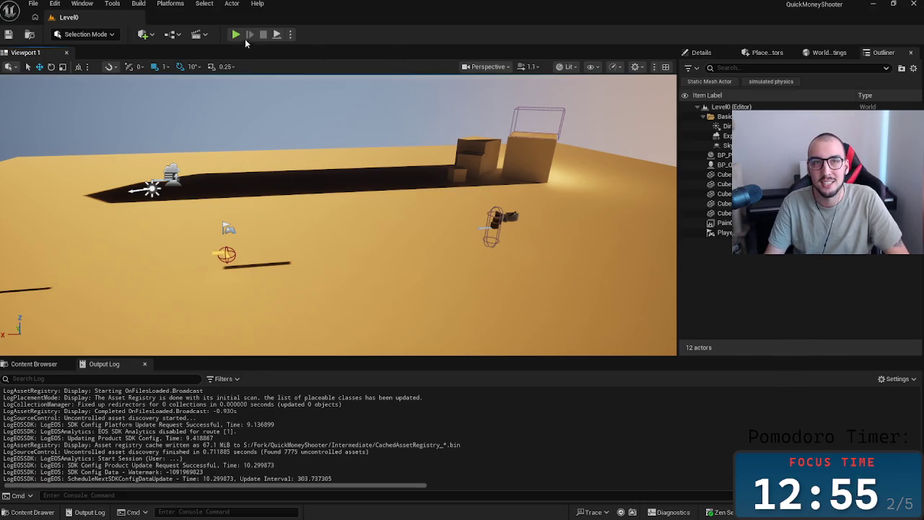
key("alt+p")
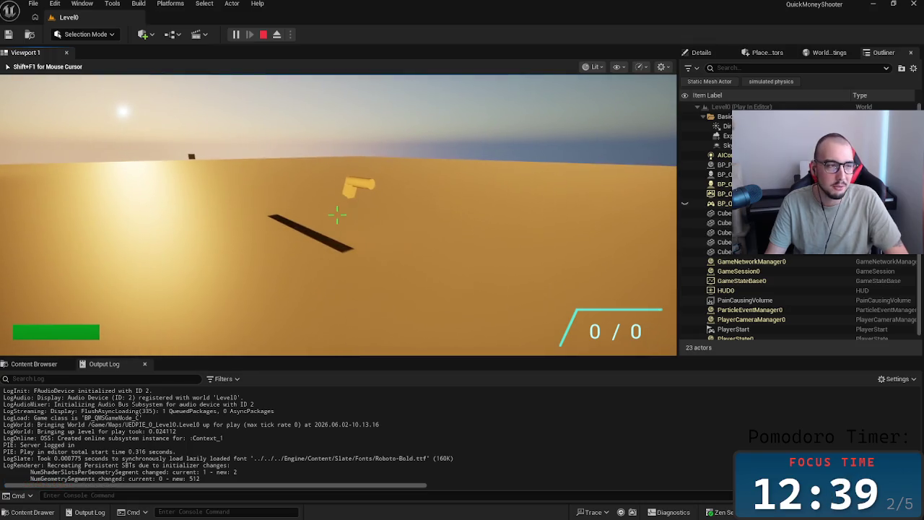
- Walk into the yellow gun pickup and fire test shots at the block cubes
key("w")
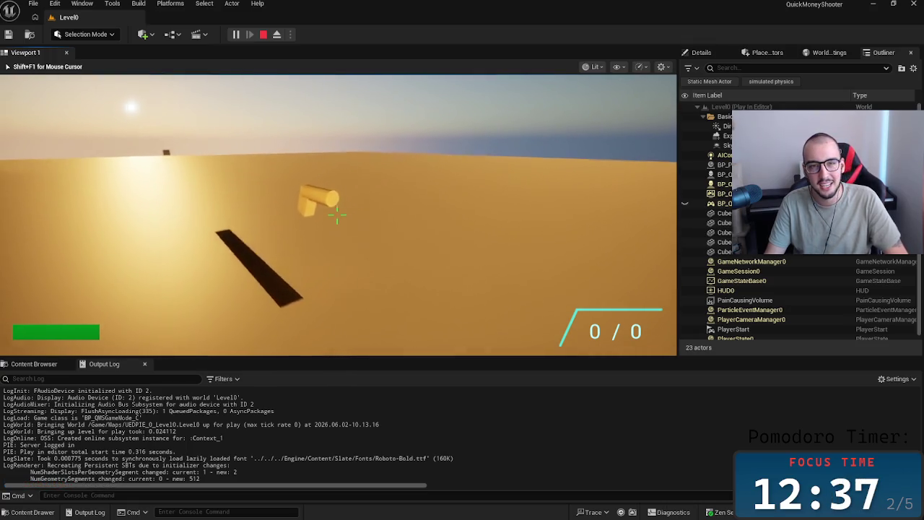
key("w")
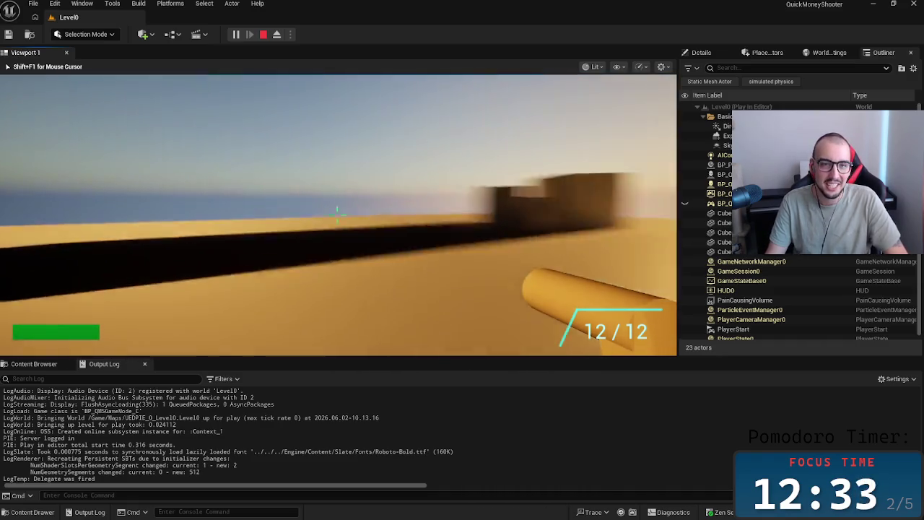
left_click(337, 213)
left_click(336, 213)
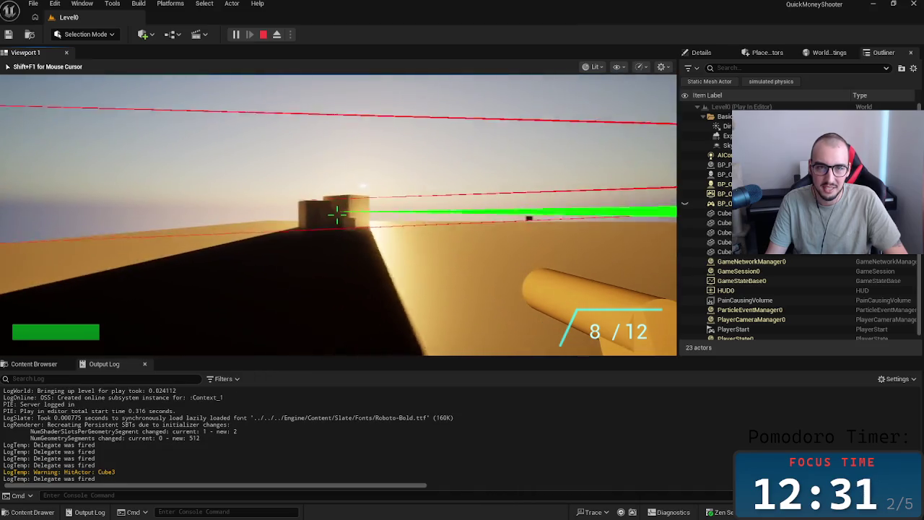
left_click(337, 213)
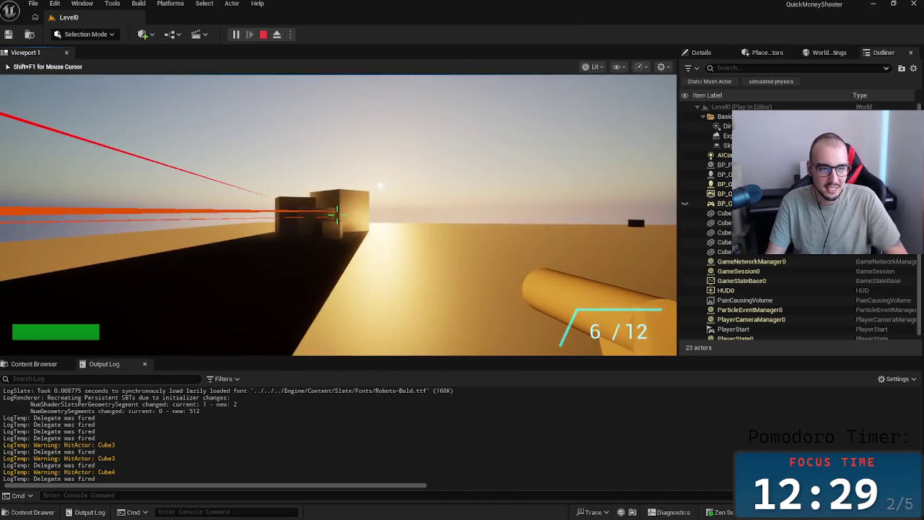
left_click(336, 213)
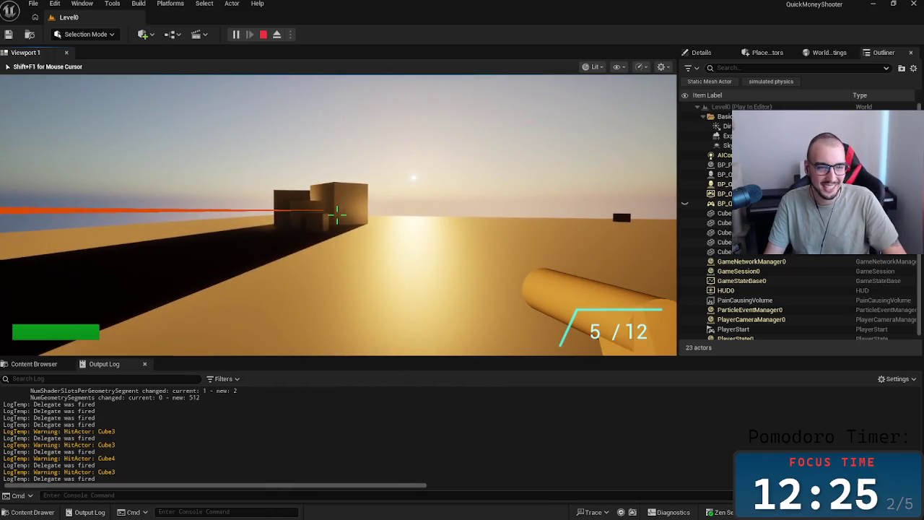
left_click(337, 213)
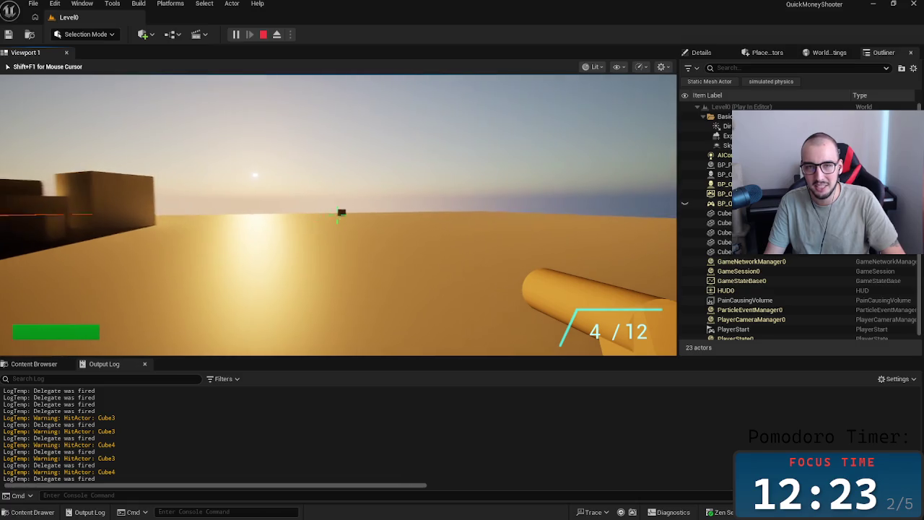
- Approach the small distant target cube and shoot it until it dies
key("w")
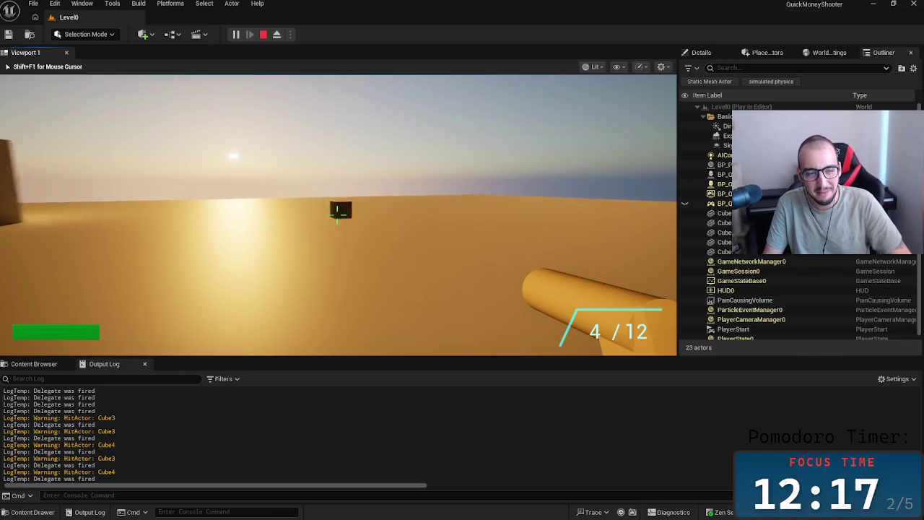
key("w")
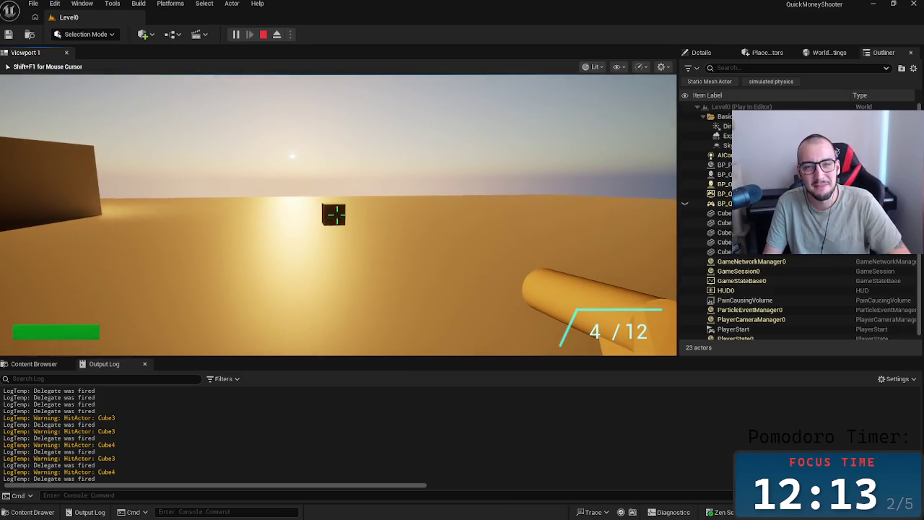
left_click(337, 210)
left_click(337, 214)
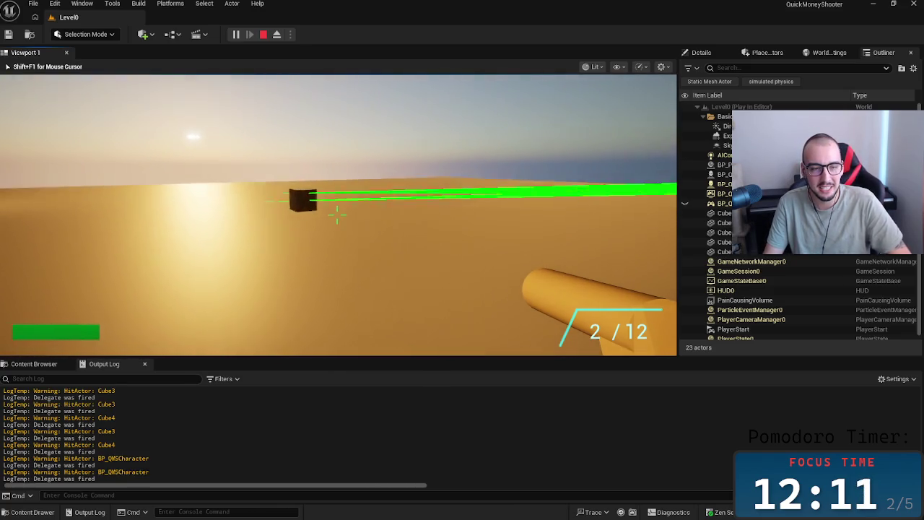
left_click(337, 214)
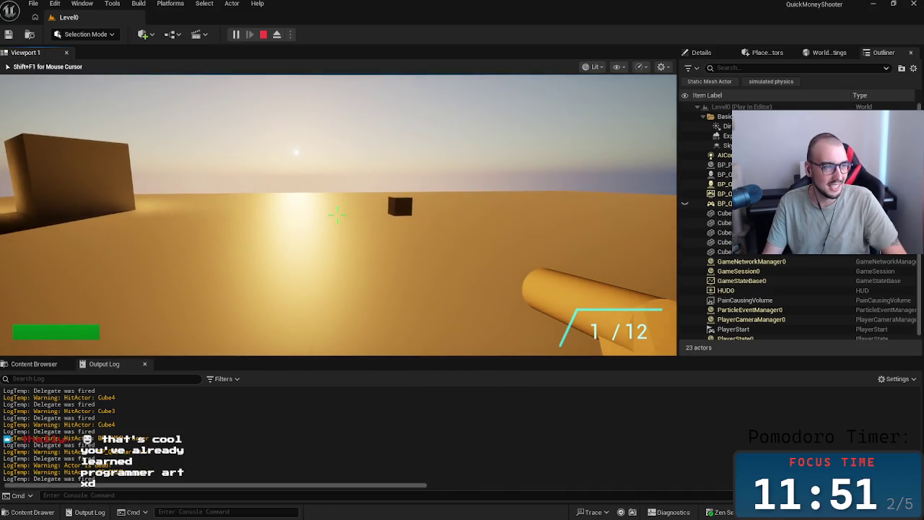
- Return to the blocks, reload, and fire repeatedly at the target cube
key("a")
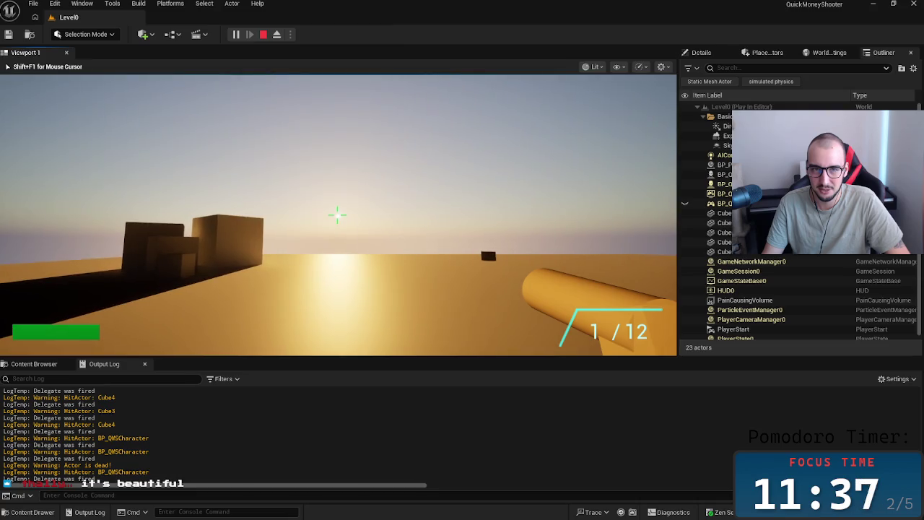
key("r")
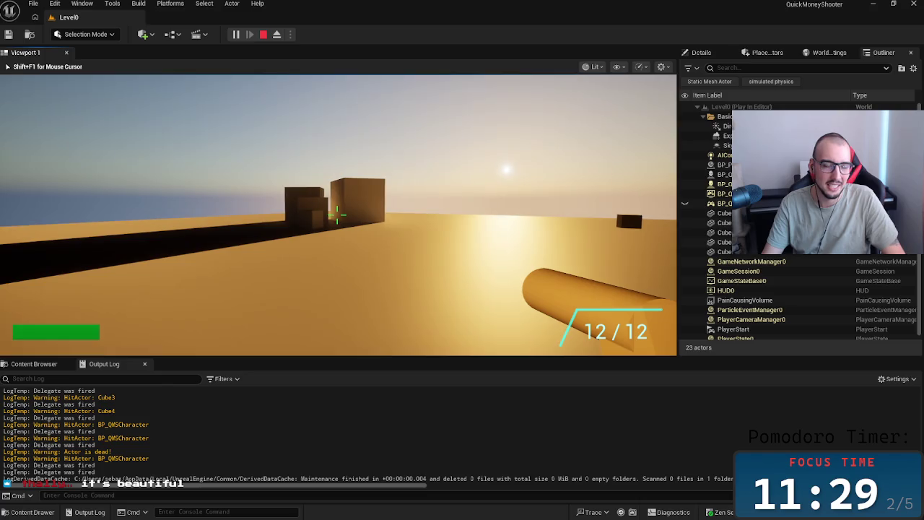
left_click(336, 215)
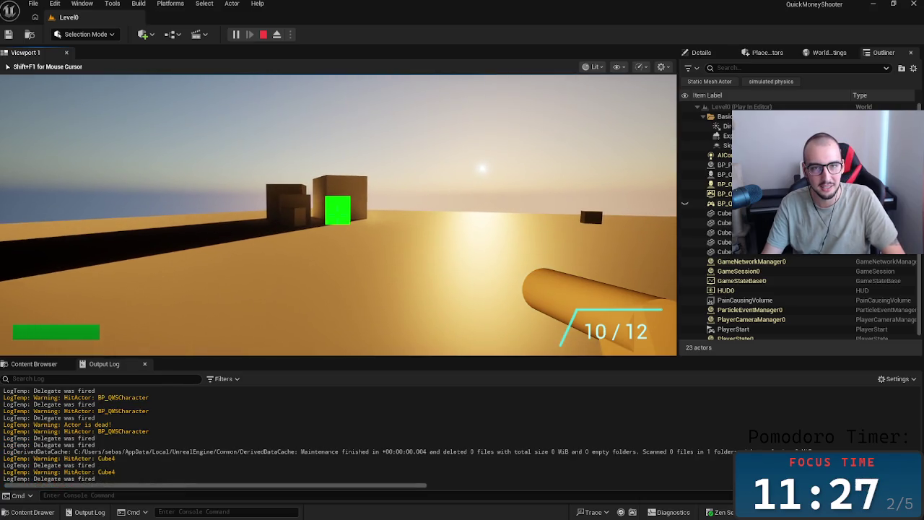
left_click(338, 214)
left_click(338, 215)
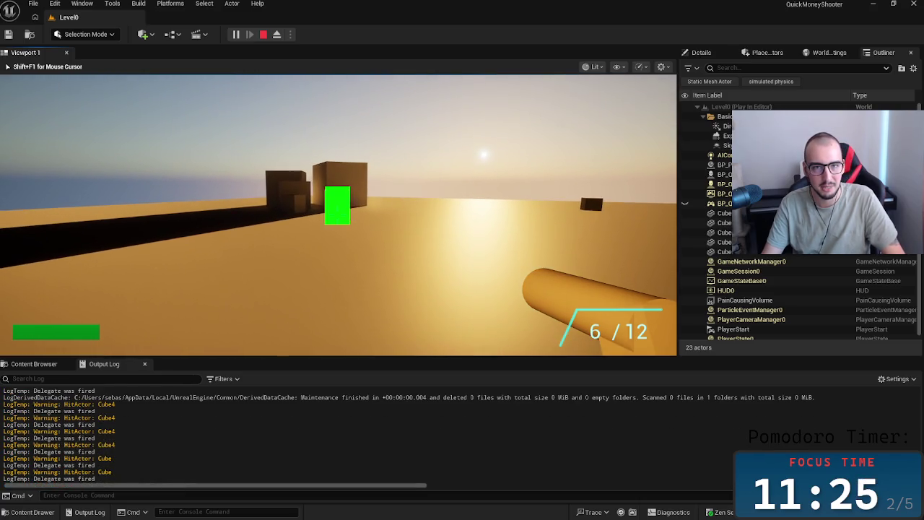
left_click(338, 215)
left_click(337, 213)
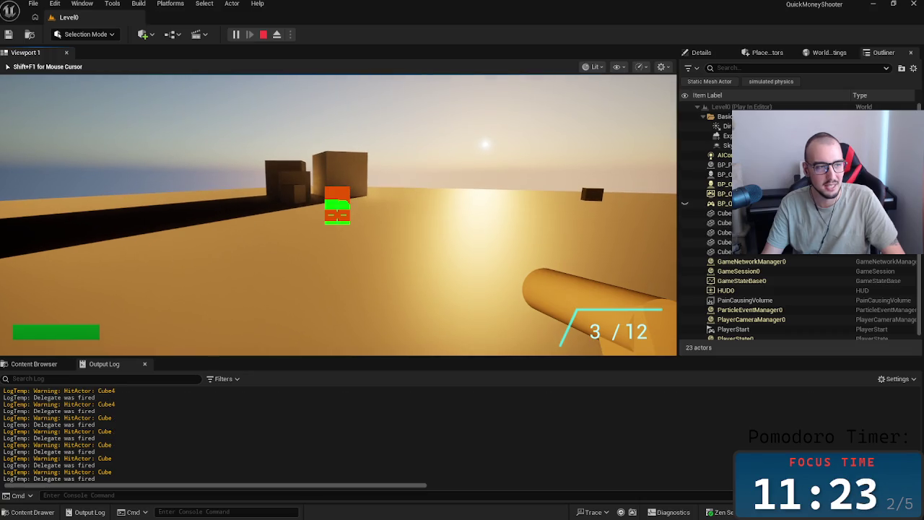
left_click(337, 211)
- Reload, shoot the orange cube until it disappears, then stop playing and minimize Unreal
key("r")
left_click(338, 211)
left_click(337, 209)
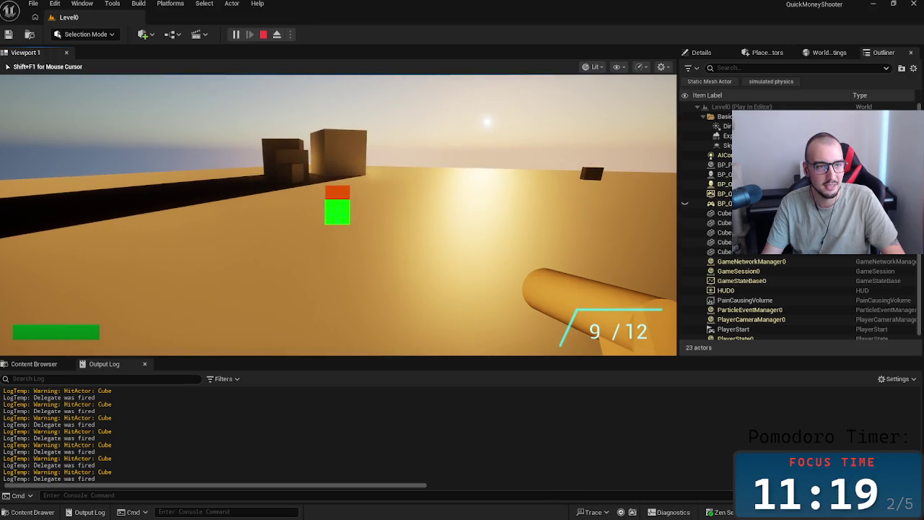
left_click(337, 211)
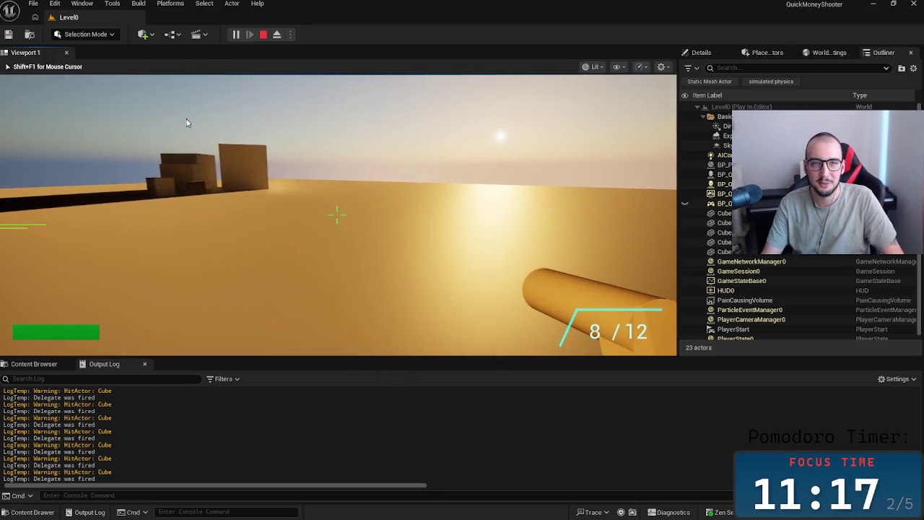
key("Escape")
left_click(873, 4)
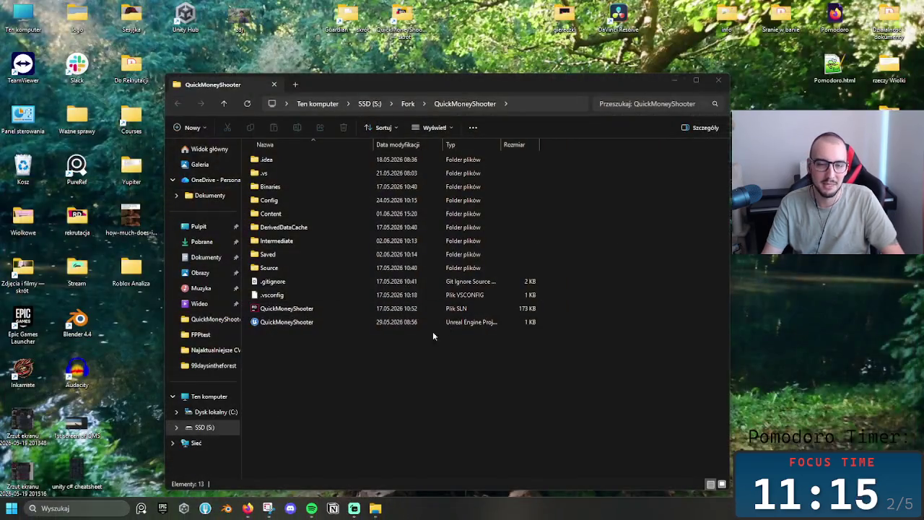
key("alt+Tab")
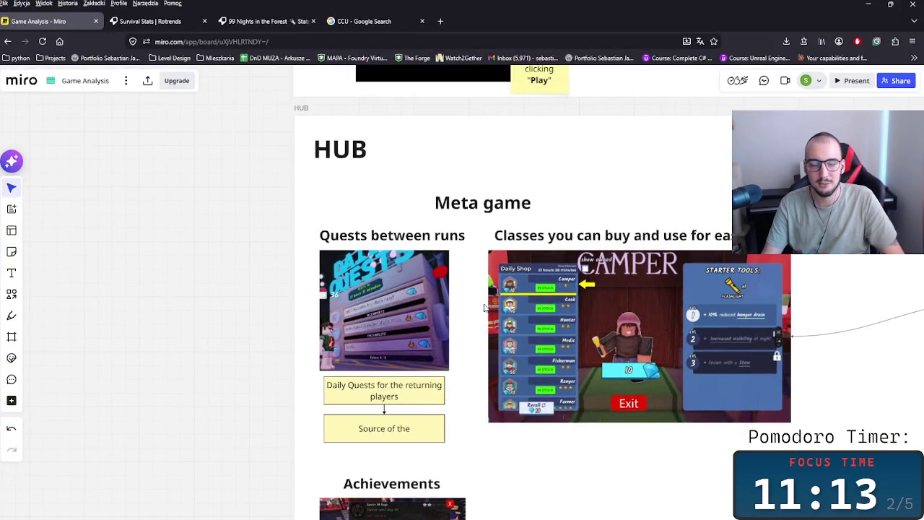
scroll(454, 298, "down", 3)
scroll(462, 339, "down", 2)
scroll(473, 379, "up", 2)
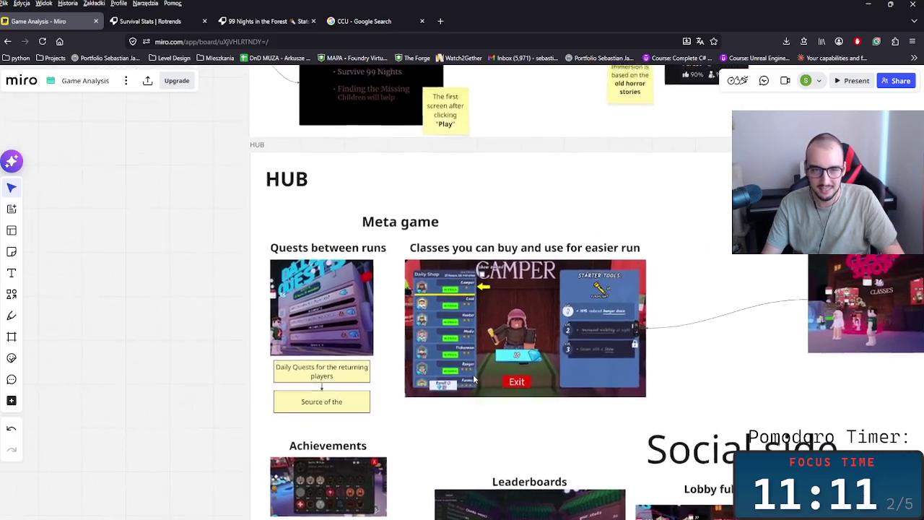
left_click(339, 374)
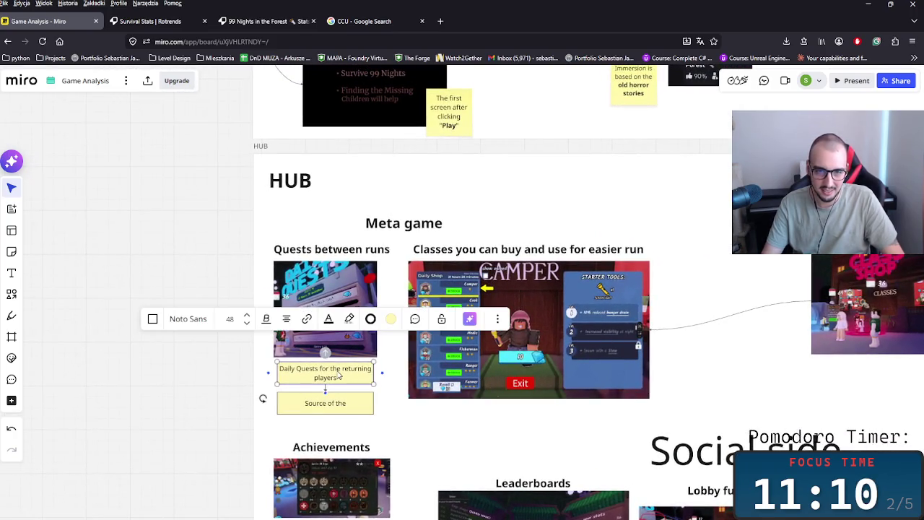
left_click(226, 357)
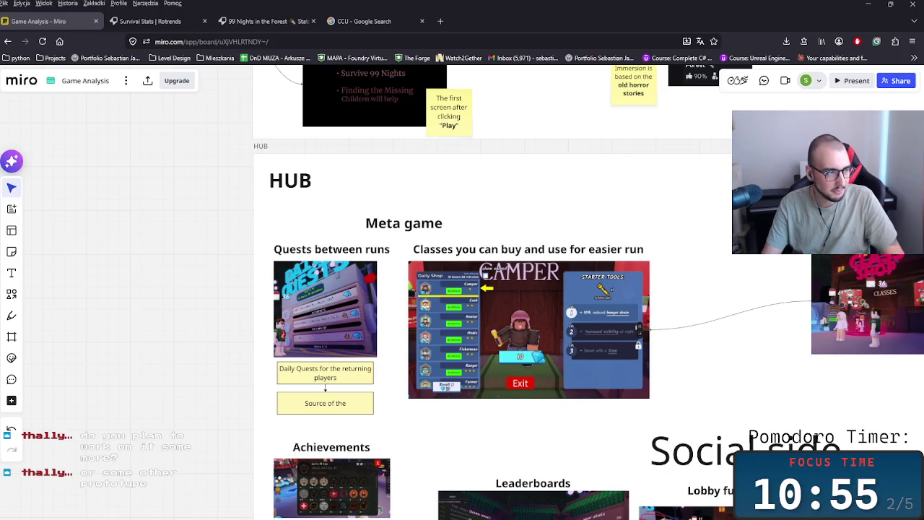
key("alt+Tab")
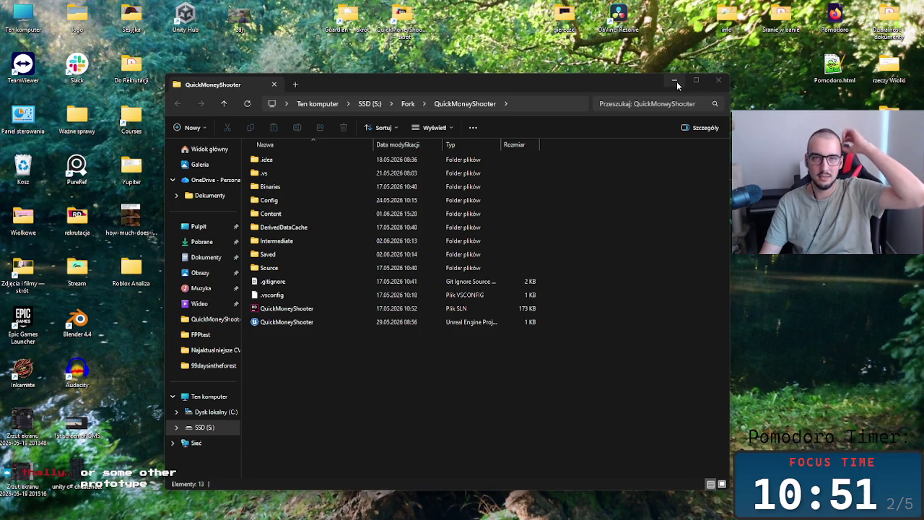
- Launch the Guardian .uproject from its folder, then return to the Miro Game Analysis board
key("alt+Tab")
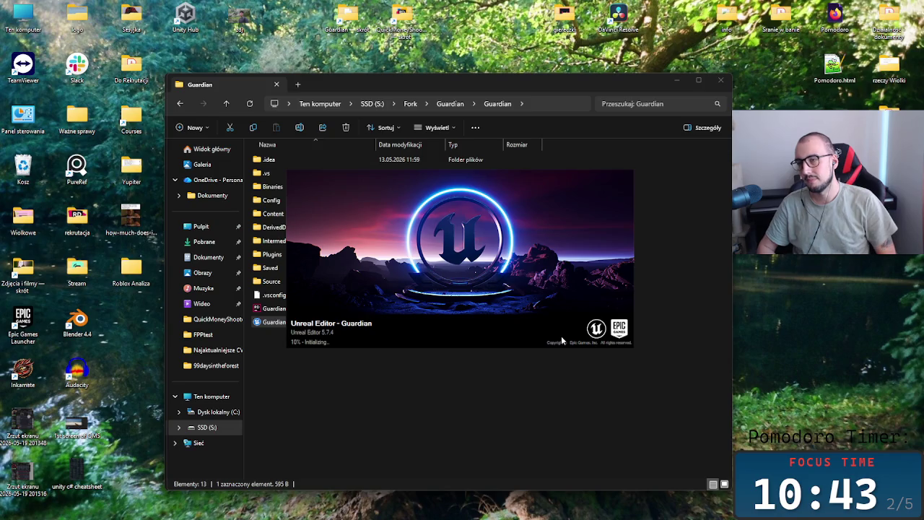
key("alt+Tab")
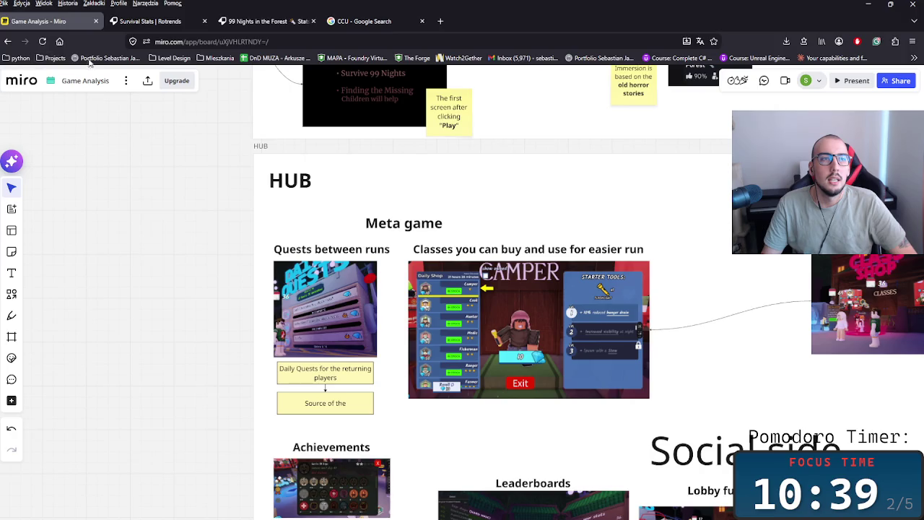
left_click(52, 58)
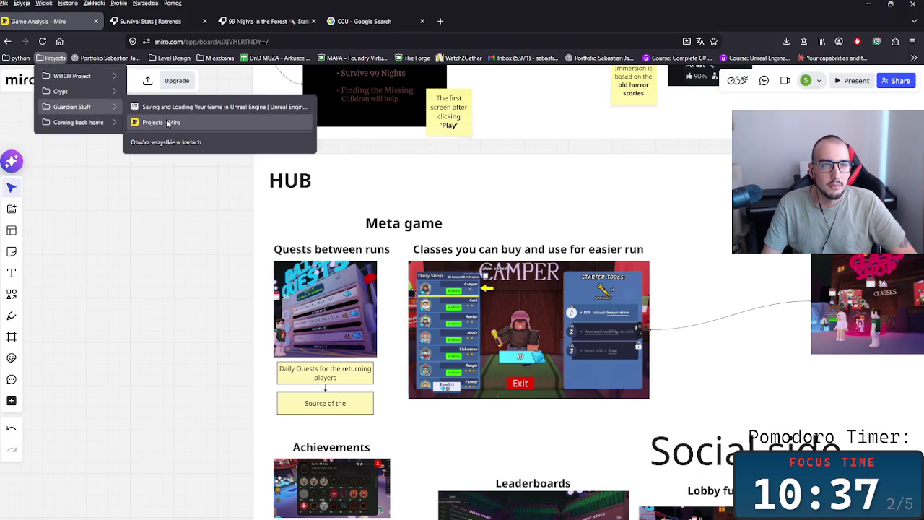
- Open the Guardian Stuff 'Projects - Miro' board in a new tab and scroll around it
mouse_move(72, 107)
left_click(165, 120)
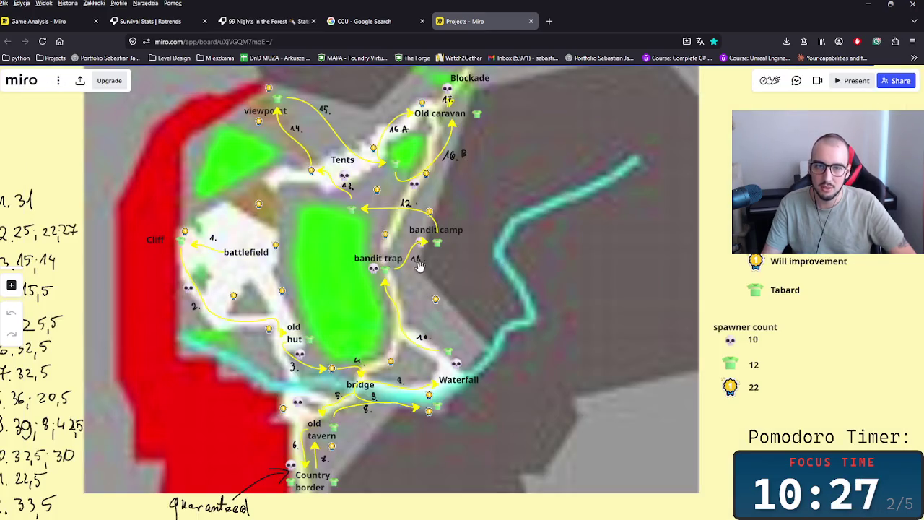
scroll(479, 257, "down", 5)
scroll(478, 265, "down", 5)
scroll(405, 311, "down", 3)
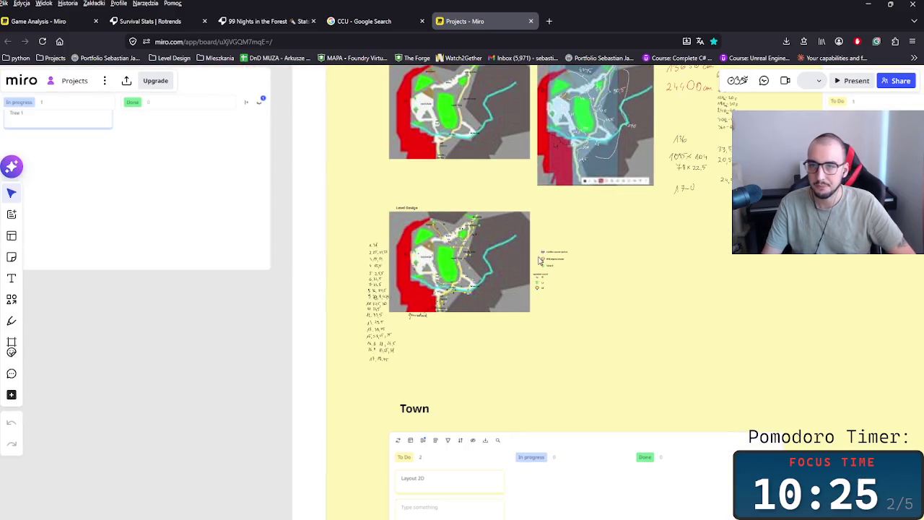
scroll(375, 336, "down", 5)
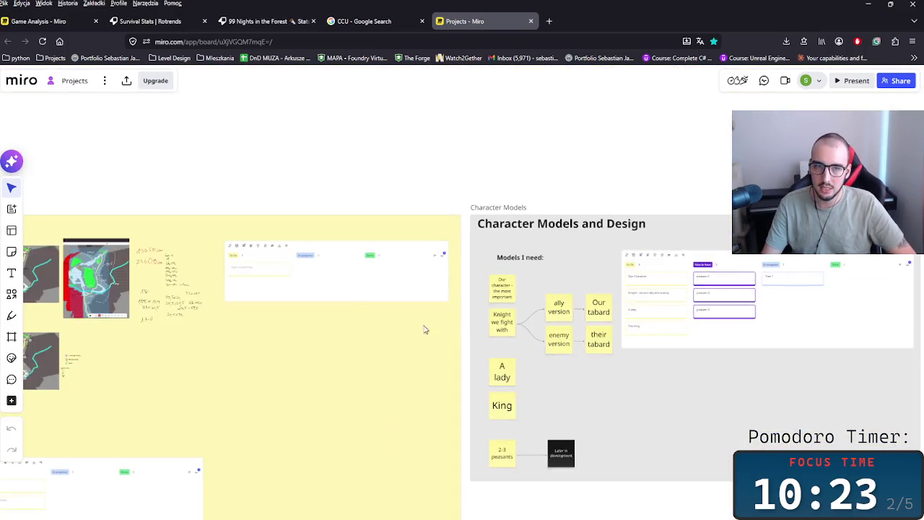
scroll(444, 325, "down", 3)
scroll(598, 335, "left", 5)
scroll(751, 320, "down", 5)
scroll(495, 223, "up", 3)
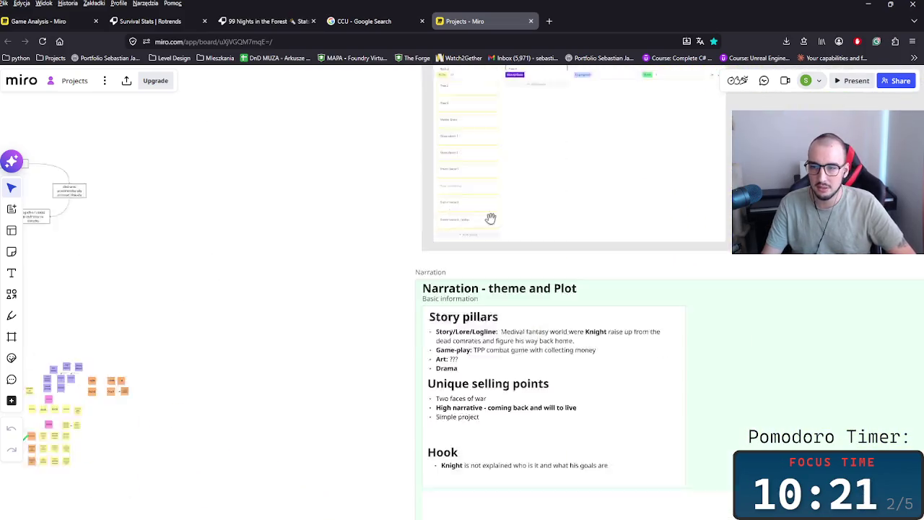
scroll(684, 325, "up", 3)
scroll(685, 325, "right", 5)
scroll(474, 206, "down", 3)
scroll(478, 234, "down", 3)
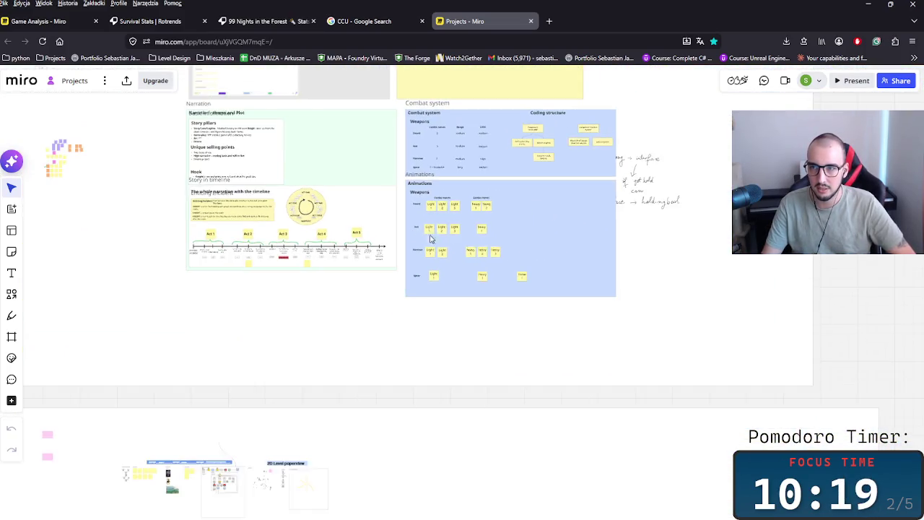
scroll(435, 243, "down", 3)
scroll(542, 306, "up", 2)
scroll(301, 306, "right", 5)
scroll(301, 306, "up", 3)
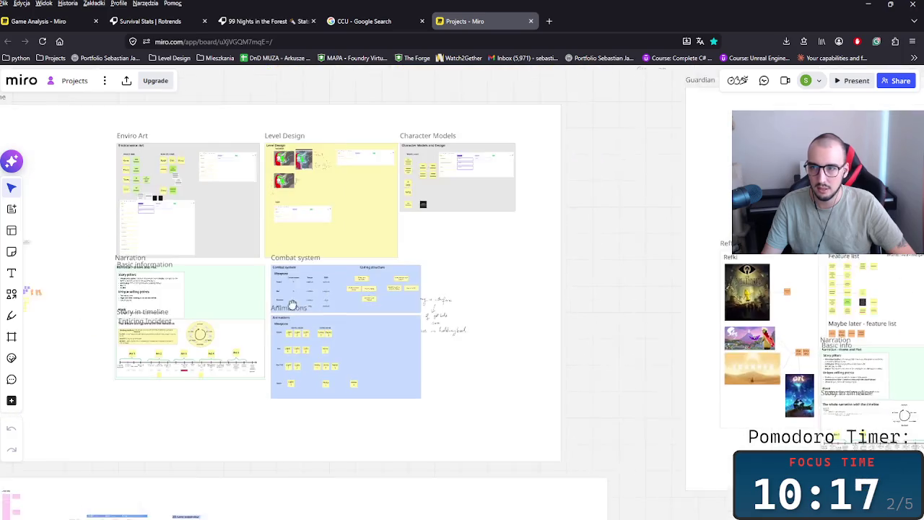
scroll(528, 263, "right", 3)
scroll(528, 263, "right", 5)
scroll(505, 260, "up", 3)
scroll(293, 254, "up", 2)
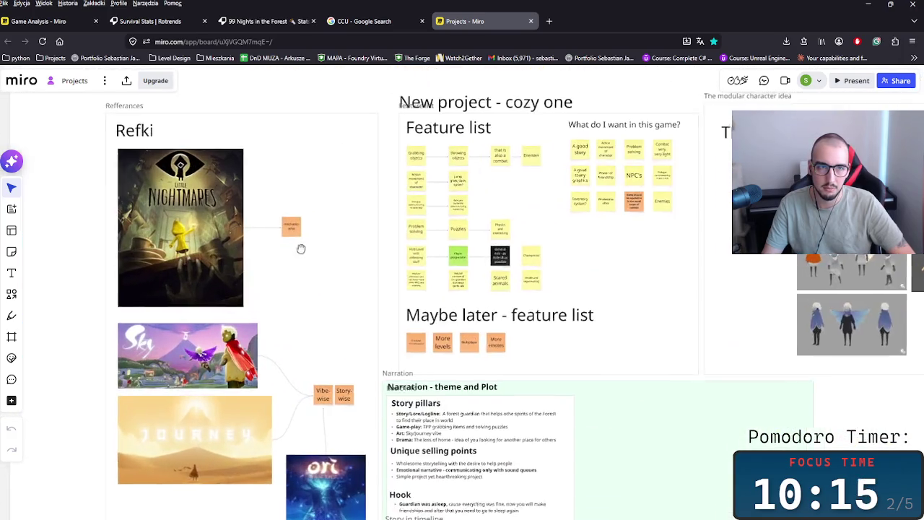
scroll(375, 267, "left", 2)
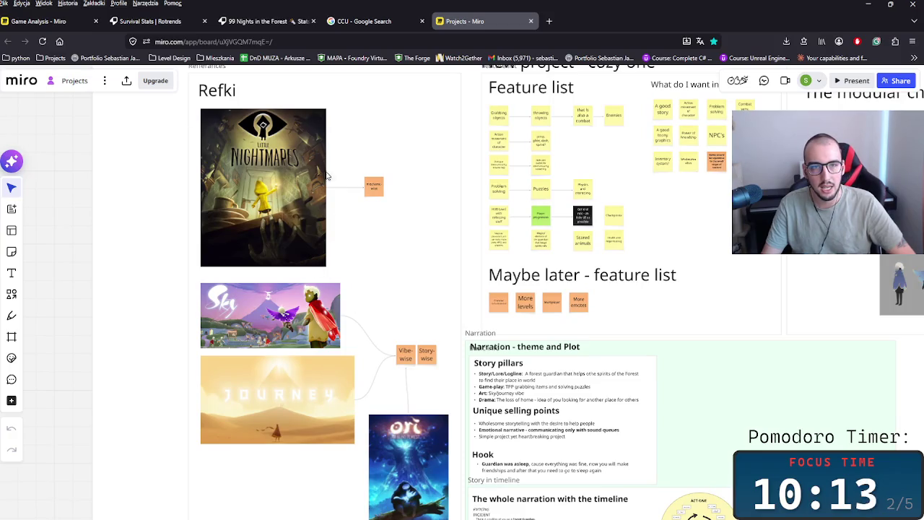
- Select the Little Nightmares, Sky and Journey references and the mechanics, vibe and story stickies
left_click_drag(363, 242, 311, 177)
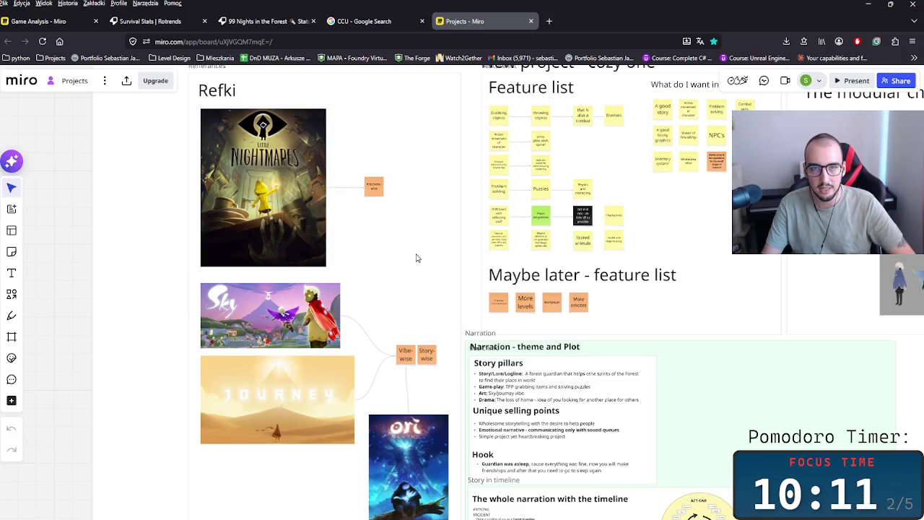
left_click_drag(428, 270, 428, 275)
scroll(433, 231, "up", 2)
left_click_drag(437, 236, 372, 176)
scroll(404, 325, "down", 4)
left_click_drag(356, 402, 318, 217)
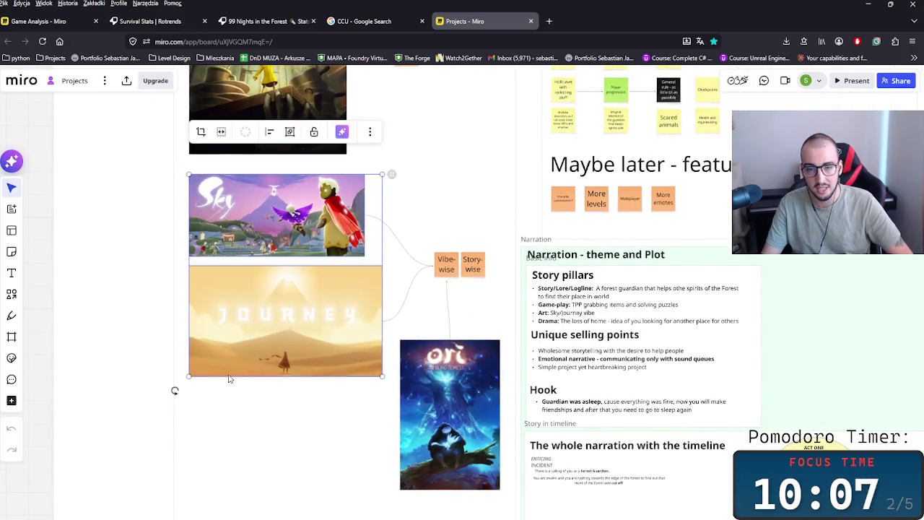
scroll(480, 313, "up", 2)
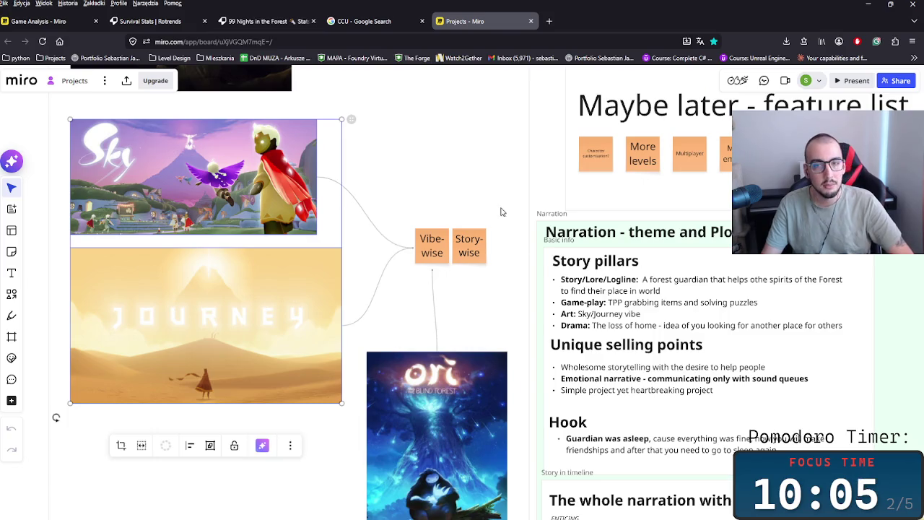
left_click_drag(499, 179, 398, 318)
left_click(474, 143)
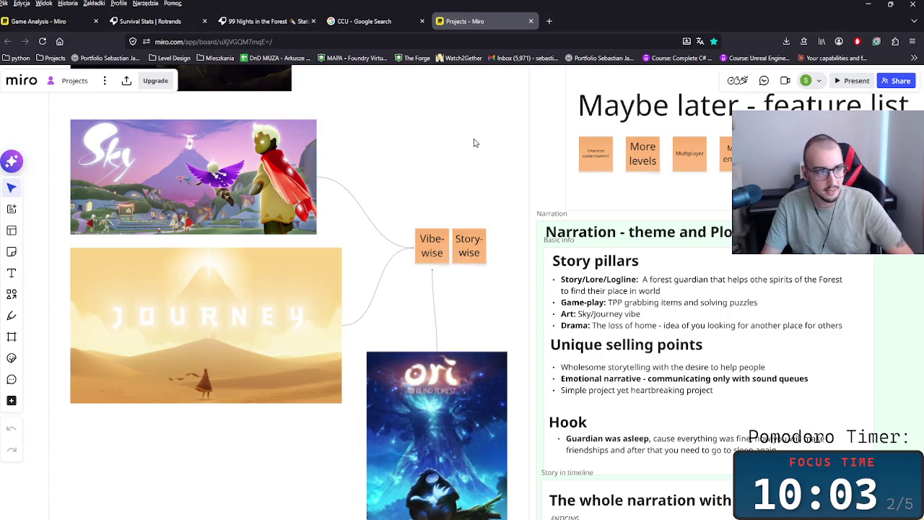
scroll(502, 165, "down", 2)
scroll(556, 185, "right", 5)
scroll(556, 186, "up", 3)
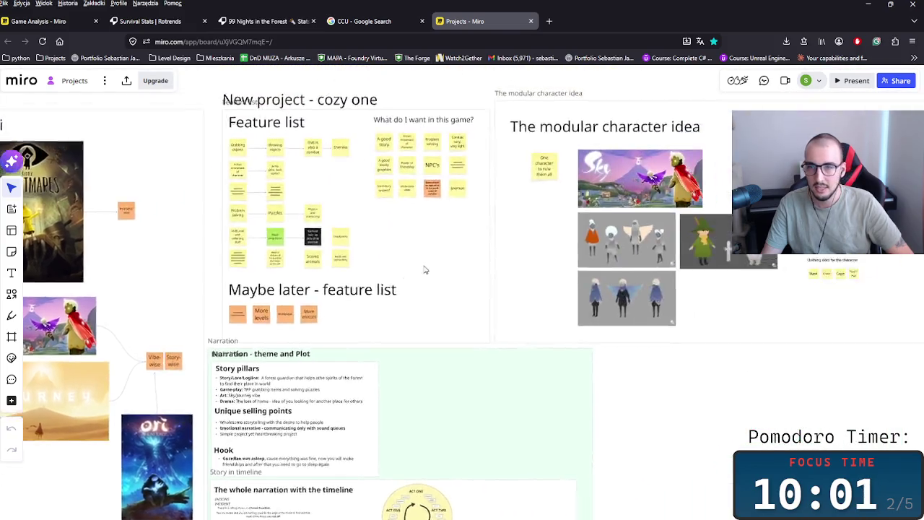
- Scroll through the Art Direction character frames on the Projects board
scroll(479, 353, "right", 5)
scroll(330, 270, "up", 3)
scroll(332, 282, "up", 2)
scroll(289, 280, "up", 2)
scroll(289, 281, "down", 2)
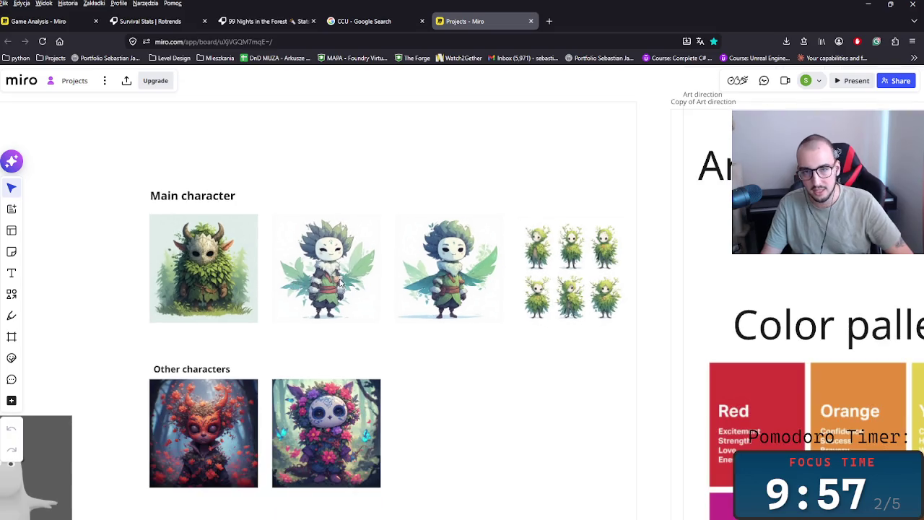
scroll(468, 310, "down", 2)
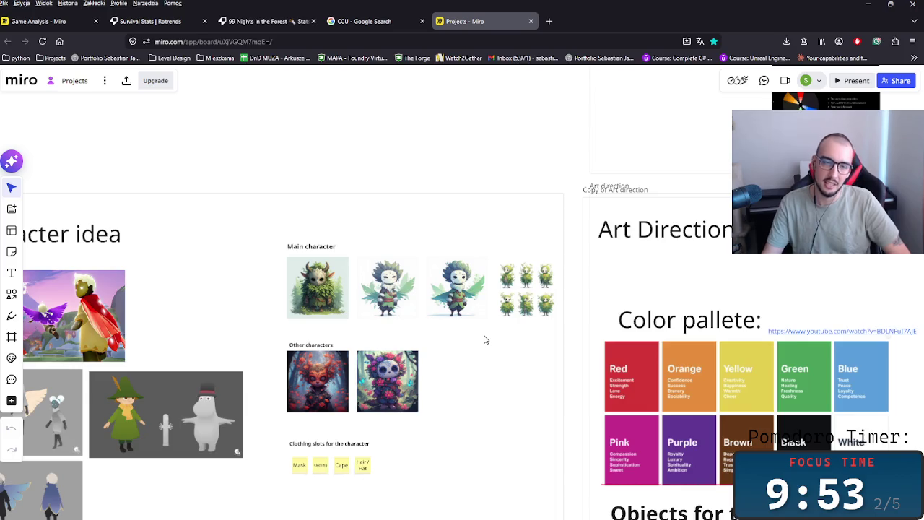
scroll(485, 339, "up", 2)
scroll(353, 351, "up", 3)
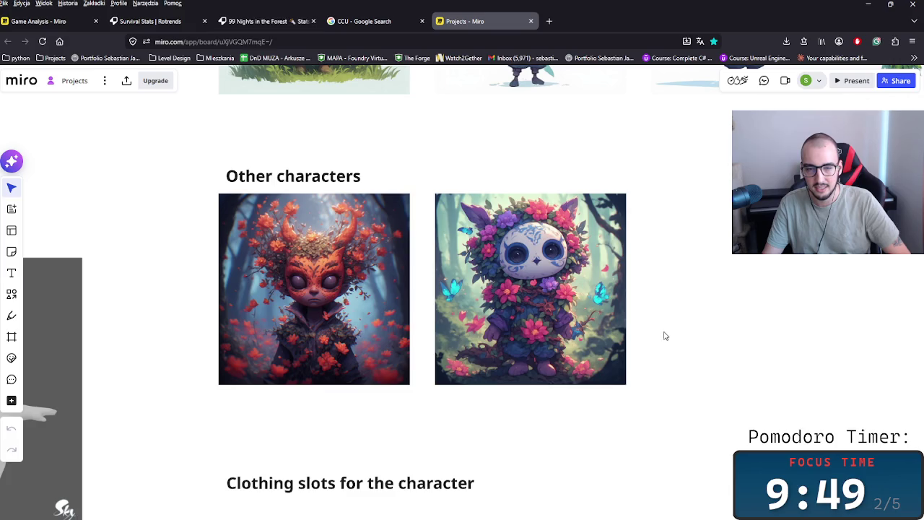
scroll(665, 338, "down", 2)
scroll(621, 318, "down", 2)
scroll(570, 331, "down", 2)
- Pan to the colour palette, then view the Guardian level in Unreal Editor
left_click_drag(635, 322, 360, 348)
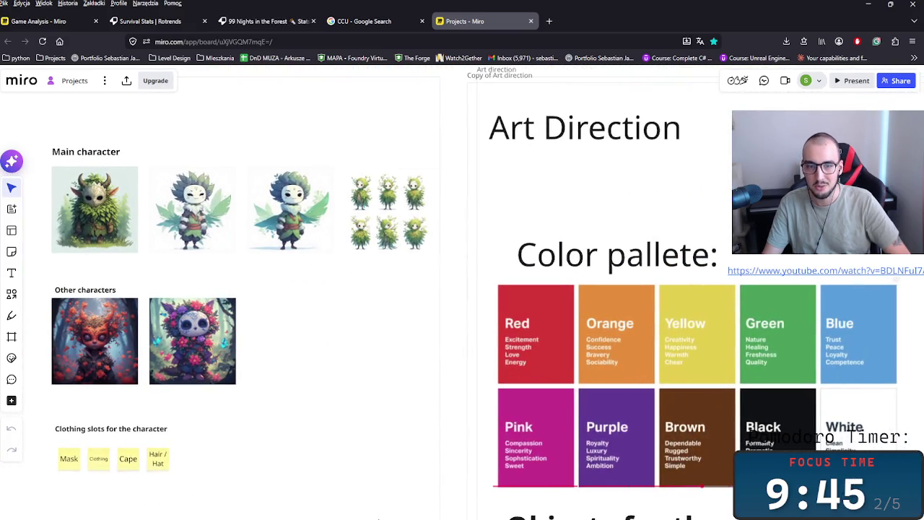
left_click(408, 512)
left_click_drag(416, 264, 416, 264)
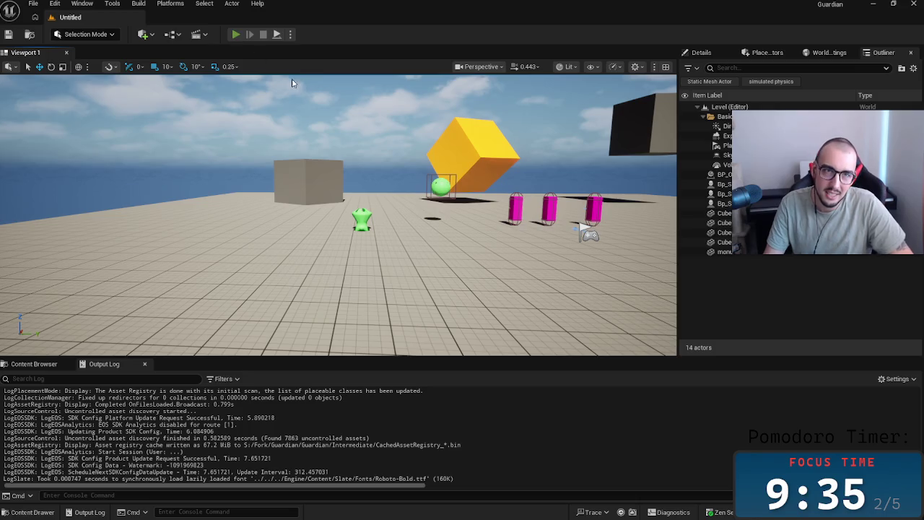
- Play the Guardian level, repeatedly grab and throw the green sphere with E, then press Esc
left_click(236, 34)
key("w")
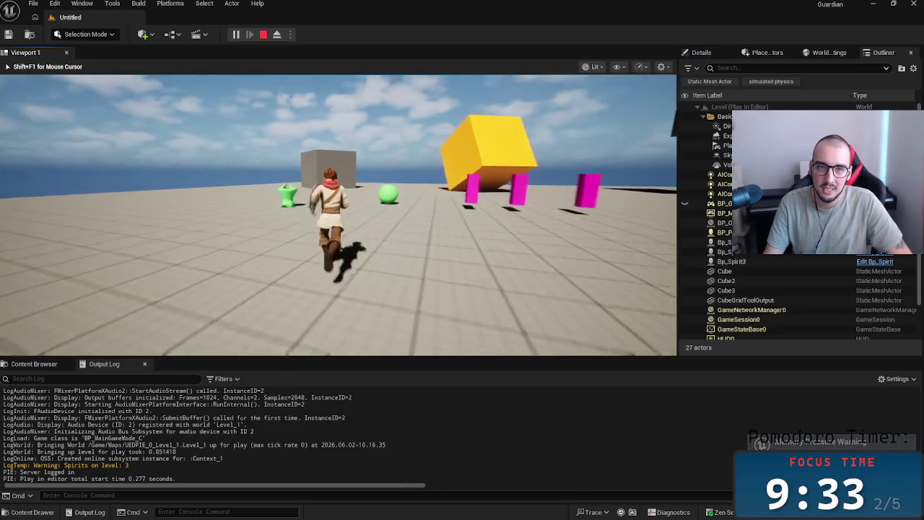
key("e")
key("e")
key("e")
key("e")
key("e")
key("e")
key("e")
key("e")
key("e")
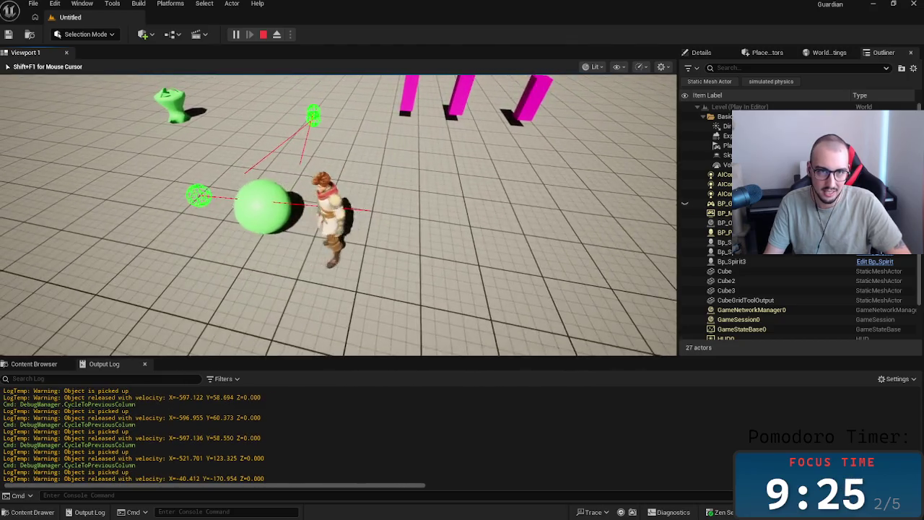
key("e")
key("e")
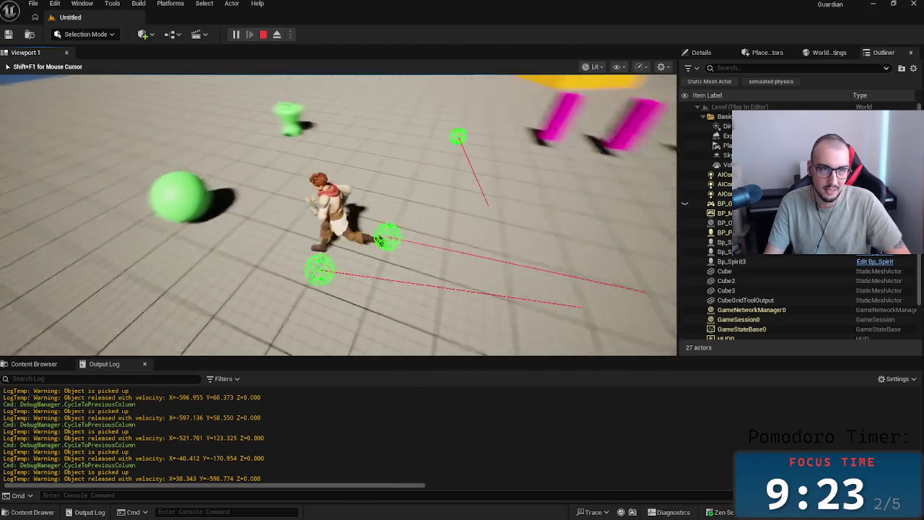
key("e")
key("e")
key("e")
key("e")
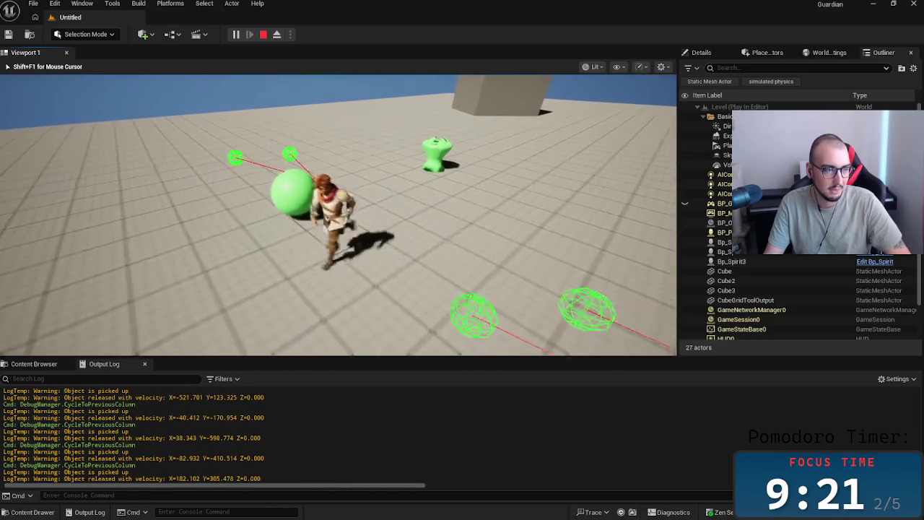
key("e")
key("e")
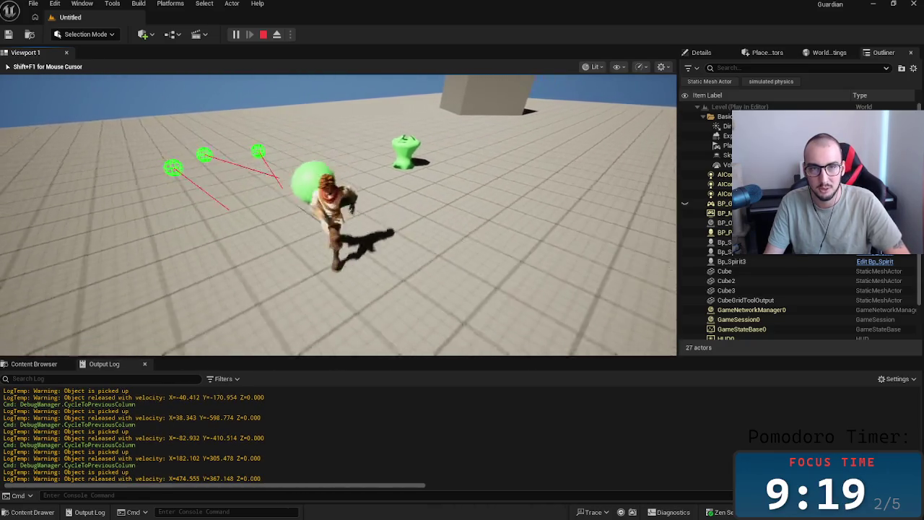
key("e")
key("e")
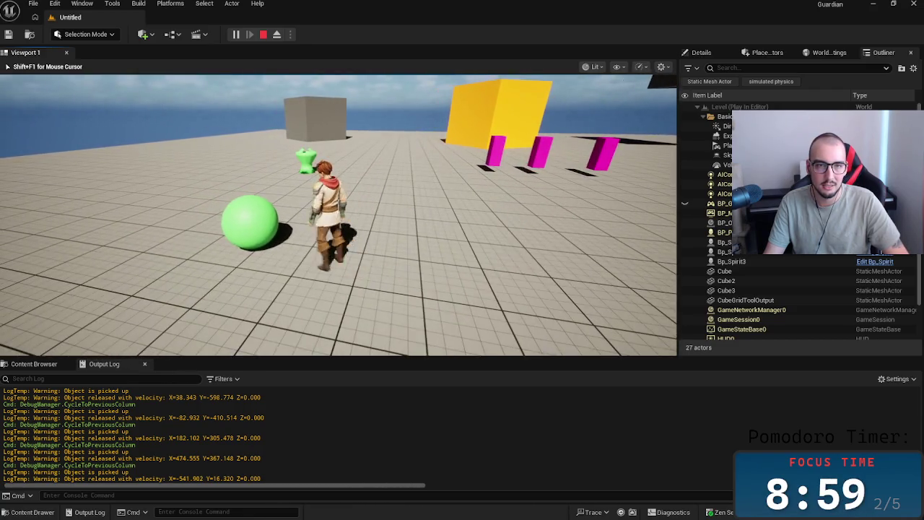
left_click(338, 214)
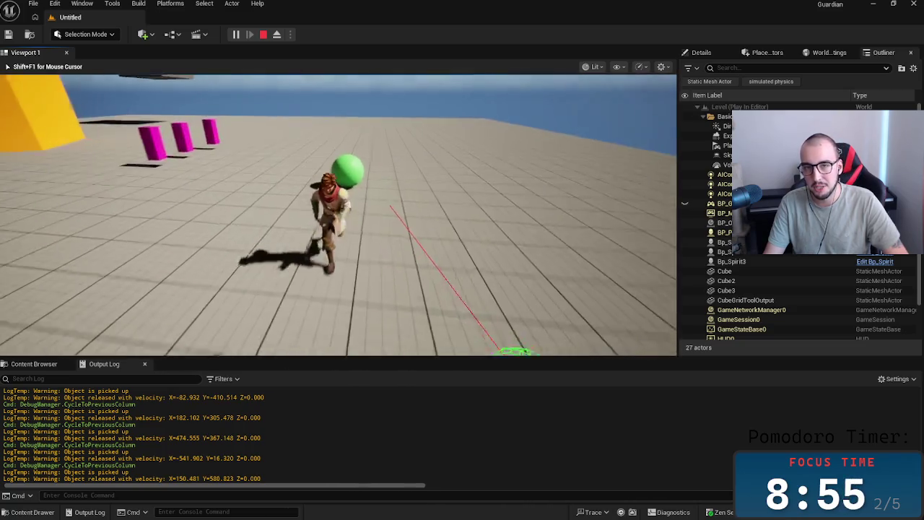
left_click(338, 215)
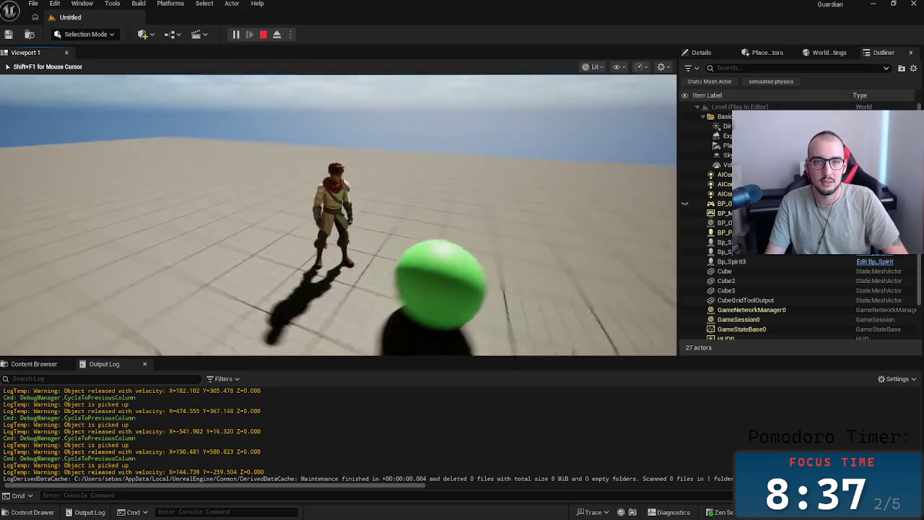
key("e")
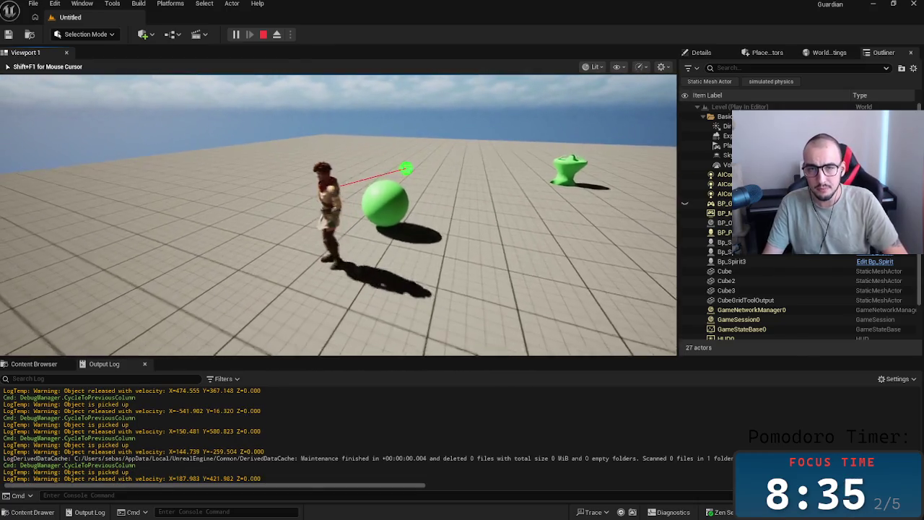
key("Escape")
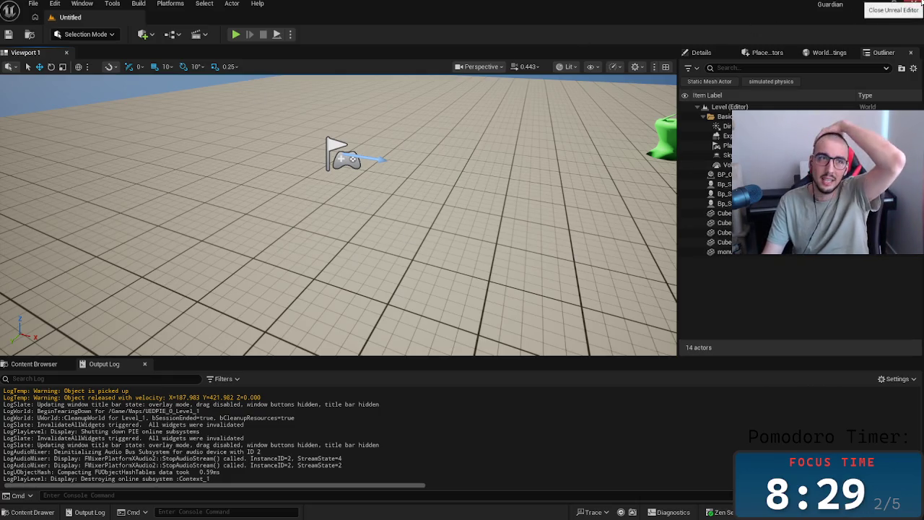
- Close Unreal Editor and pan the Miro board over to the user stories frames
left_click(914, 4)
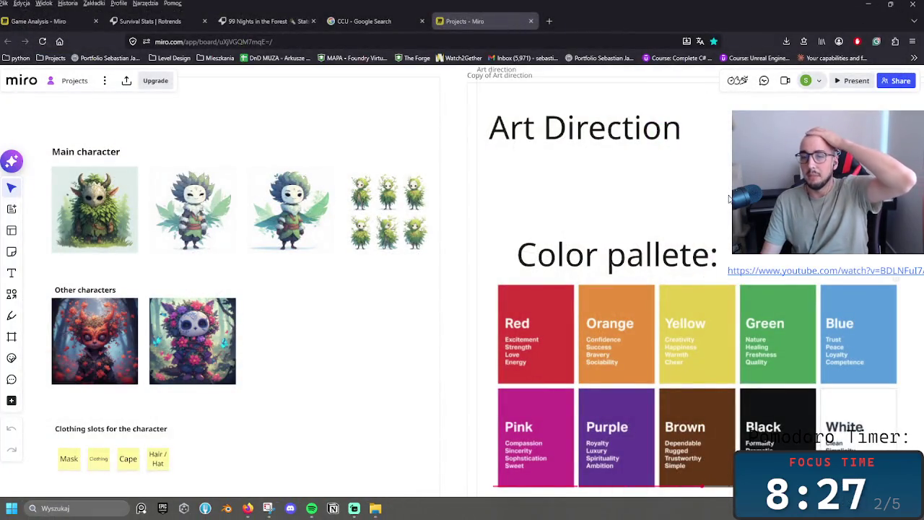
scroll(730, 198, "down", 5)
scroll(729, 199, "down", 1)
scroll(730, 199, "down", 2)
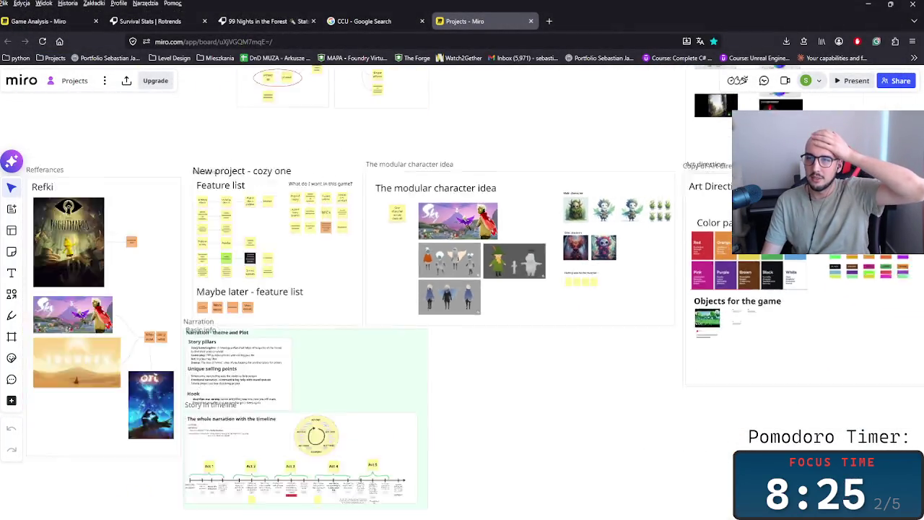
scroll(462, 289, "down", 2)
left_click_drag(491, 248, 174, 248)
scroll(174, 248, "up", 3)
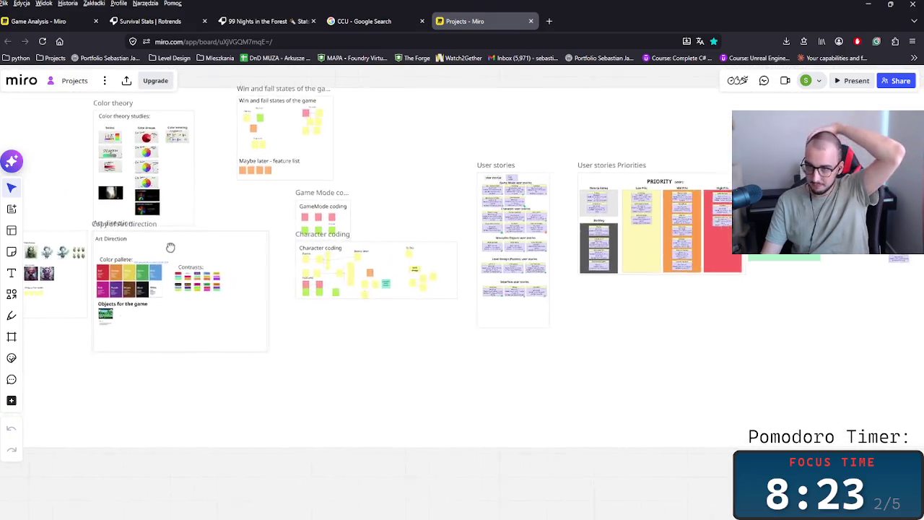
left_click_drag(548, 248, 180, 248)
- Review the MVP1 Nice-to-haves, Backlog, Low, Mid, High Prio and Done columns
scroll(361, 246, "up", 4)
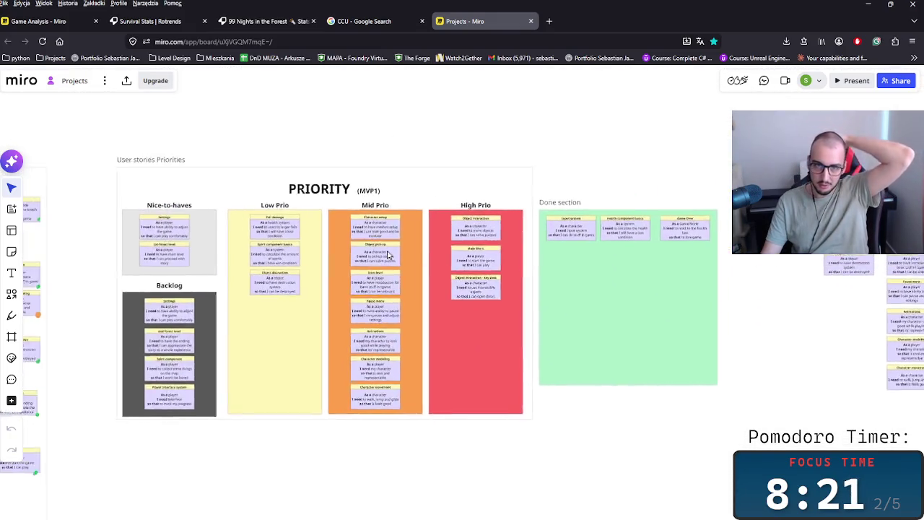
scroll(406, 255, "up", 3)
scroll(535, 226, "right", 2)
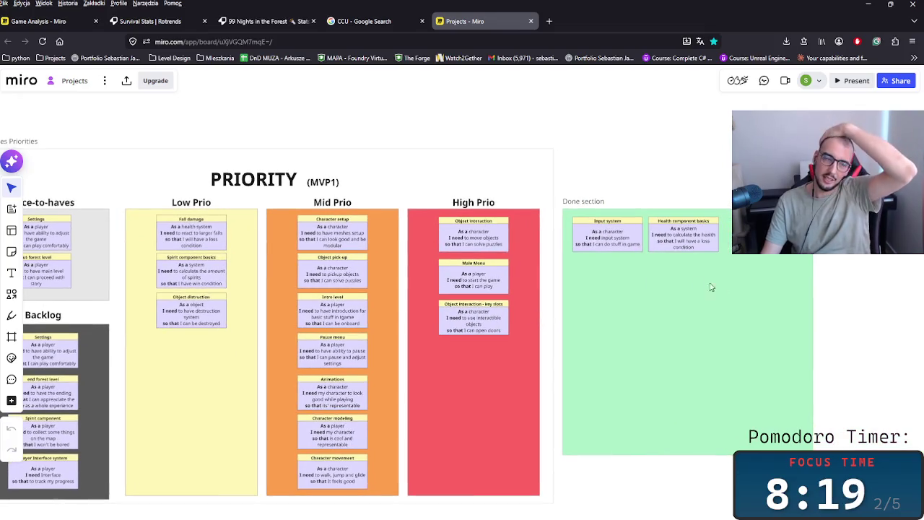
scroll(696, 285, "right", 2)
scroll(590, 248, "right", 4)
scroll(493, 248, "right", 5)
scroll(468, 239, "down", 1)
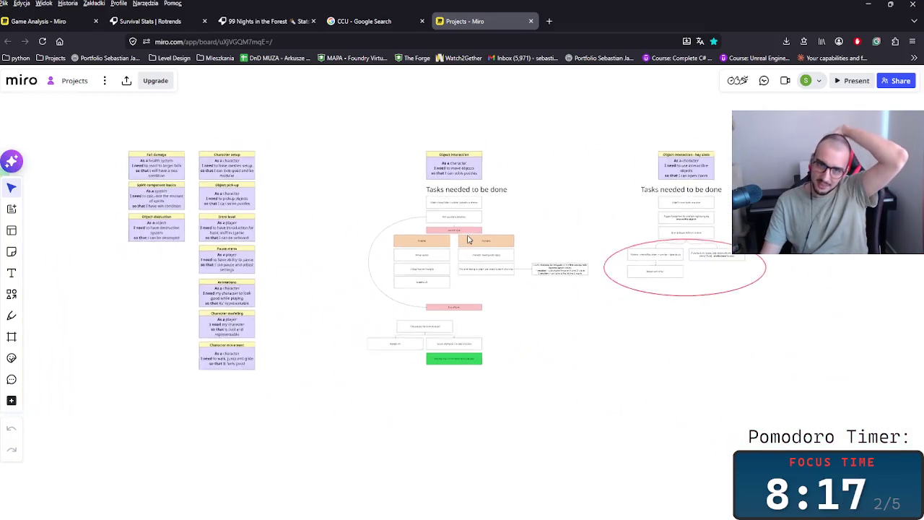
scroll(467, 239, "right", 3)
scroll(277, 190, "down", 2)
scroll(468, 234, "left", 6)
scroll(564, 223, "up", 3)
scroll(565, 222, "left", 3)
scroll(487, 214, "left", 2)
scroll(537, 209, "left", 1)
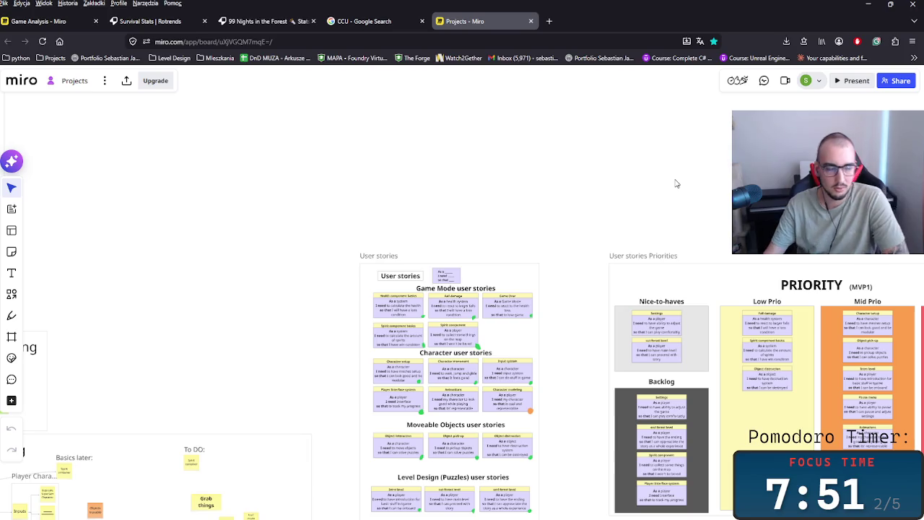
scroll(639, 195, "right", 5)
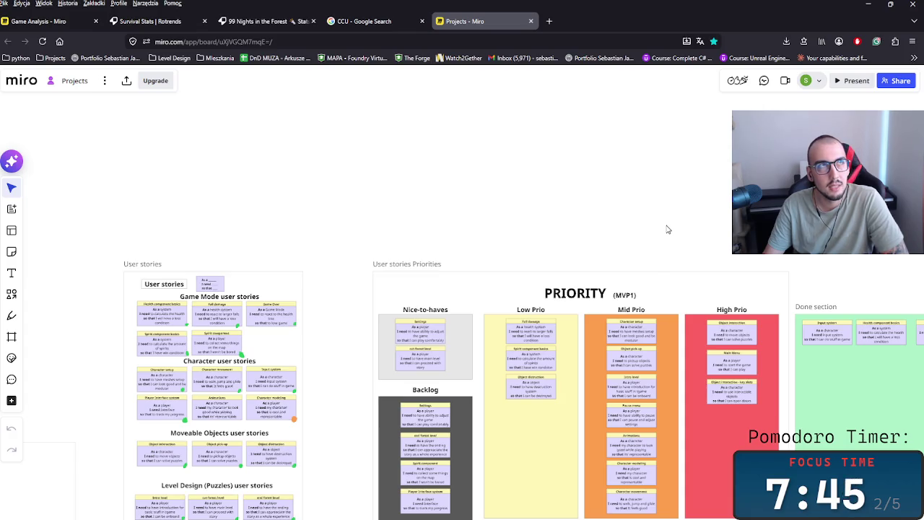
scroll(604, 221, "down", 2)
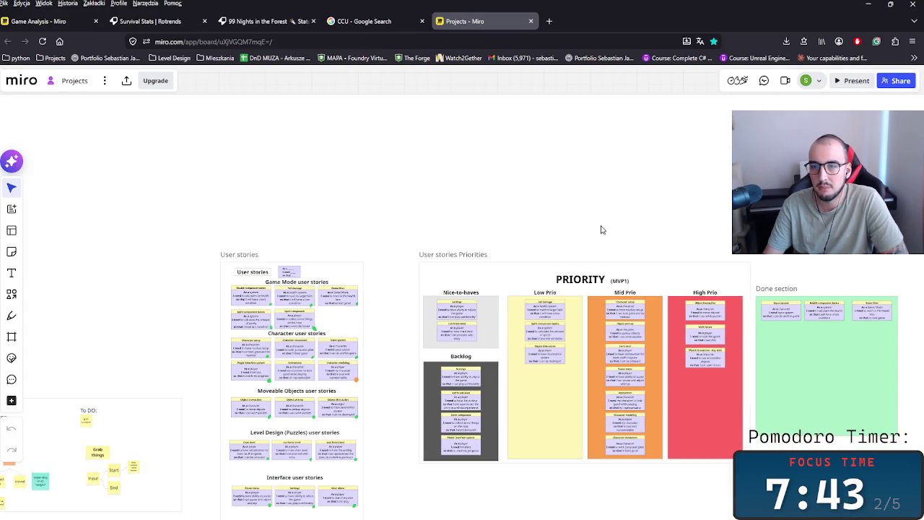
scroll(589, 399, "up", 5)
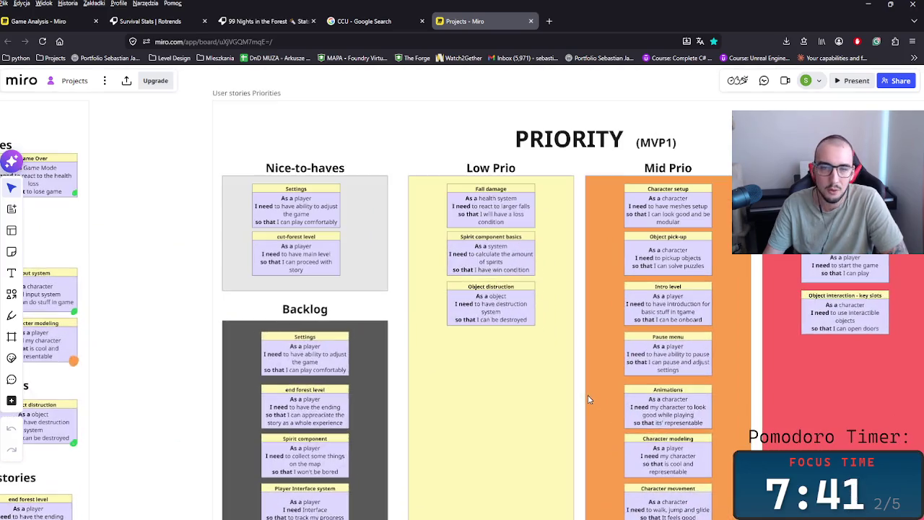
scroll(556, 276, "right", 5)
scroll(534, 313, "down", 4)
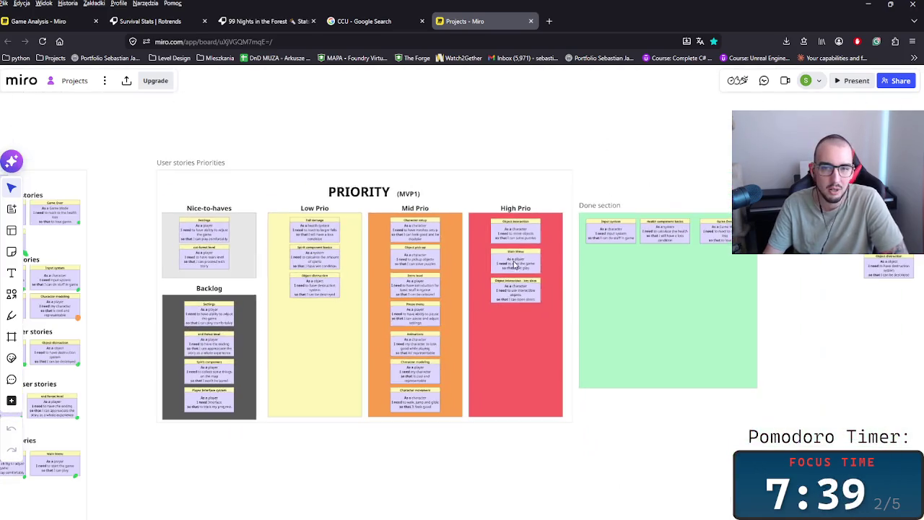
scroll(533, 314, "right", 2)
scroll(583, 323, "up", 1)
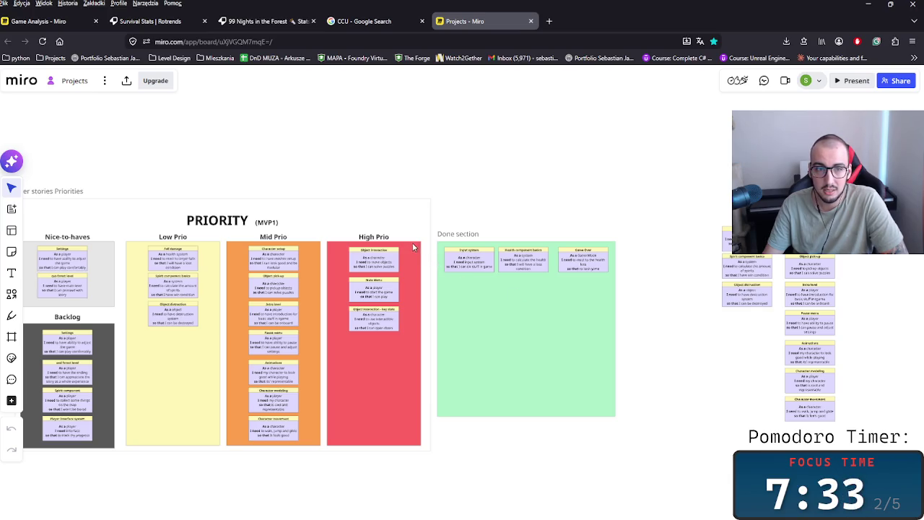
scroll(302, 223, "left", 3)
scroll(409, 219, "left", 2)
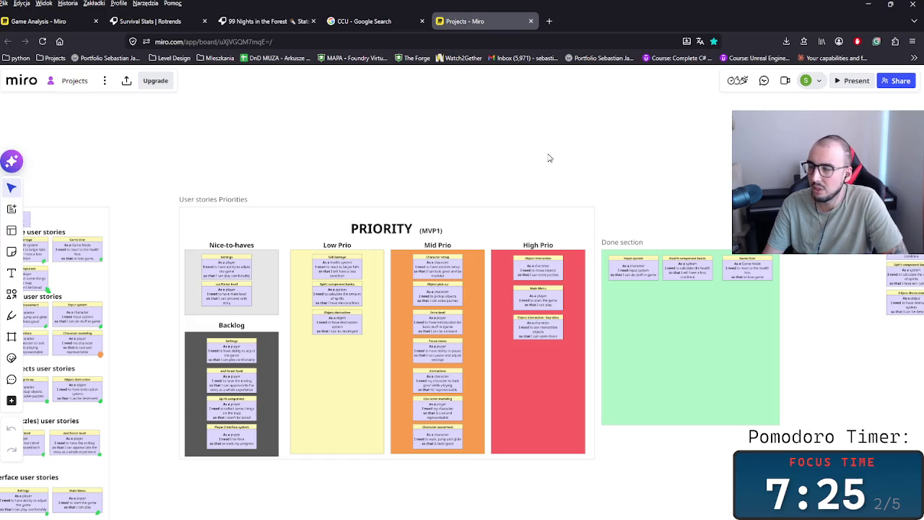
- Open the Guardian folder shortcut, go up to Fork, and open ComeBackHomev1
left_click(869, 6)
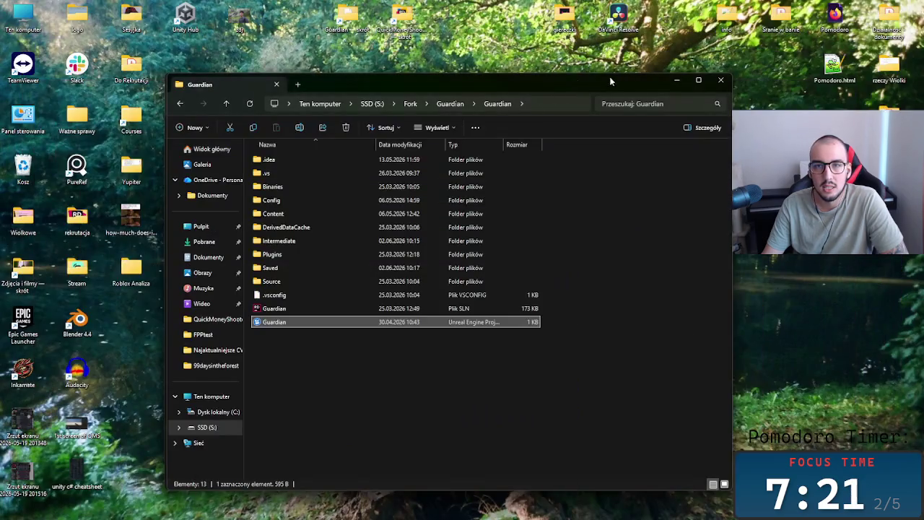
left_click(721, 80)
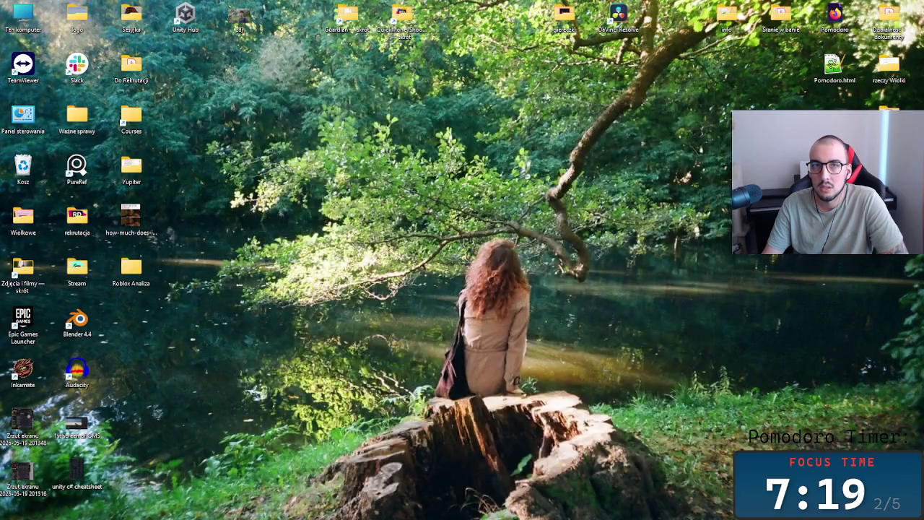
double_click(350, 27)
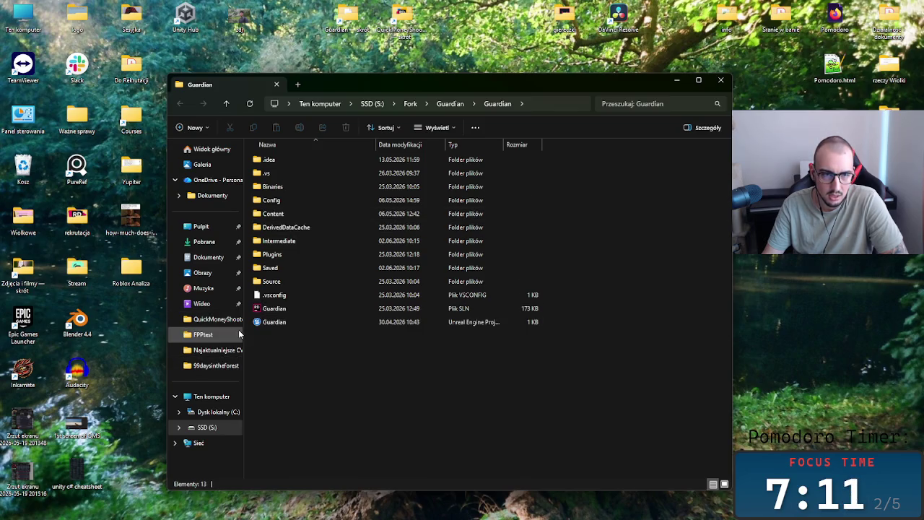
left_click(409, 104)
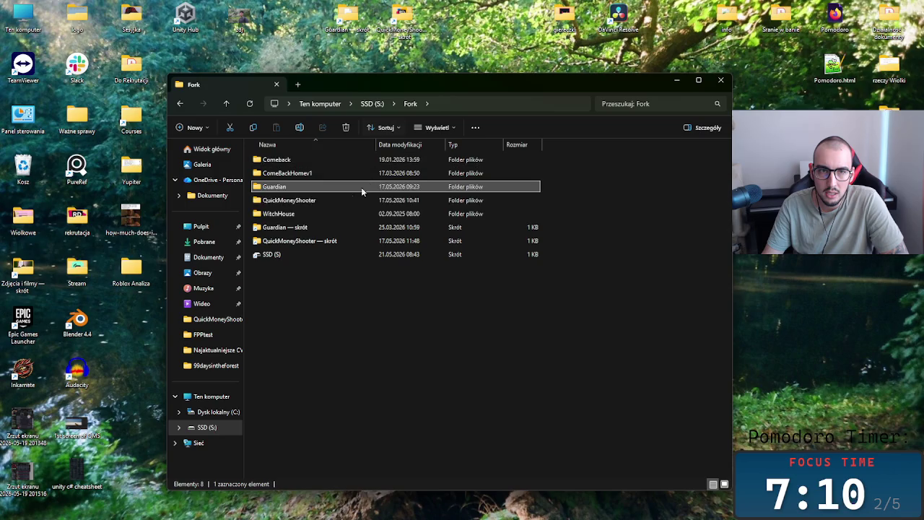
left_click(305, 175)
double_click(311, 175)
left_click(310, 295)
left_click(503, 379)
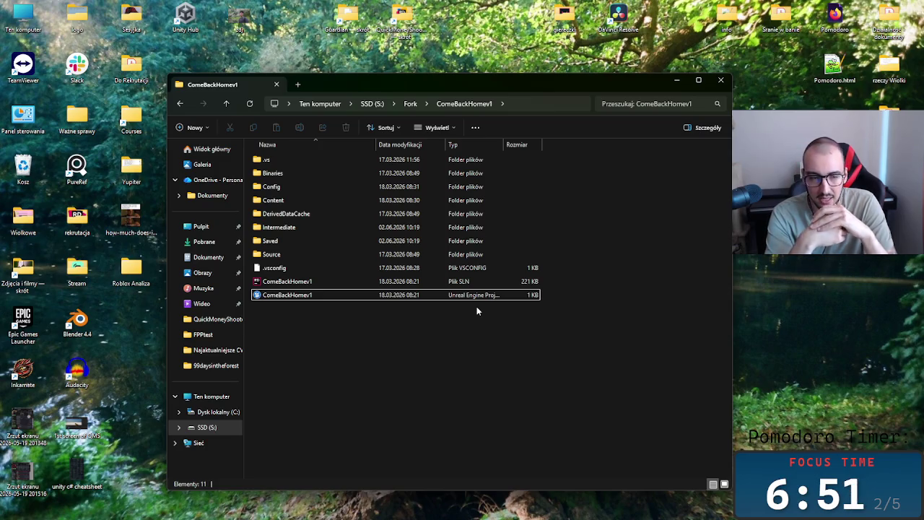
right_click(477, 307)
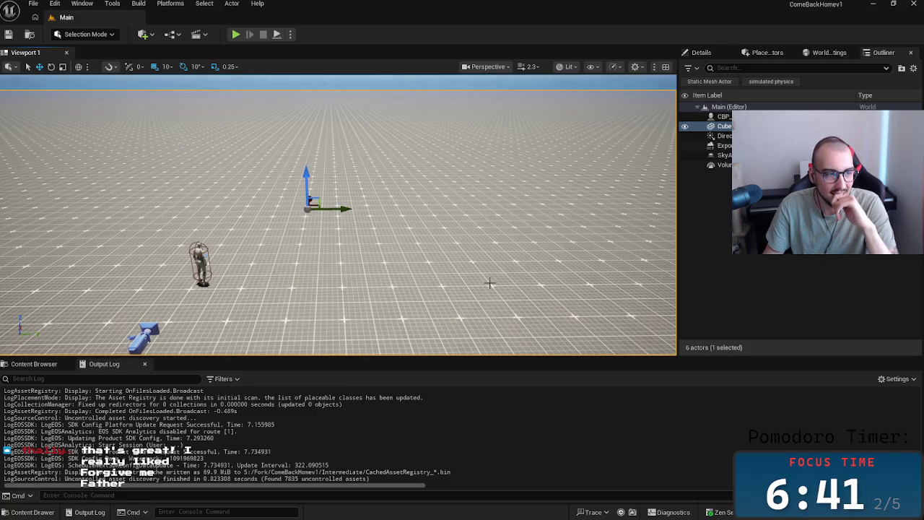
- Orbit the ComeBackHomev1 Main level viewport and show the Content Browser folders
left_click_drag(489, 283, 433, 286)
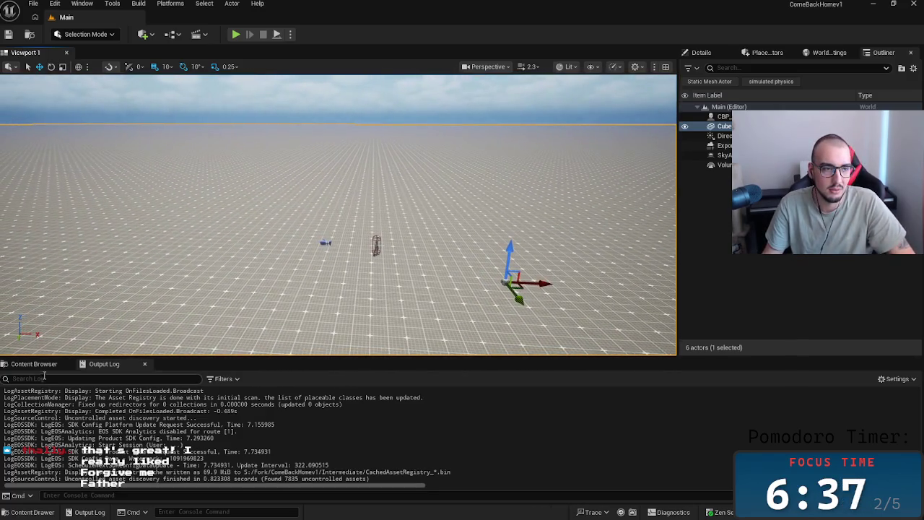
left_click(34, 364)
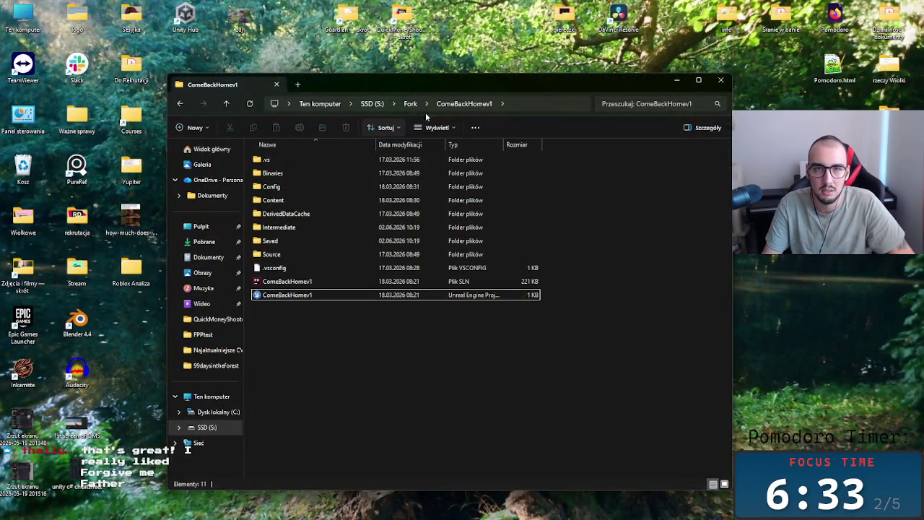
- Go up to Fork, open the Comeback folder, and launch Comebackhome.uproject
left_click(410, 104)
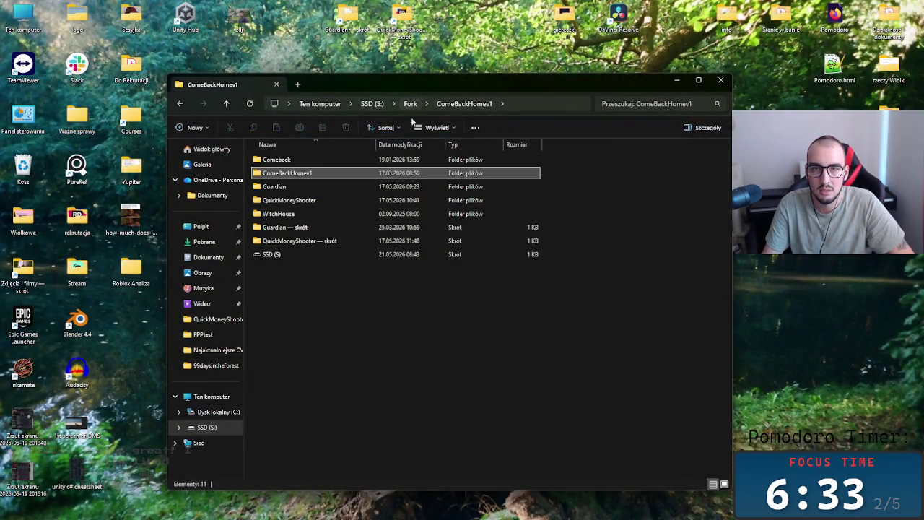
double_click(303, 160)
double_click(303, 240)
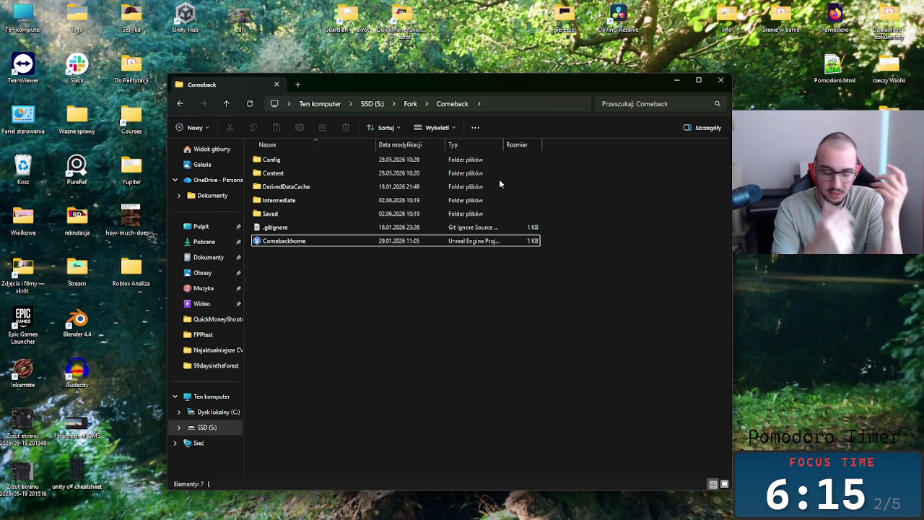
key("alt+Tab")
- Switch from the Miro board back to the Unreal Editor's Workshop level
key("Tab")
key("Tab")
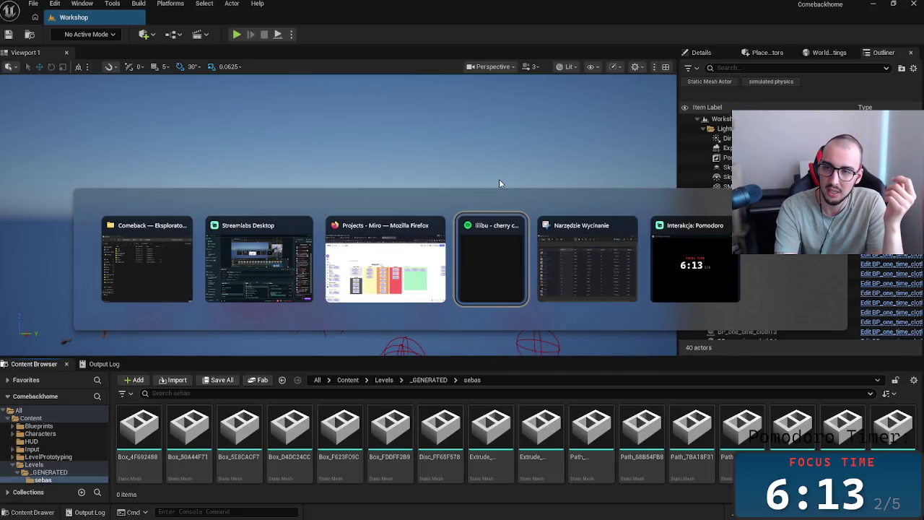
key("Tab")
key("Tab")
key("Tab")
key("Tab")
key("Tab")
key("Tab")
key("Tab")
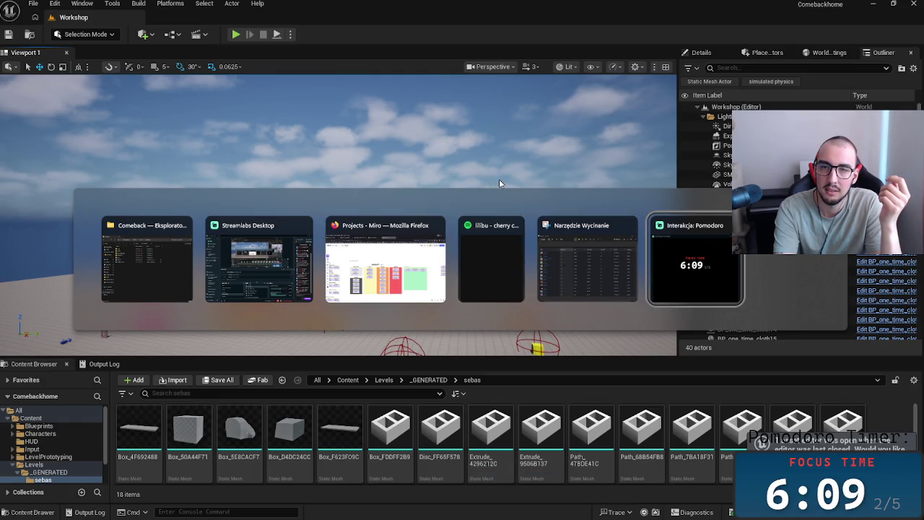
key("alt+Tab")
key("Tab")
key("Tab")
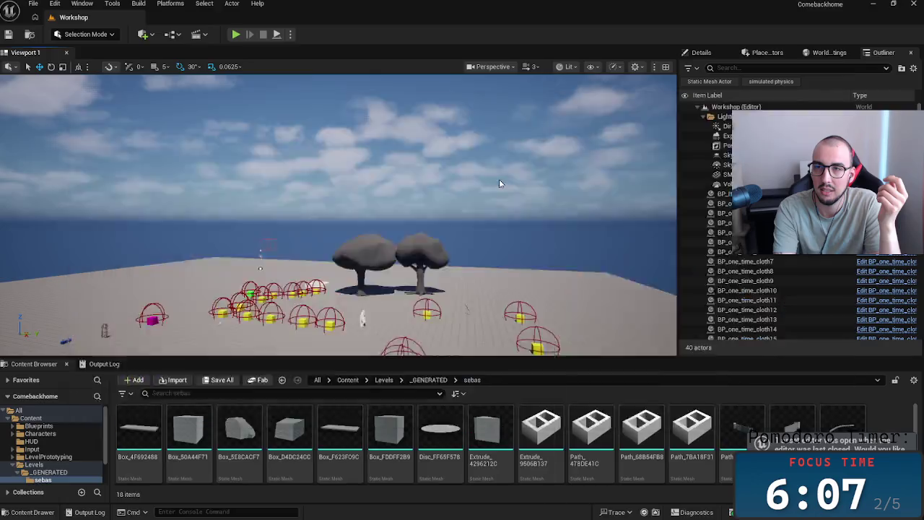
left_click(870, 5)
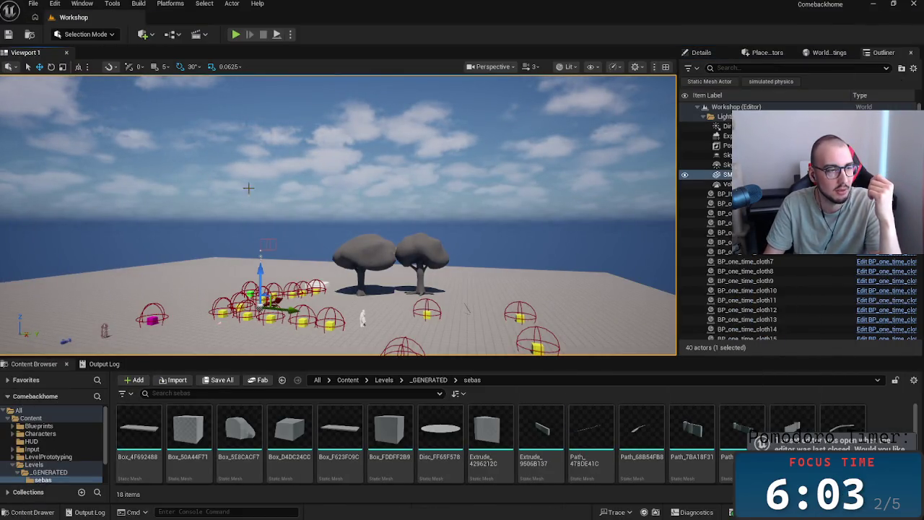
- Move the Content Browser up from _GENERATED to the root, listing only Content and Engine
scroll(467, 170, "down", 3)
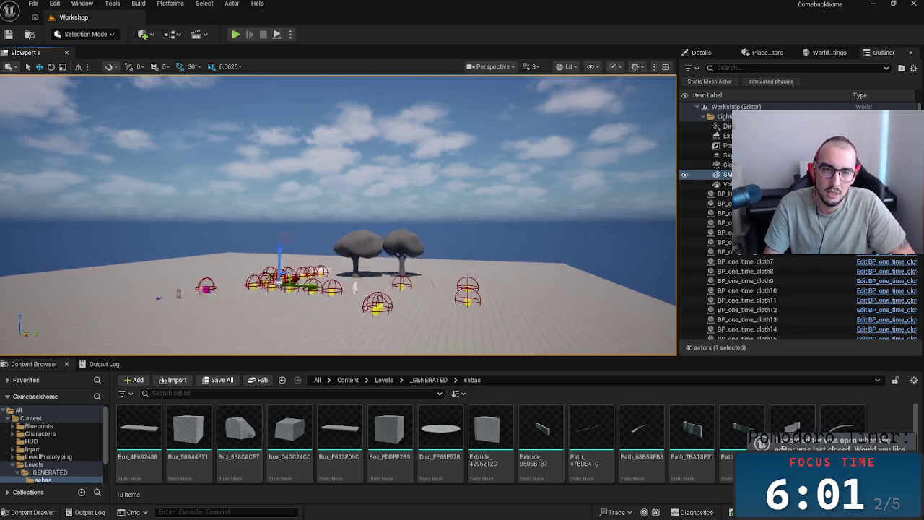
scroll(468, 171, "up", 1)
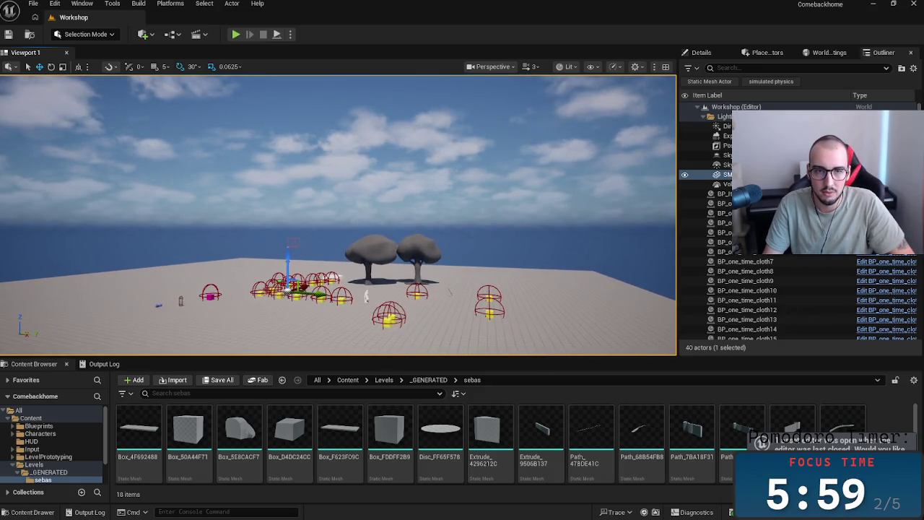
scroll(468, 171, "up", 1)
scroll(462, 205, "down", 1)
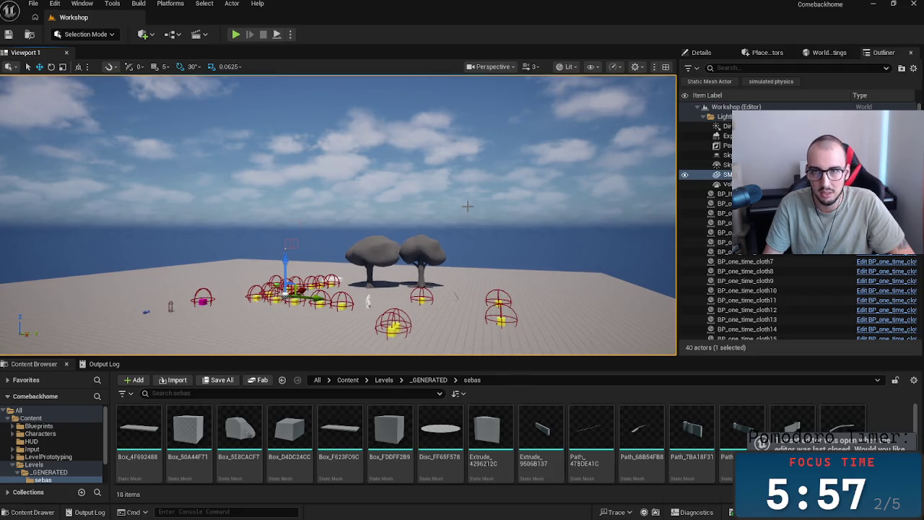
left_click(49, 473)
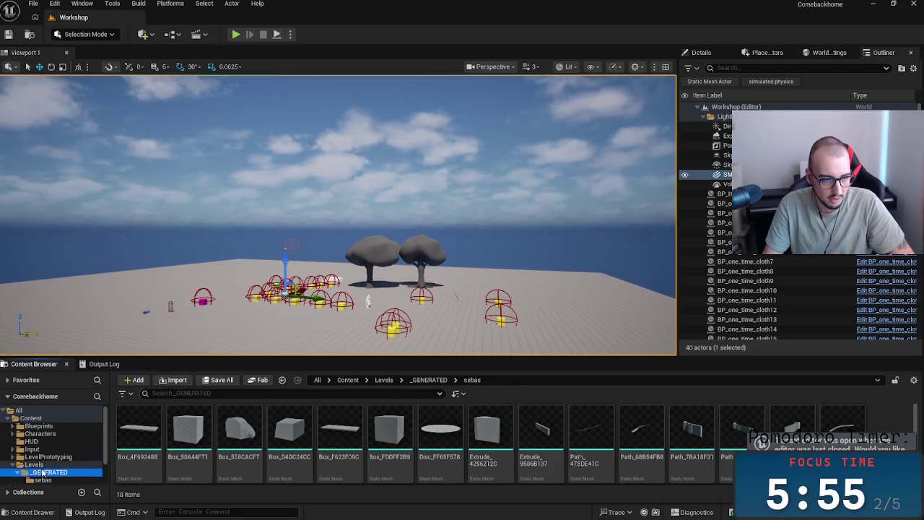
left_click(40, 433)
left_click(31, 418)
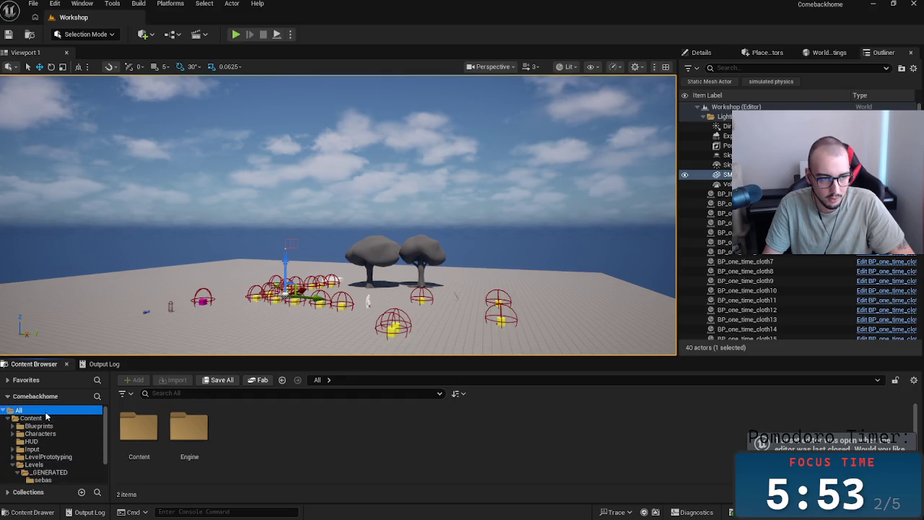
scroll(343, 322, "down", 2)
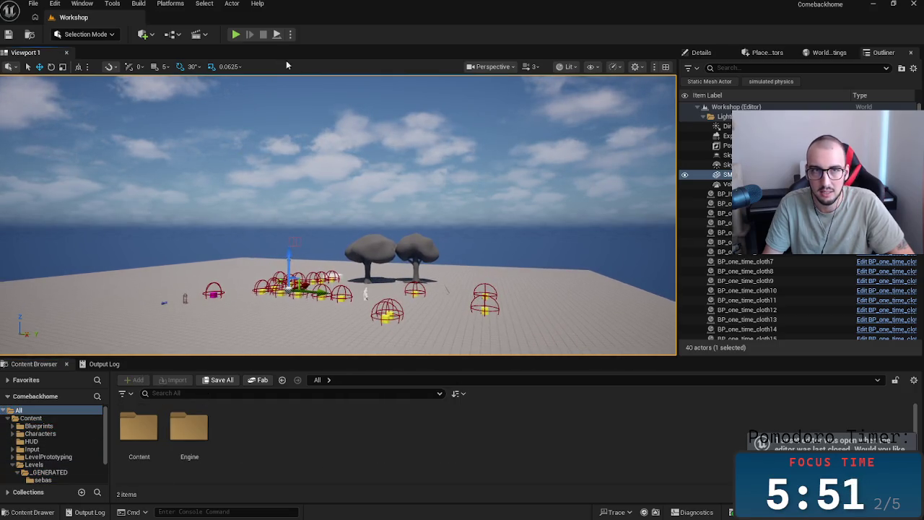
- Start Play In Editor on Workshop, fly a free camera over it, then retake the character
left_click(235, 35)
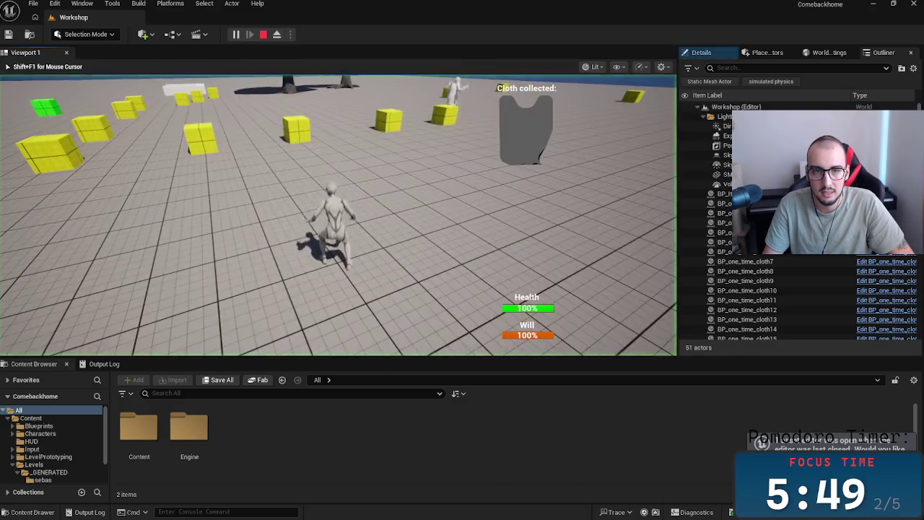
key("F8")
right_click(351, 179)
key("Escape")
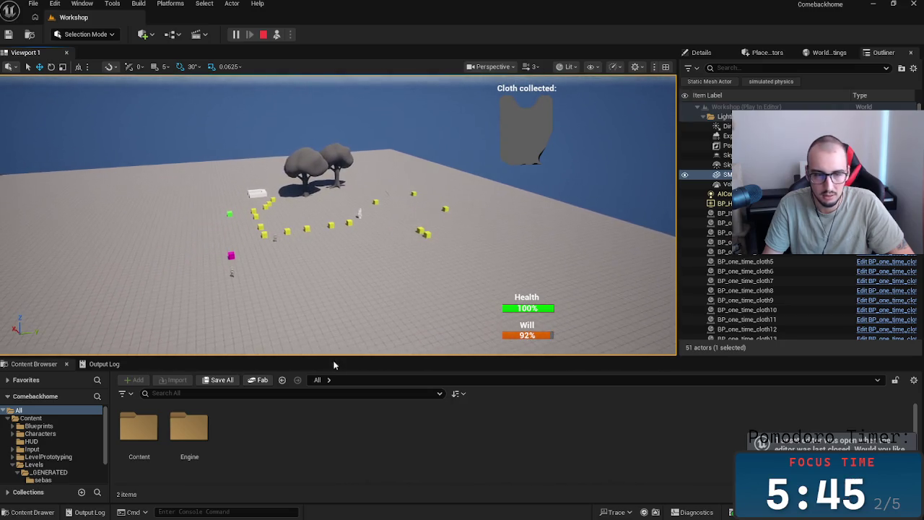
key("alt+Tab")
key("alt+Tab")
key("alt+Tab")
key("alt+Tab")
key("alt+Tab")
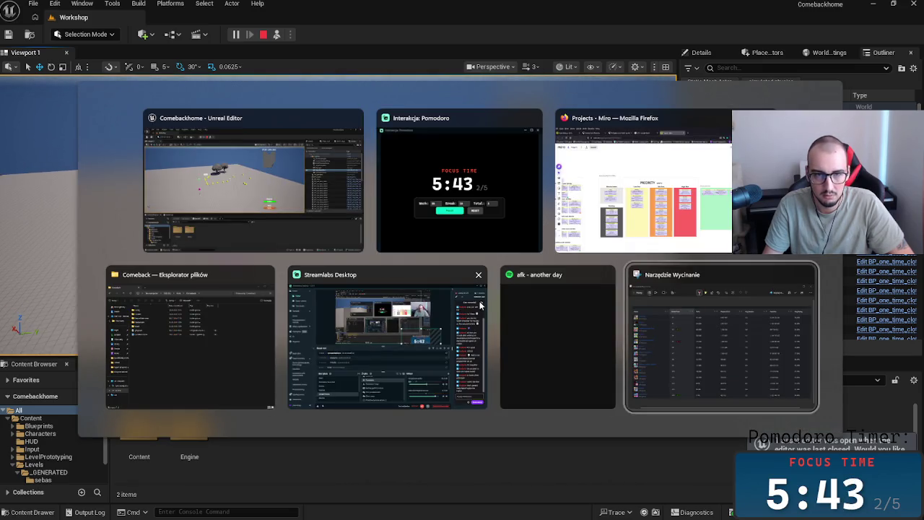
key("alt+Tab")
left_click_drag(375, 262, 375, 262)
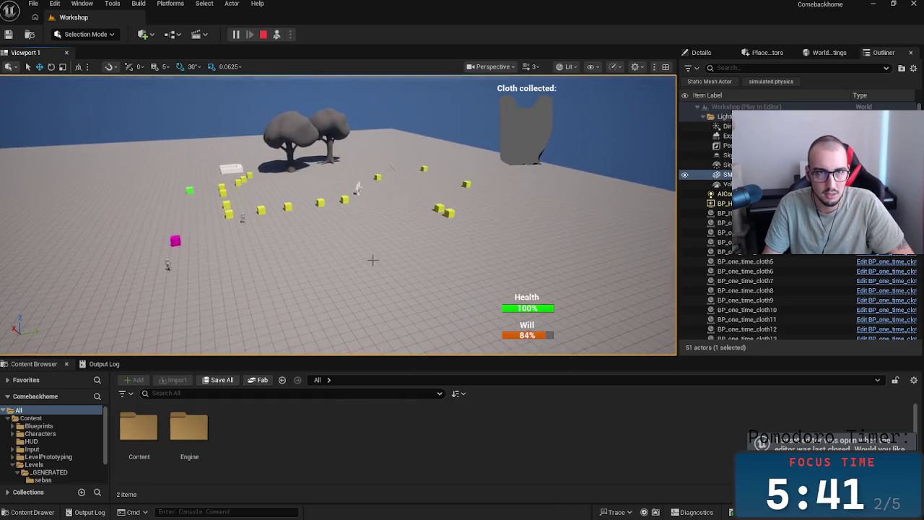
left_click(277, 34)
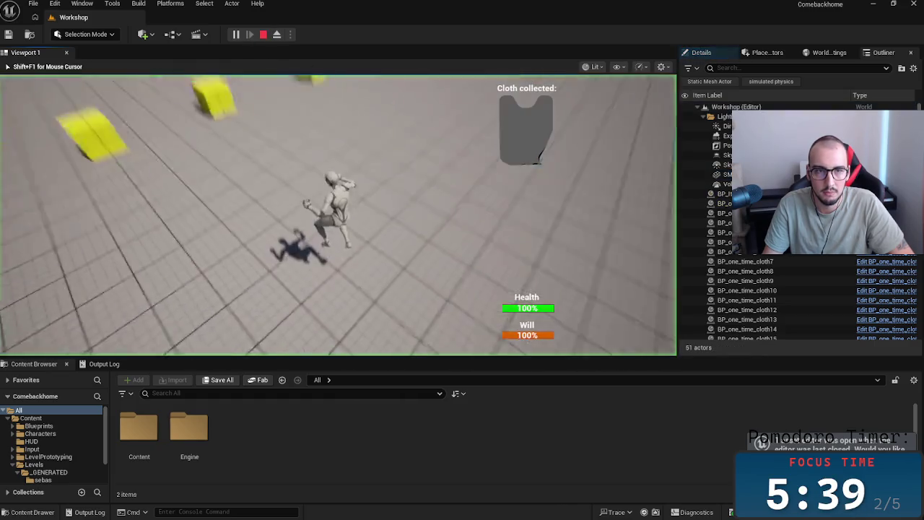
- Walk the character around the Workshop level up to the yellow cubes to loot one
key("w")
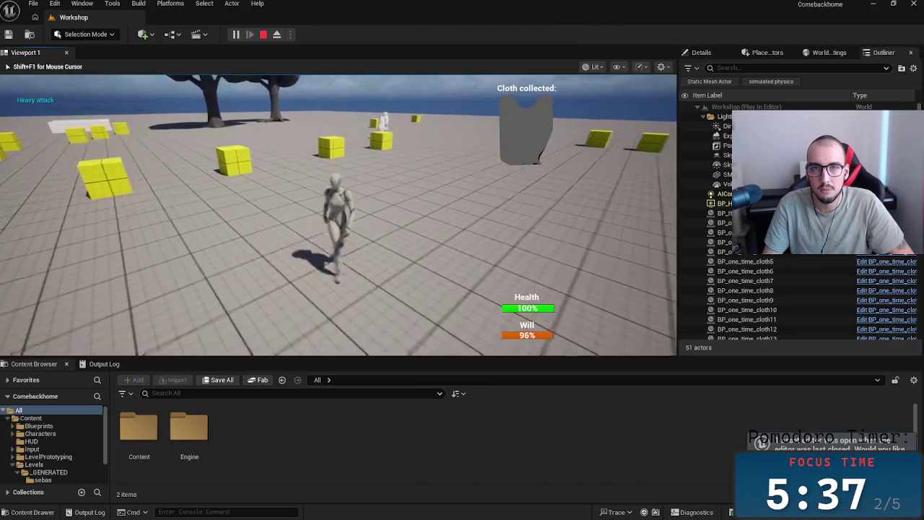
key("s")
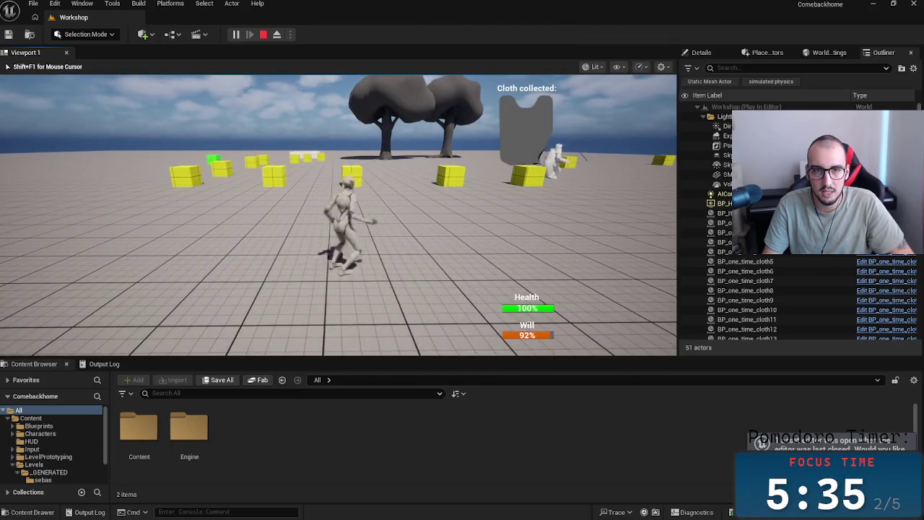
key("w")
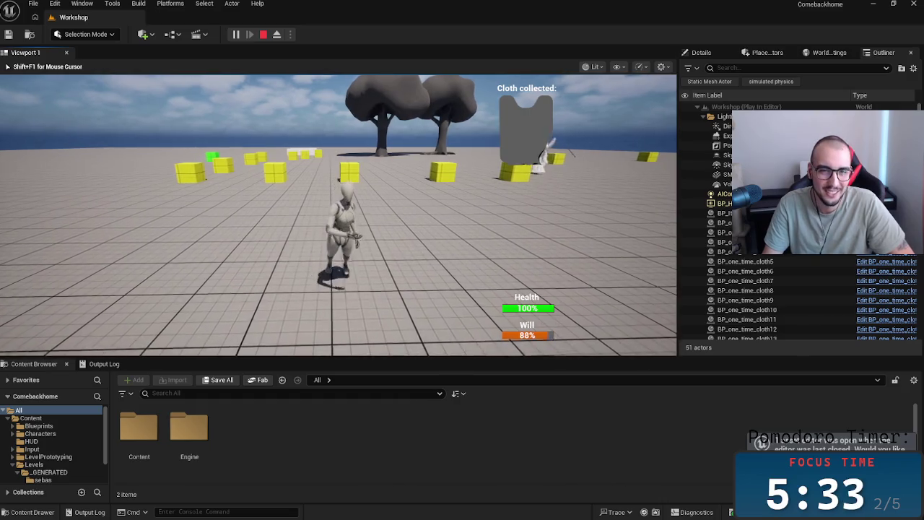
key("w")
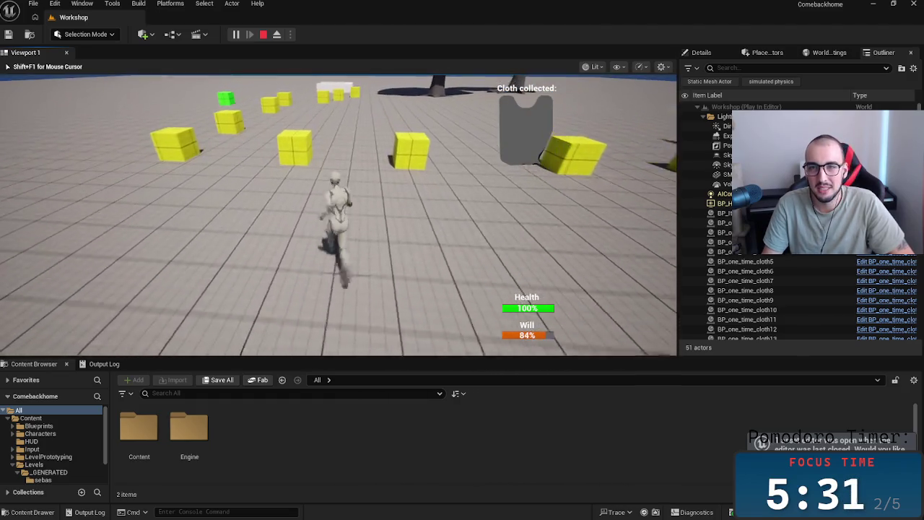
key("s")
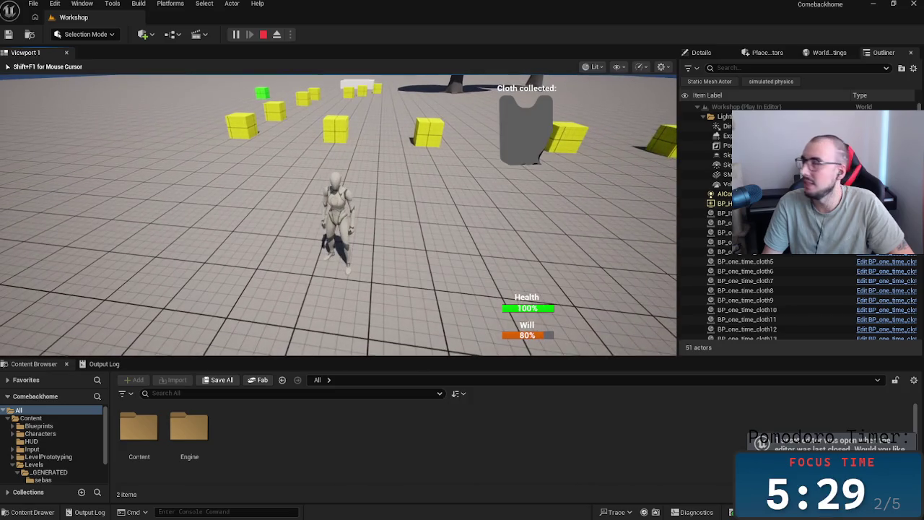
key("a")
key("w")
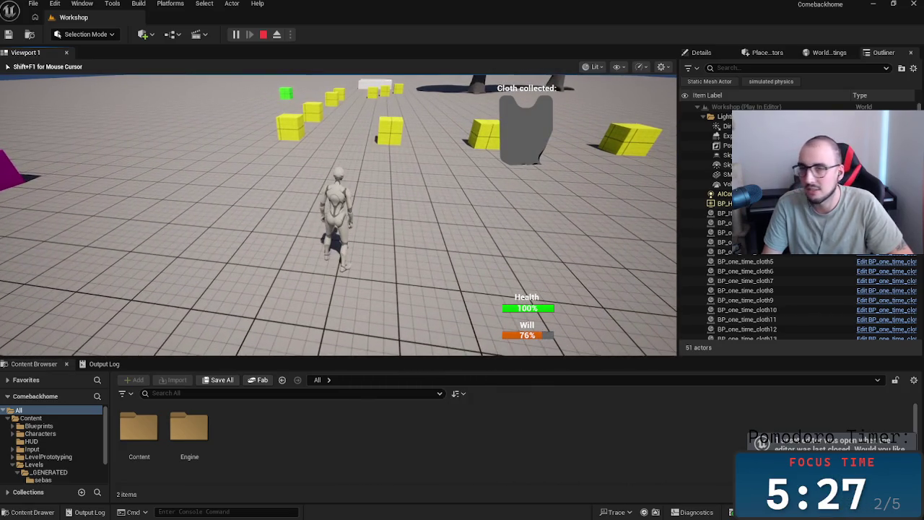
key("a")
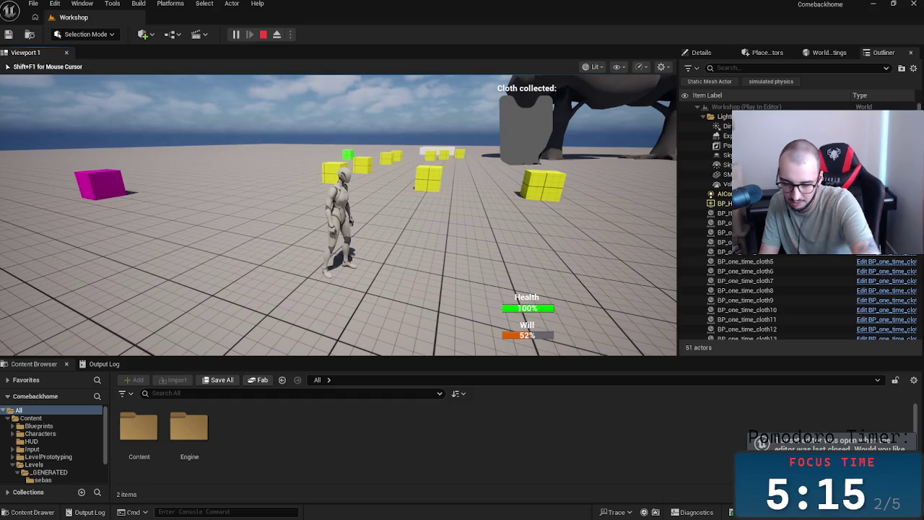
key("w")
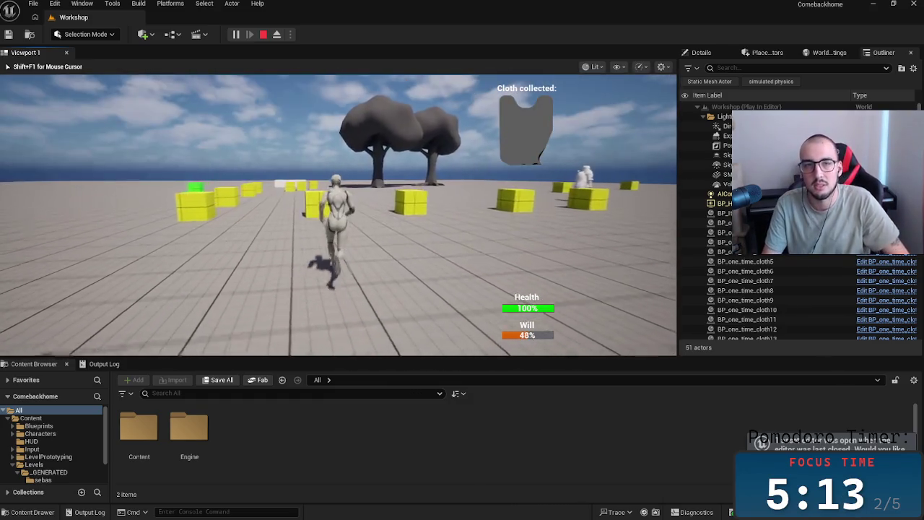
key("w")
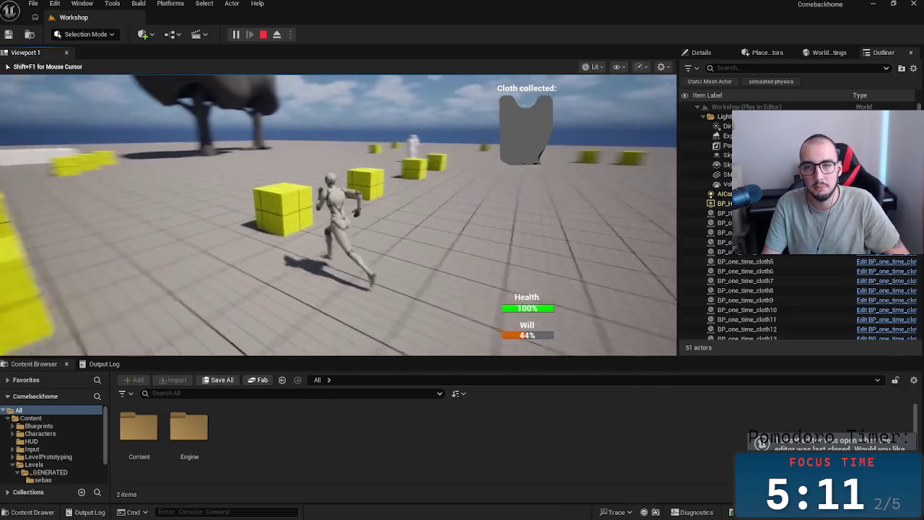
key("w")
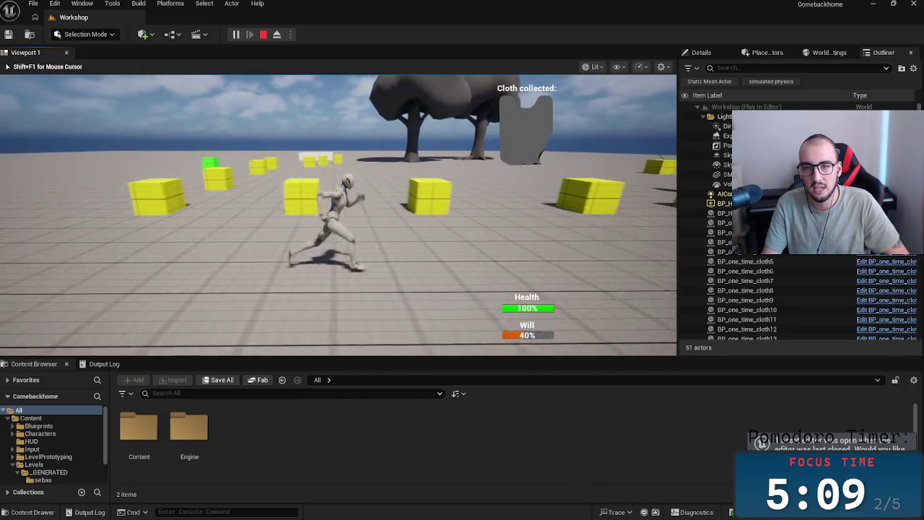
key("w")
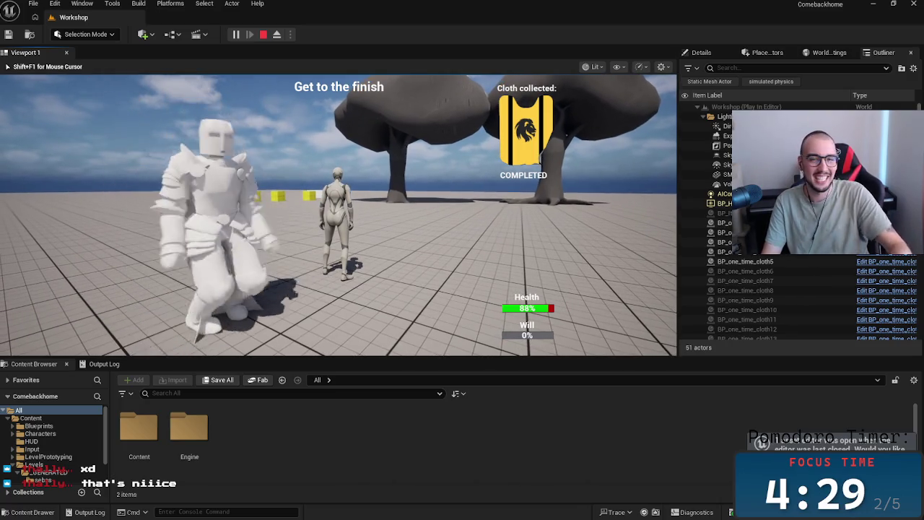
- Free and recapture the mouse, then move the player around the white knight
key("shift+F1")
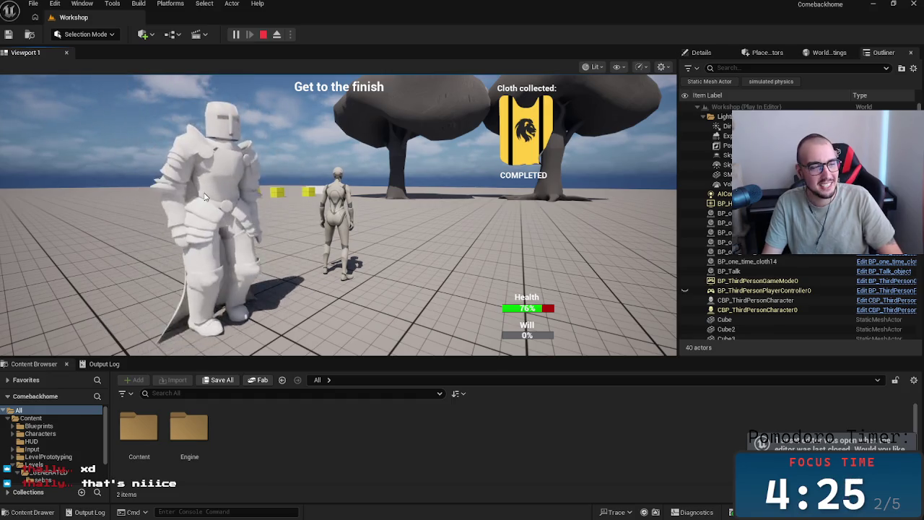
left_click(204, 197)
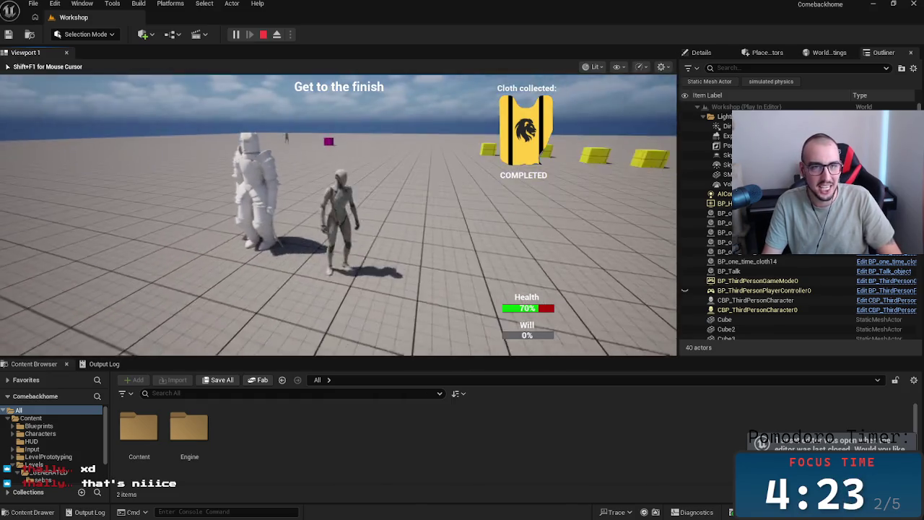
key("w")
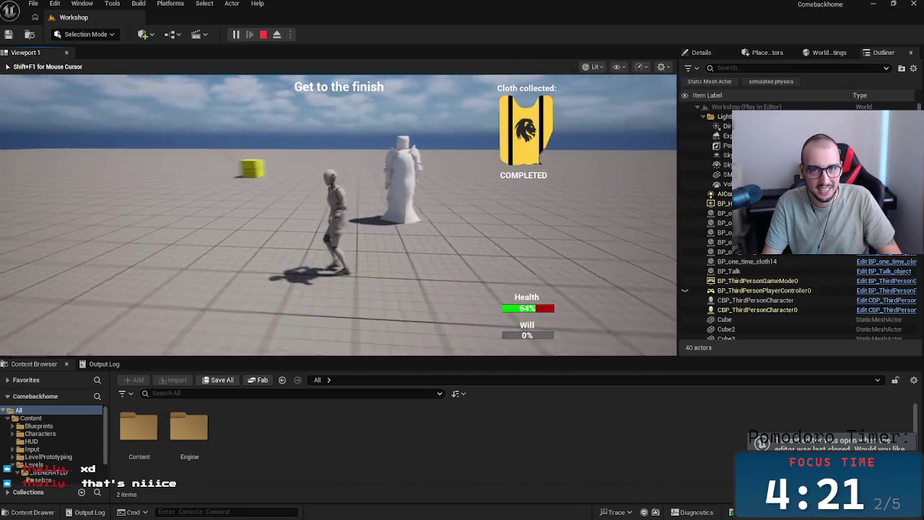
key("w")
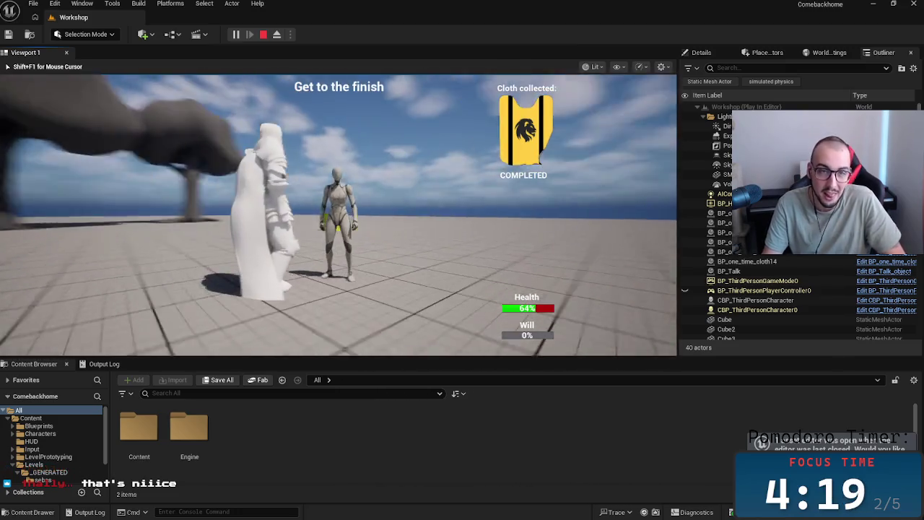
key("w")
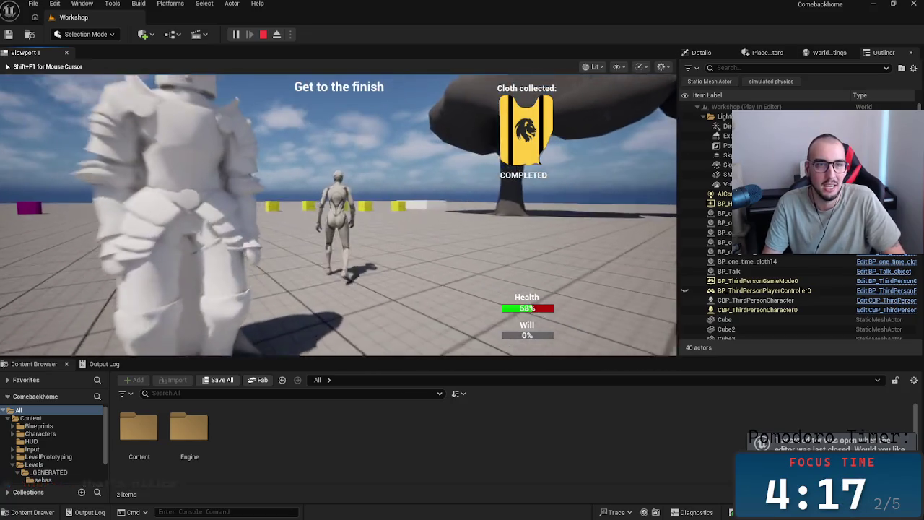
key("s")
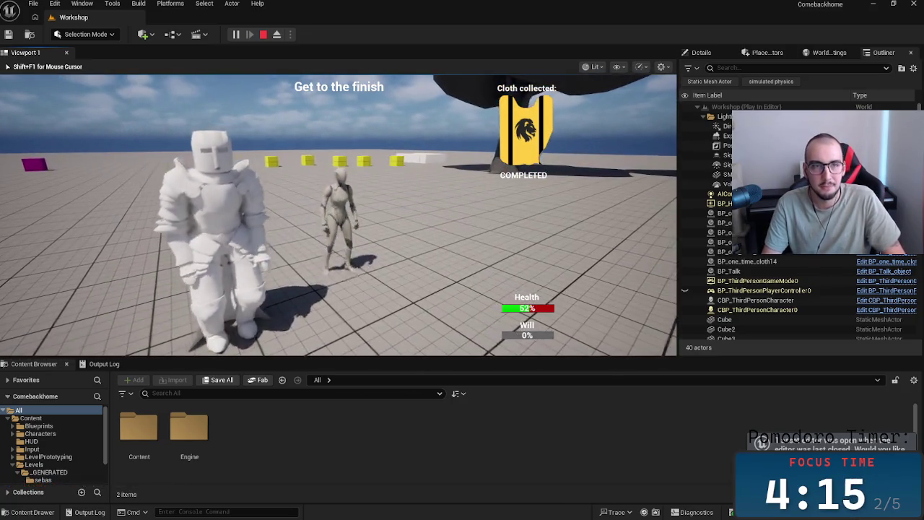
- Run the player toward the trees, end the play session and select the Content folder
key("w")
key("a")
key("w")
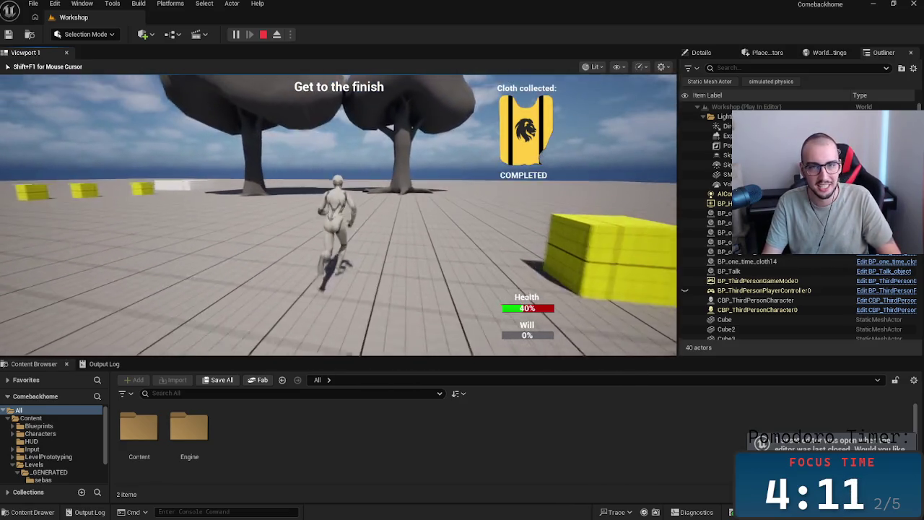
key("d")
key("w")
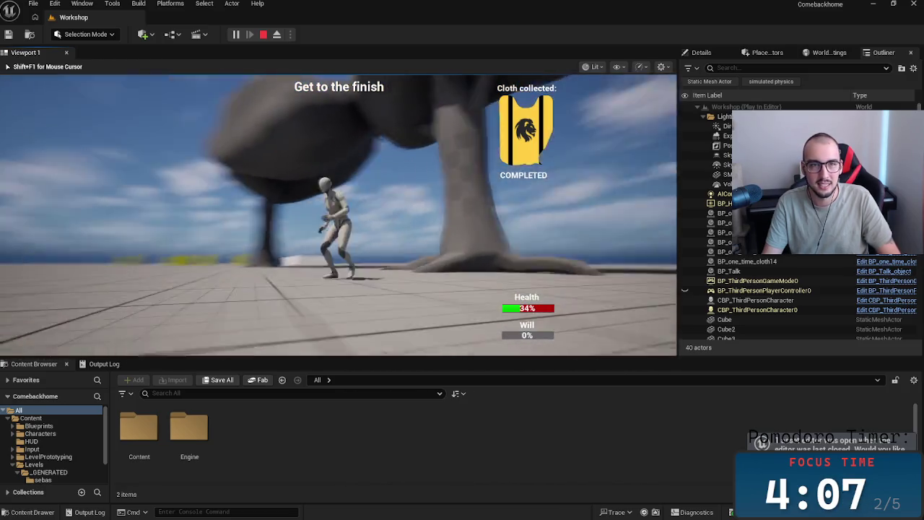
key("w")
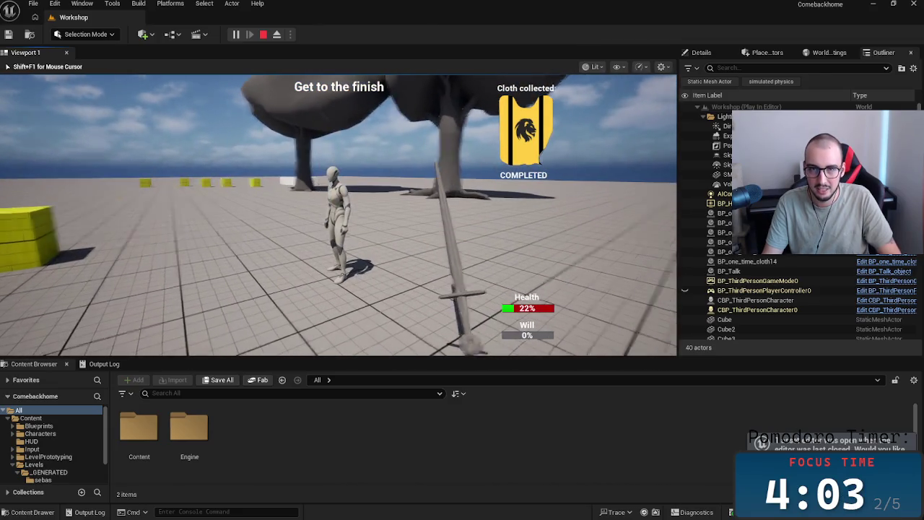
key("Escape")
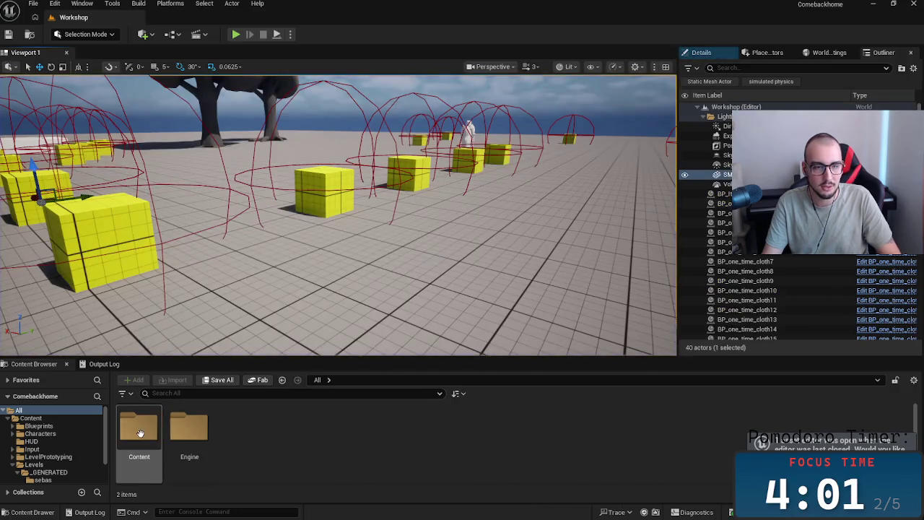
left_click(189, 429)
- Open Content > Levels to list Battlefield, MainMenu, Town and Workshop, then switch to Miro
double_click(139, 429)
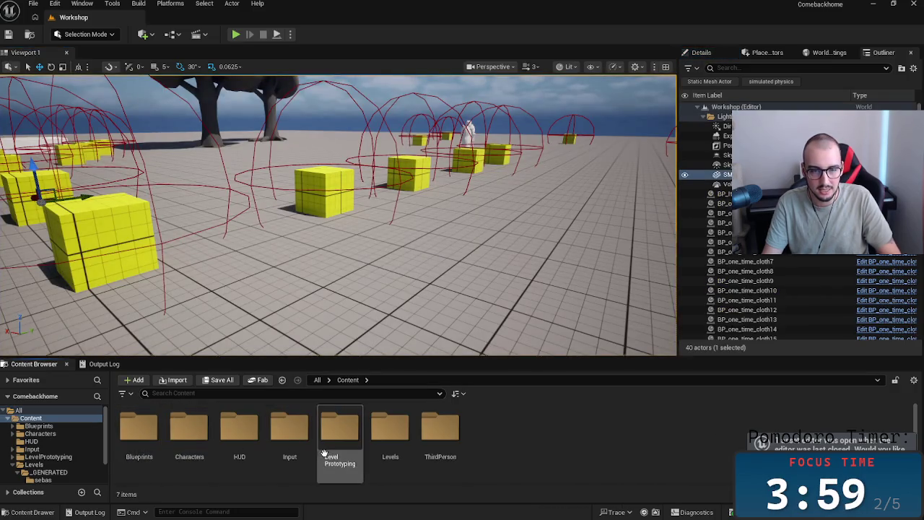
left_click(390, 430)
double_click(390, 430)
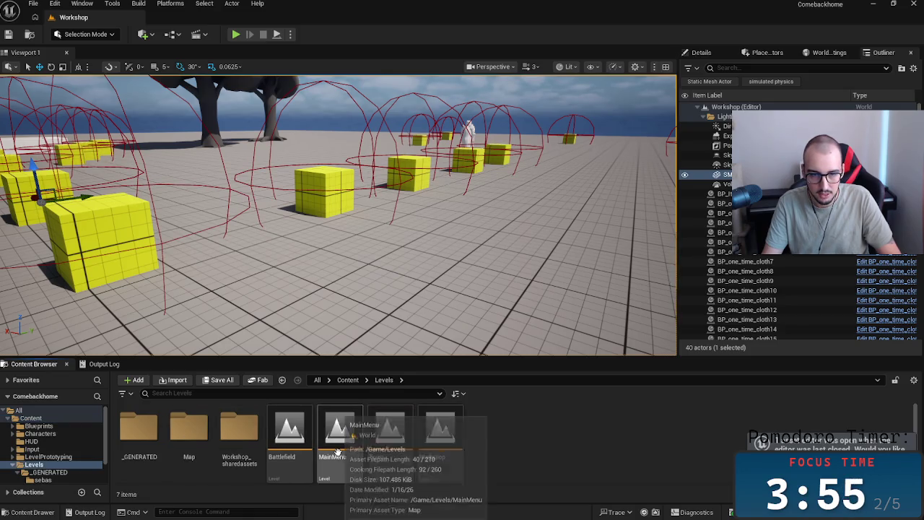
key("alt+Tab")
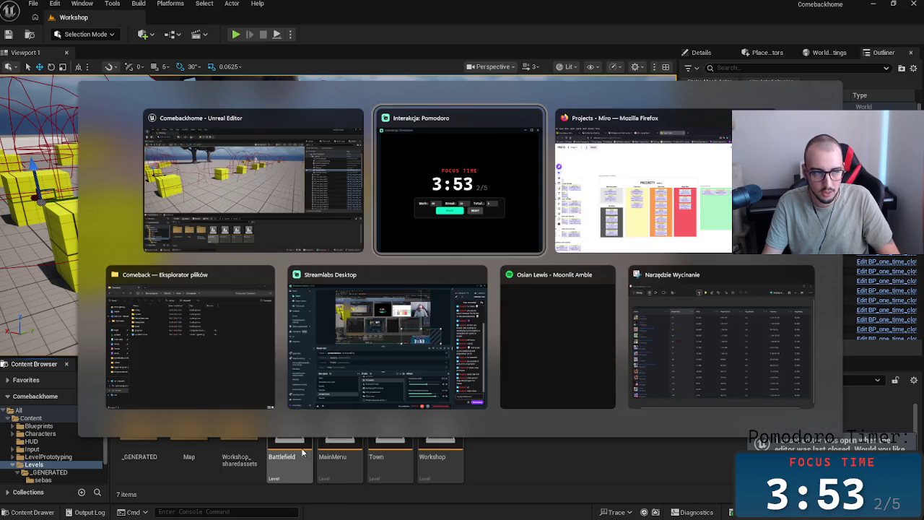
left_click(705, 201)
- Zoom the Miro Projects board out to its overview of all frames
scroll(705, 201, "left", 10)
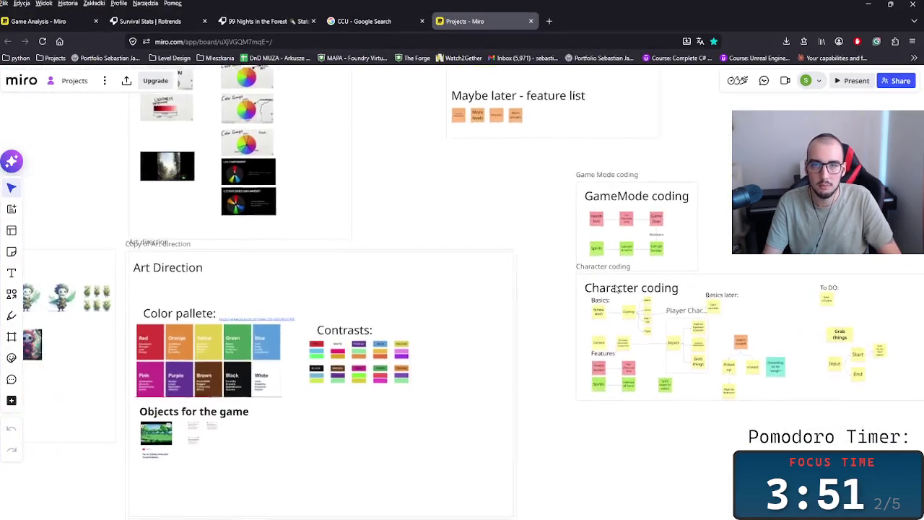
scroll(551, 361, "down", 2)
scroll(516, 406, "down", 3)
scroll(464, 456, "down", 2)
scroll(464, 457, "left", 5)
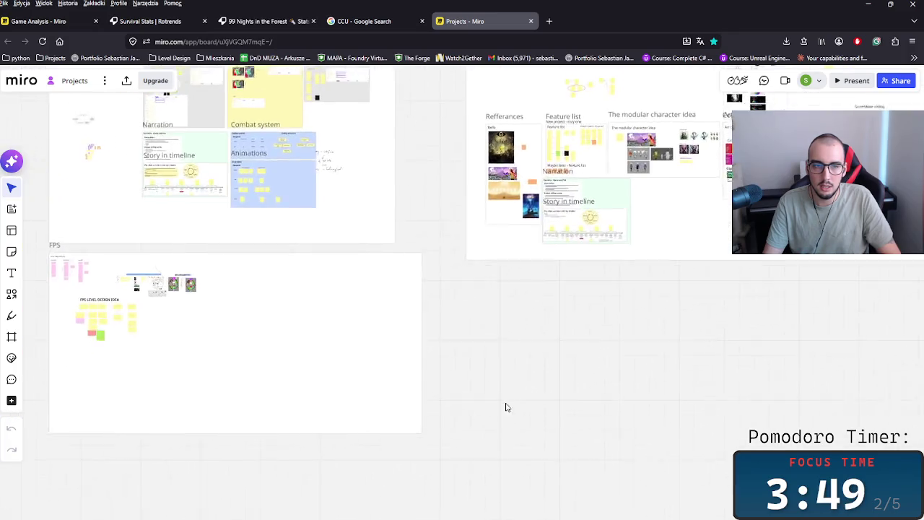
scroll(511, 402, "left", 3)
scroll(465, 452, "left", 2)
scroll(458, 291, "up", 3)
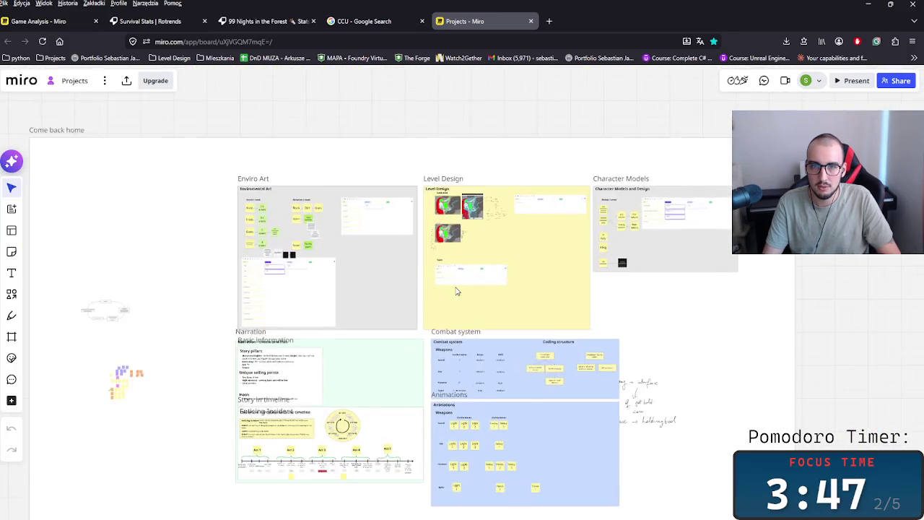
scroll(458, 291, "up", 3)
scroll(458, 291, "up", 3)
scroll(434, 342, "up", 3)
scroll(434, 342, "up", 2)
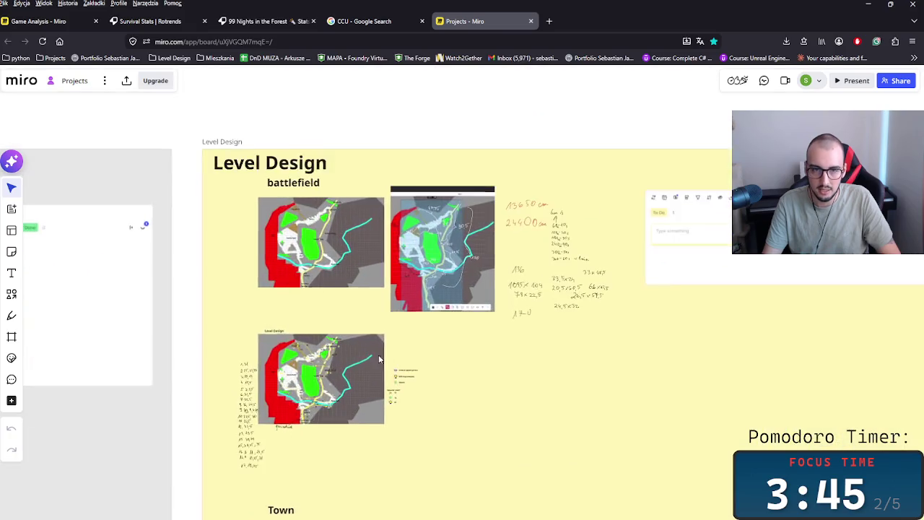
scroll(405, 347, "up", 3)
scroll(367, 351, "up", 2)
scroll(325, 372, "up", 2)
scroll(333, 251, "up", 2)
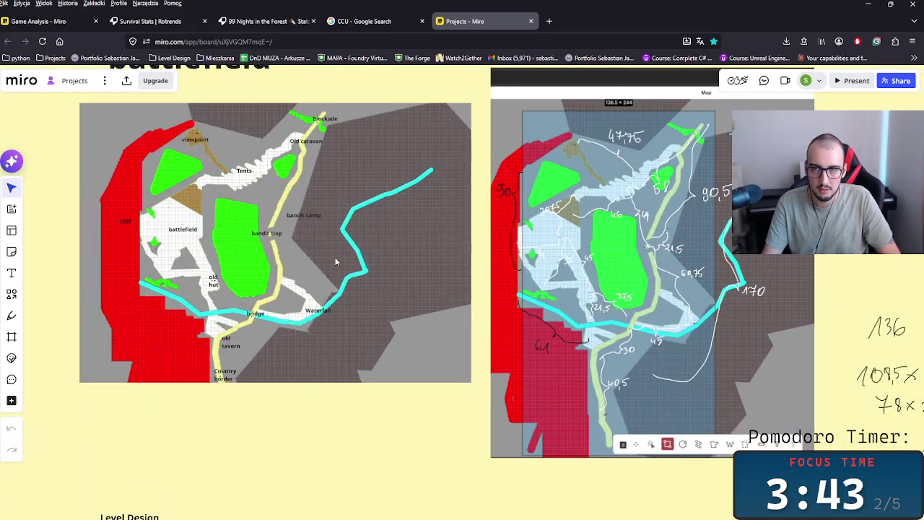
scroll(462, 340, "up", 5)
scroll(410, 488, "up", 1)
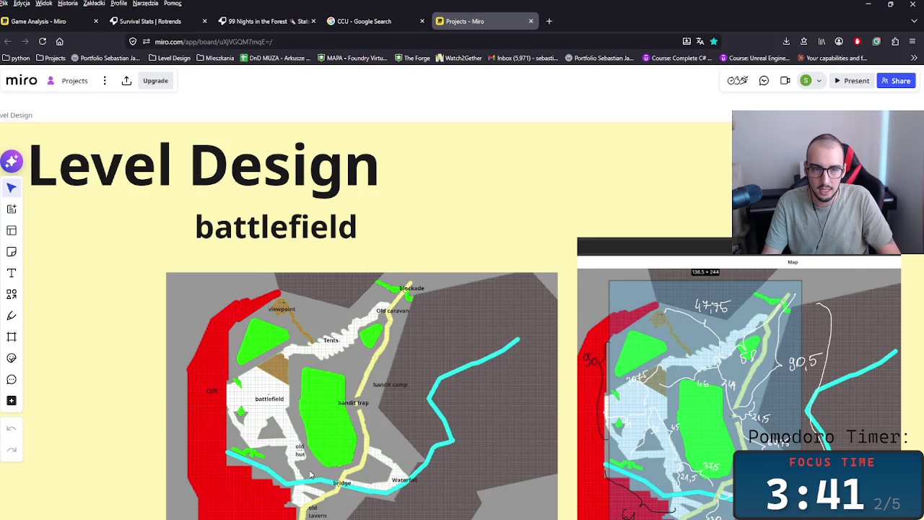
scroll(289, 460, "down", 3)
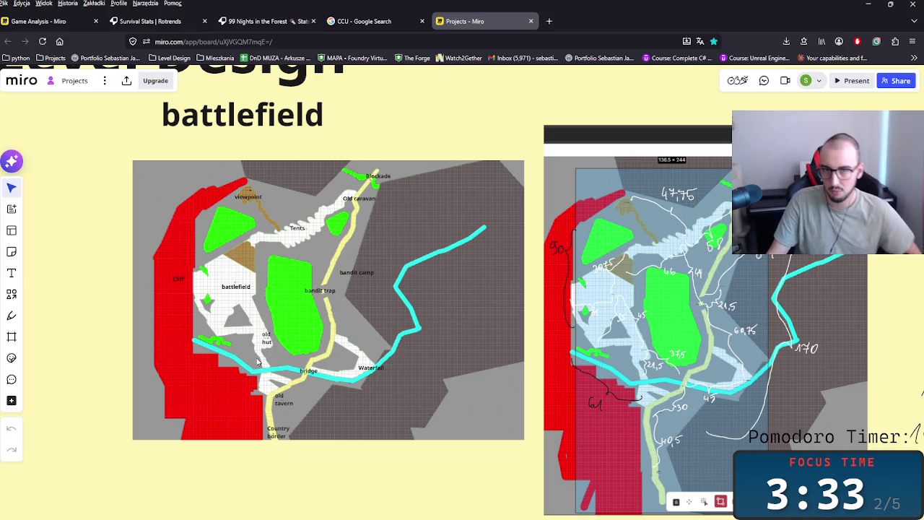
- Zoom into the Level Design battlefield map with its spawn-point legend, then return to Unreal
scroll(493, 328, "right", 2)
scroll(484, 362, "down", 3)
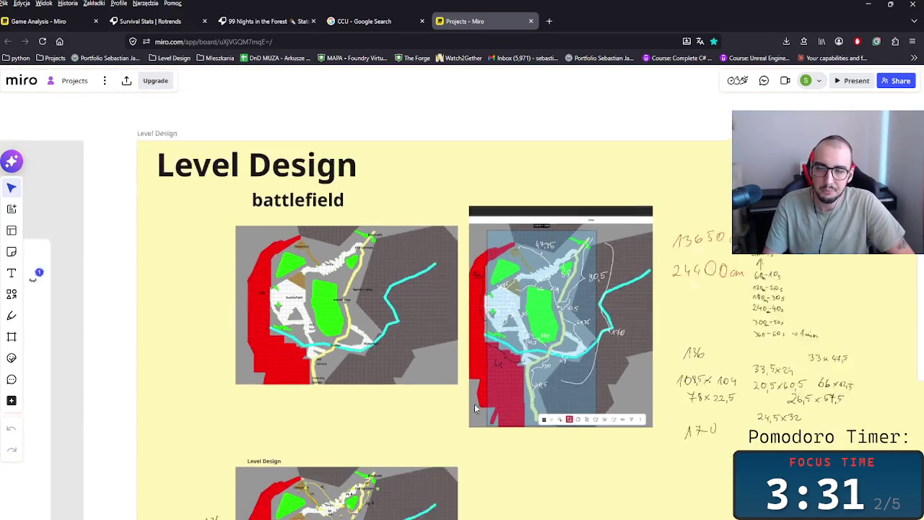
scroll(475, 403, "up", 2)
scroll(380, 406, "down", 2)
scroll(340, 429, "up", 2)
scroll(399, 403, "down", 3)
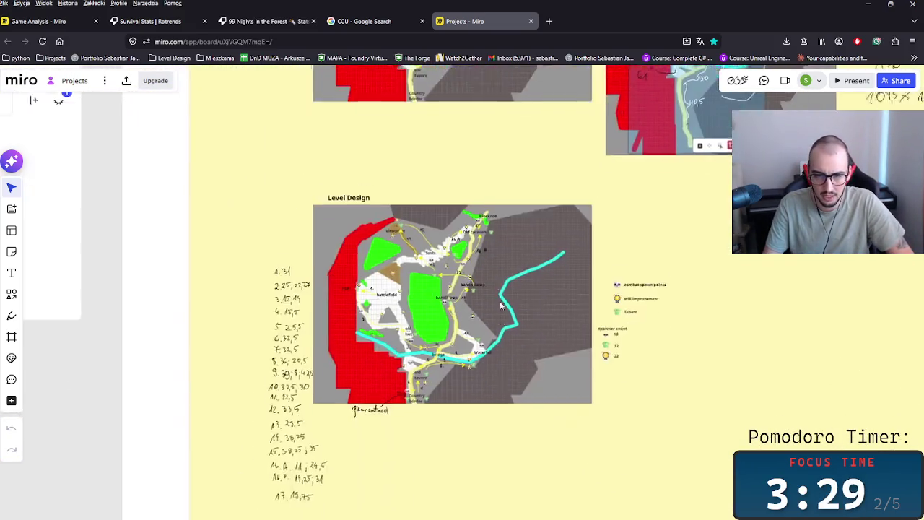
scroll(490, 283, "up", 4)
scroll(324, 320, "up", 2)
scroll(324, 321, "up", 1)
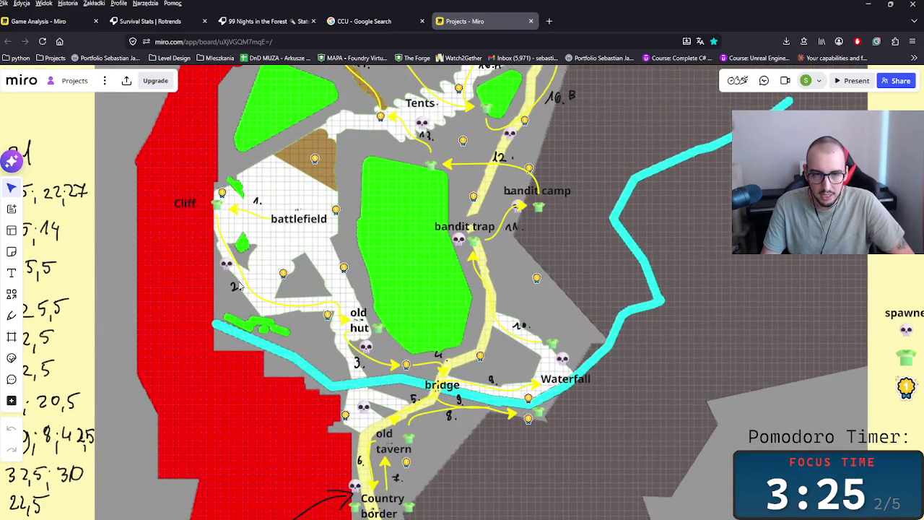
scroll(332, 309, "down", 3)
scroll(403, 368, "down", 1)
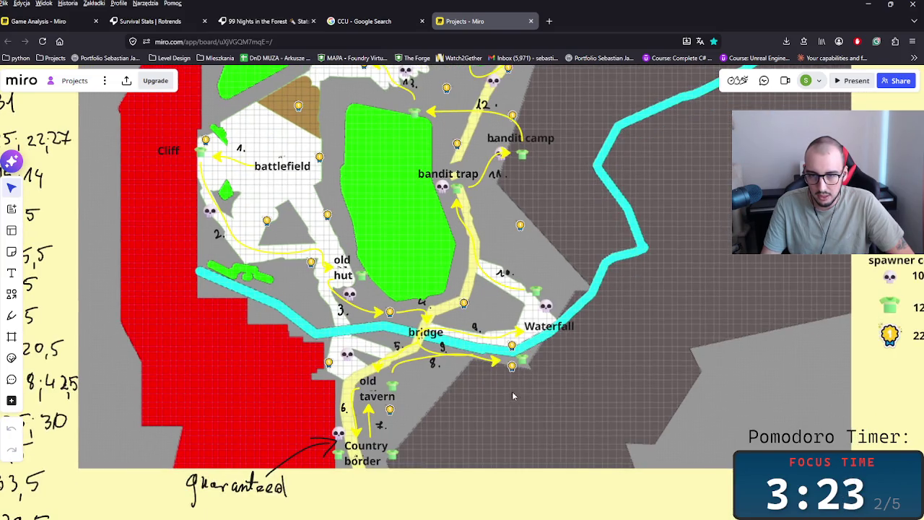
scroll(515, 396, "down", 2)
scroll(372, 378, "down", 2)
scroll(336, 413, "up", 2)
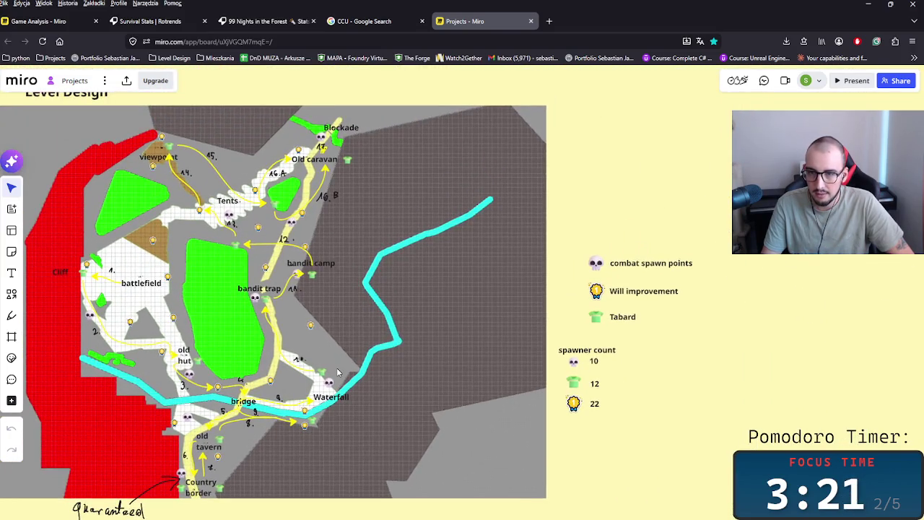
scroll(384, 343, "left", 2)
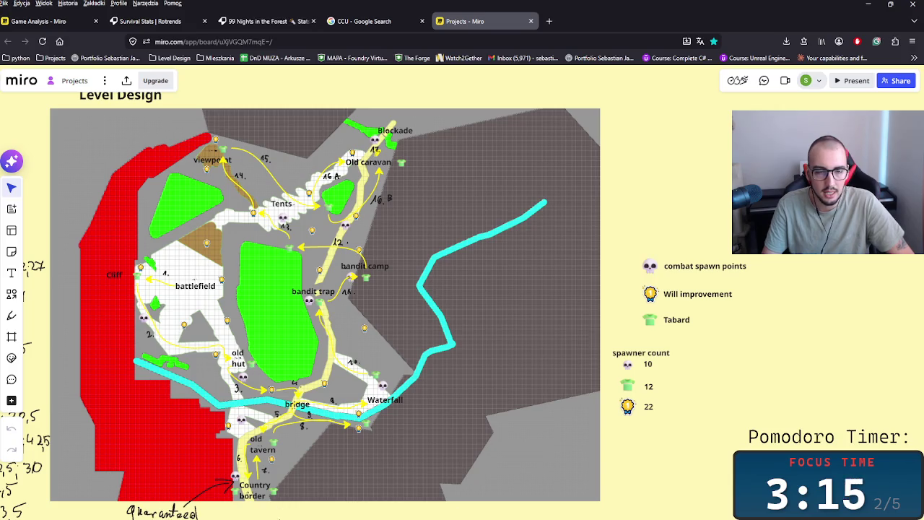
left_click(396, 508)
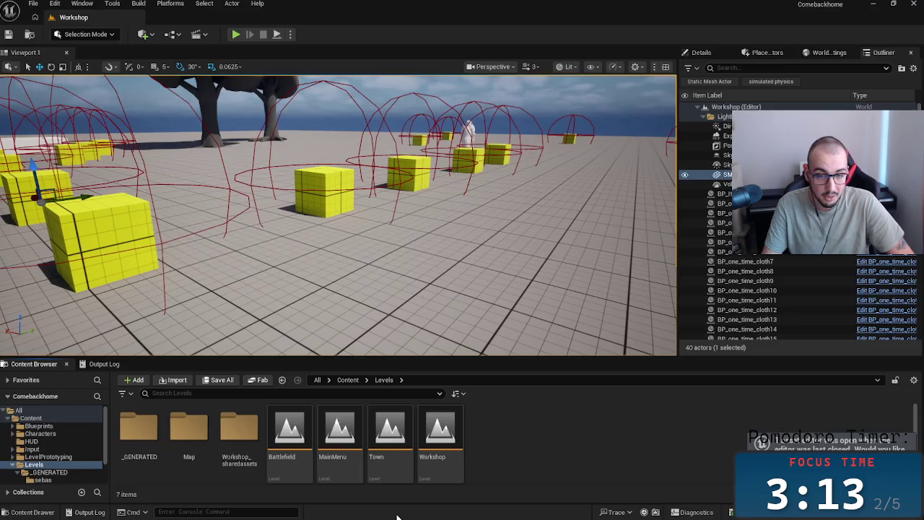
- Open the Battlefield level, fly over its tree field, cliffs and cone, and start playtesting
left_click(302, 441)
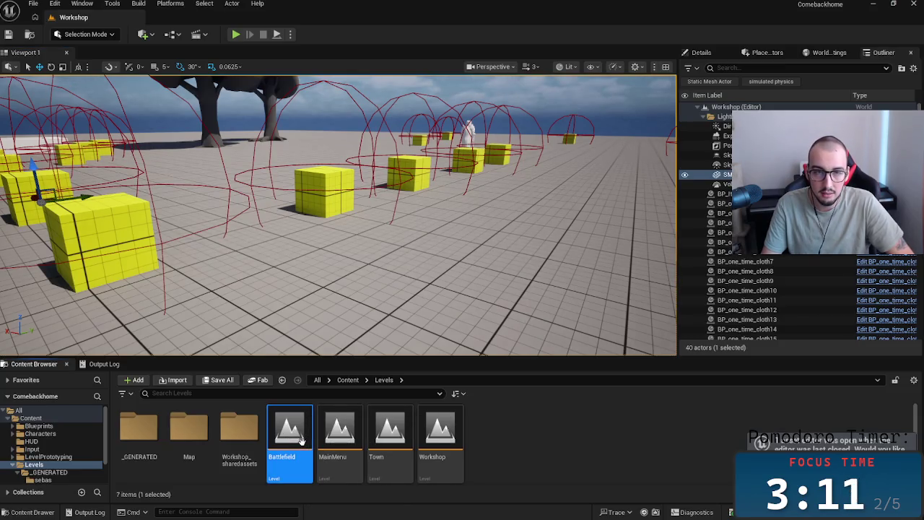
double_click(302, 441)
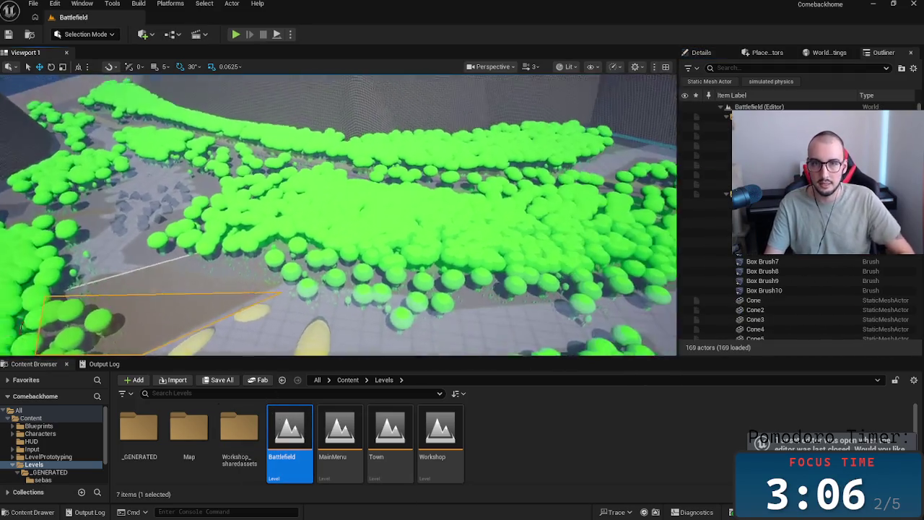
left_click_drag(340, 217, 376, 209)
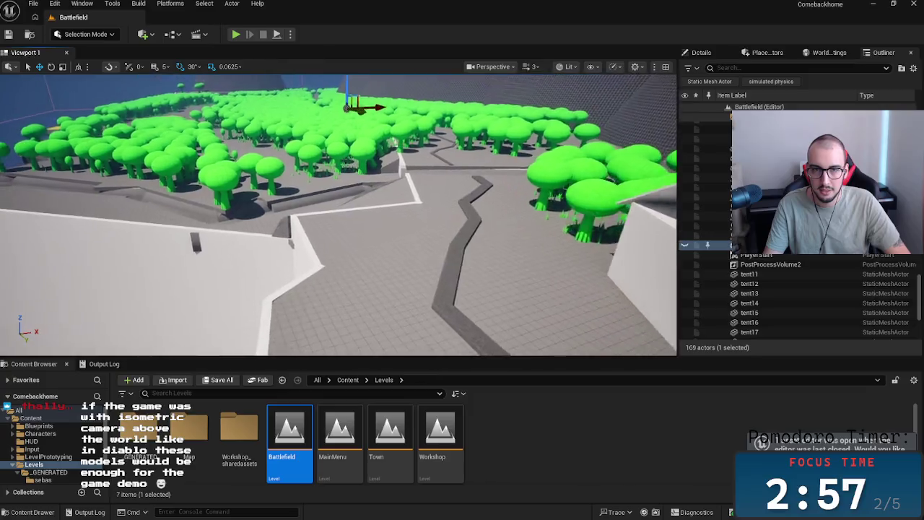
mouse_move(339, 217)
left_mouse_down()
mouse_move(395, 147)
mouse_move(433, 188)
left_mouse_up()
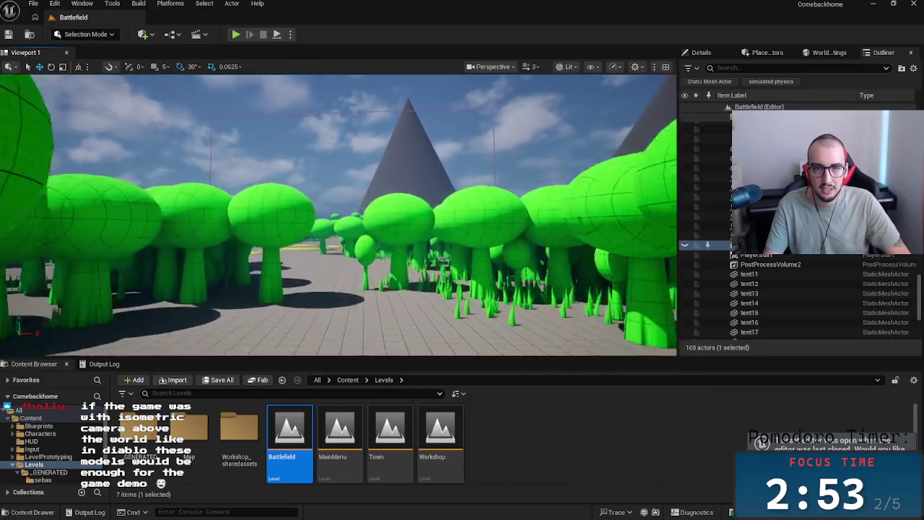
mouse_move(433, 188)
left_mouse_down()
mouse_move(404, 180)
mouse_move(354, 55)
left_mouse_up()
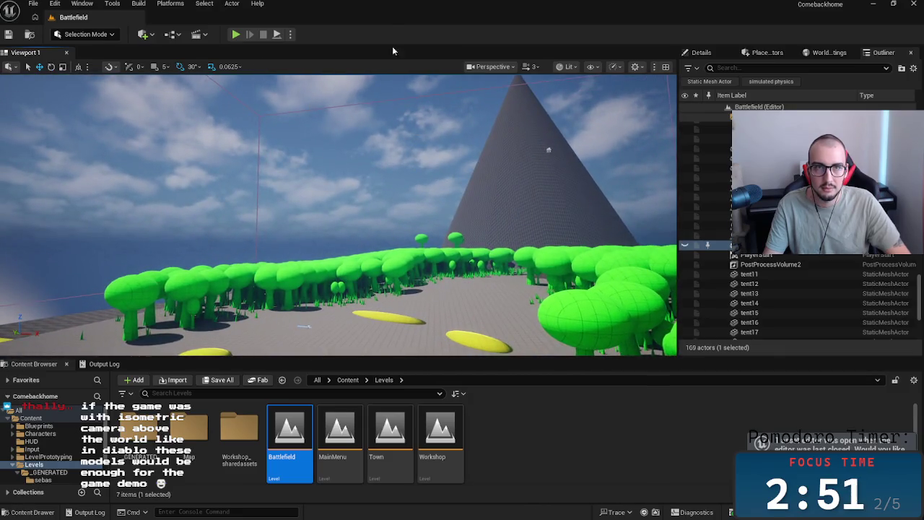
key("alt+p")
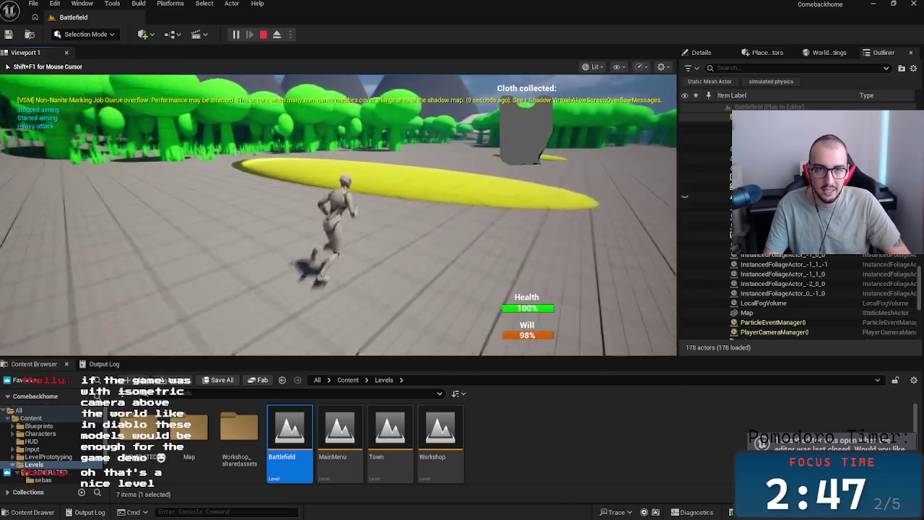
- Jump and run the character across the Battlefield's yellow discs, then stop the playtest
key("space")
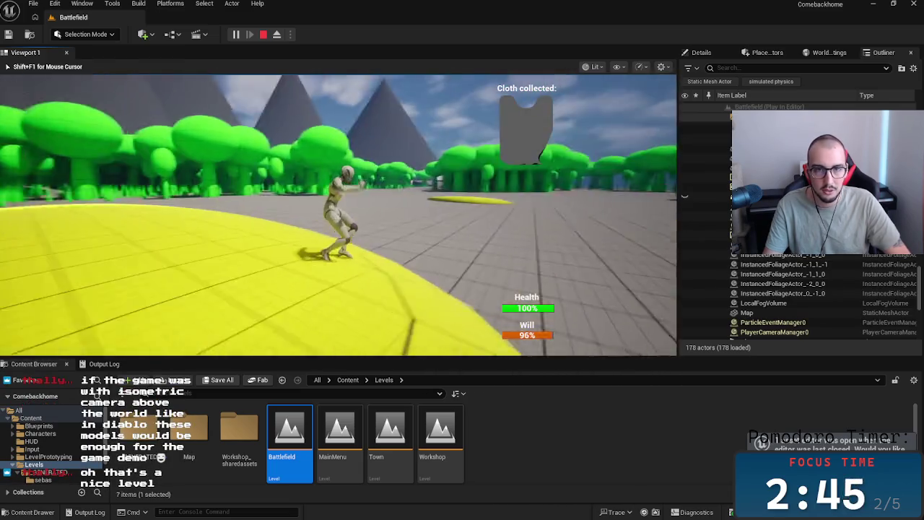
key("w")
key("w")
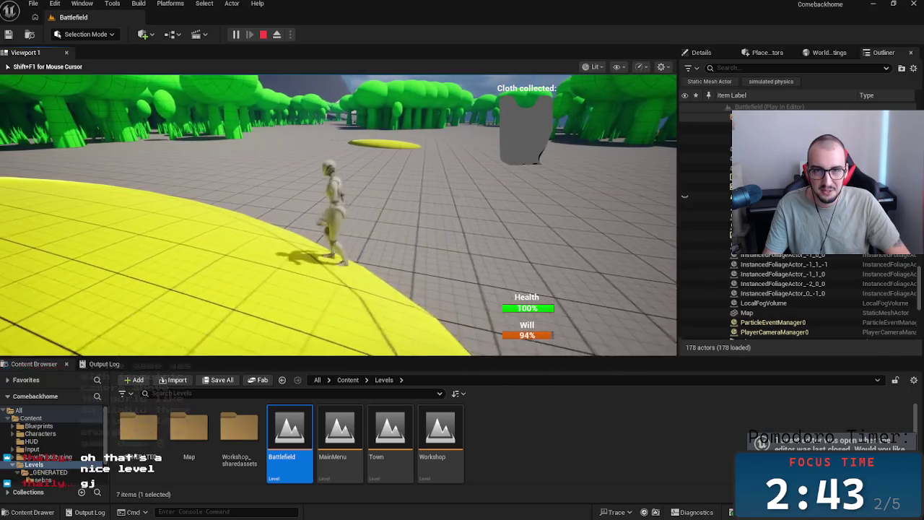
key("d")
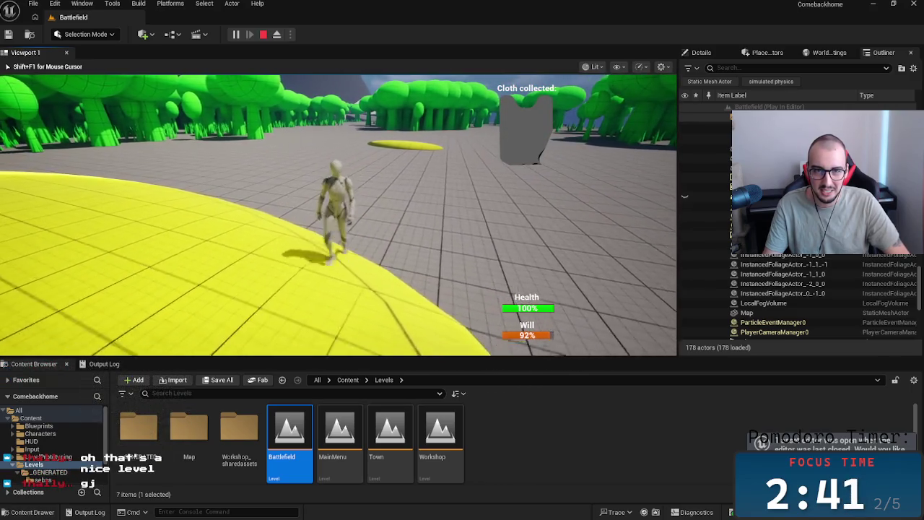
key("w")
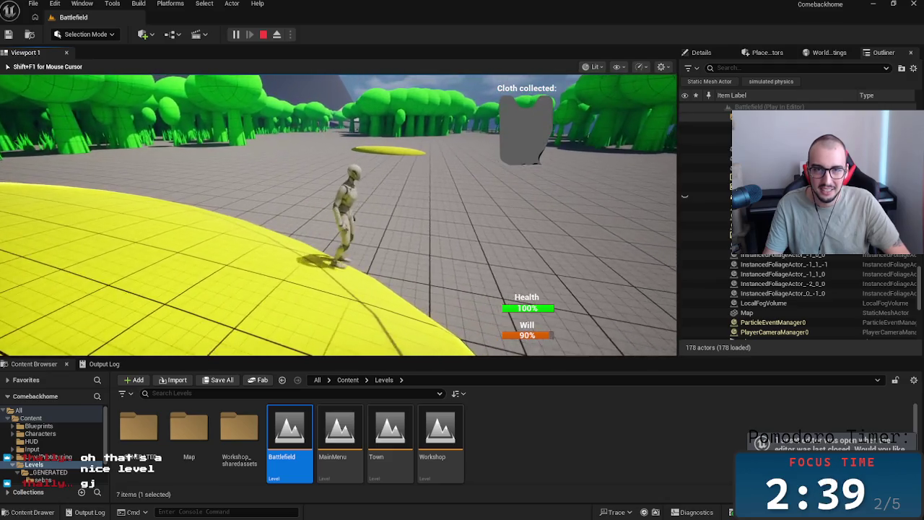
key("w")
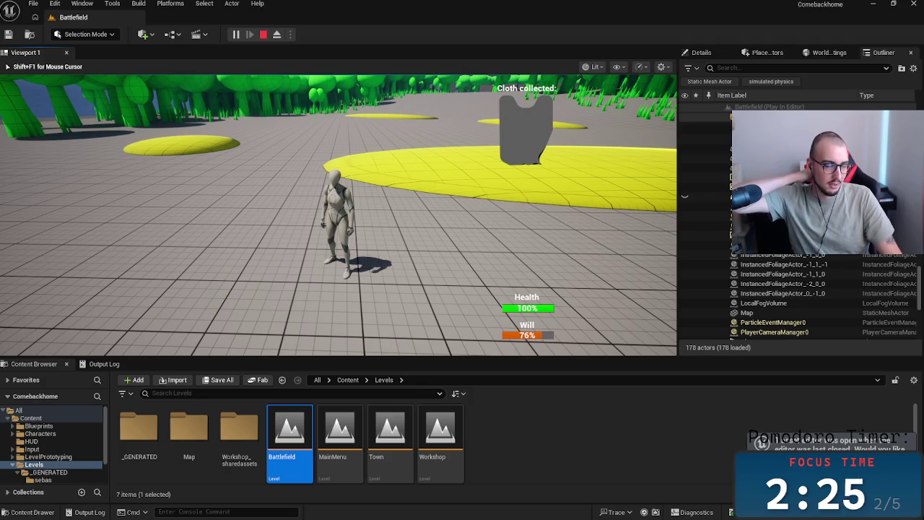
key("w")
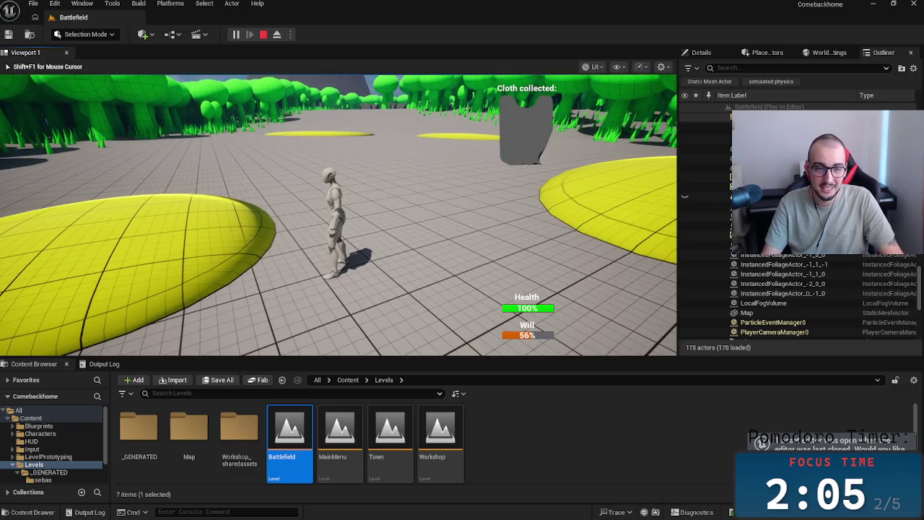
key("Escape")
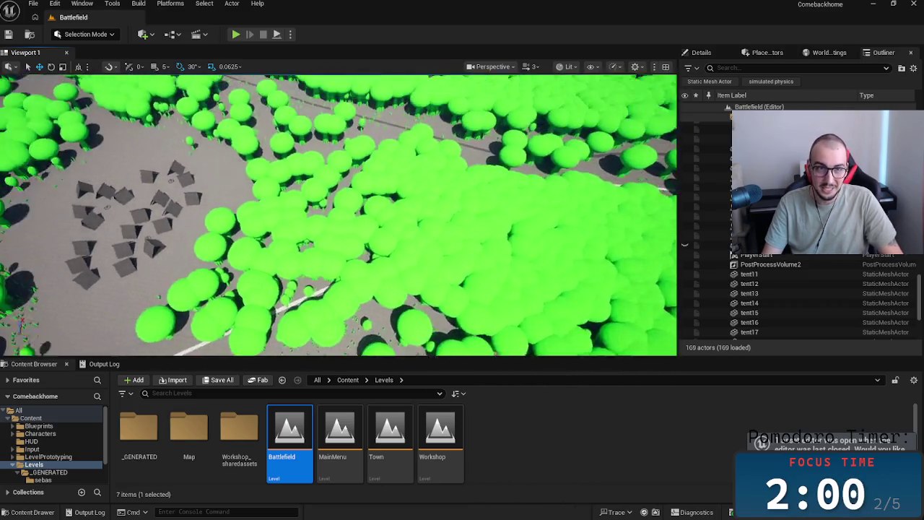
- Fly the camera over the Battlefield forest, then browse Blueprints' Interfaces, Components and Combat_system folders
mouse_move(155, 174)
left_mouse_down()
mouse_move(155, 216)
mouse_move(187, 216)
mouse_move(323, 376)
left_mouse_up()
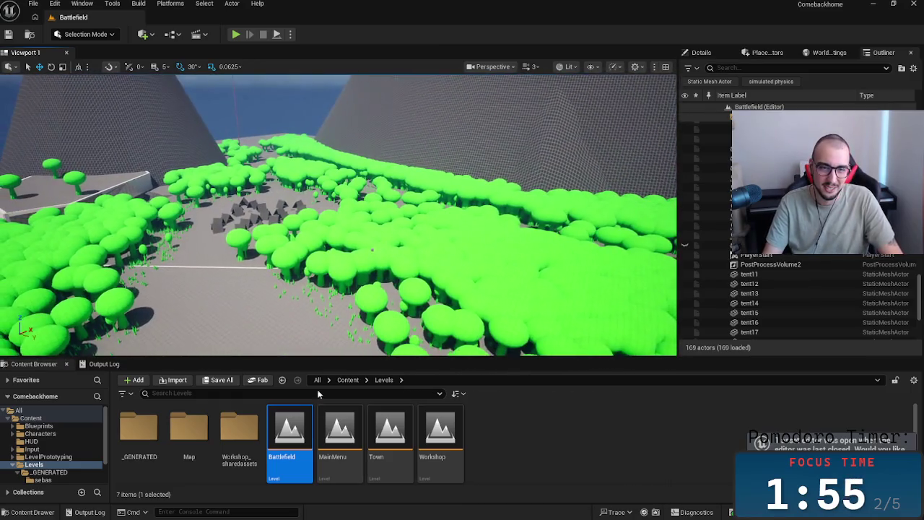
left_click(352, 380)
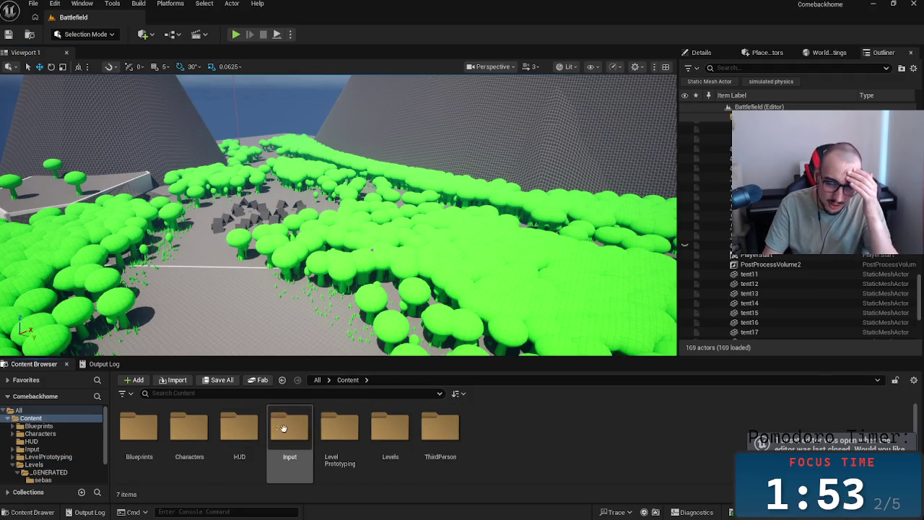
double_click(145, 437)
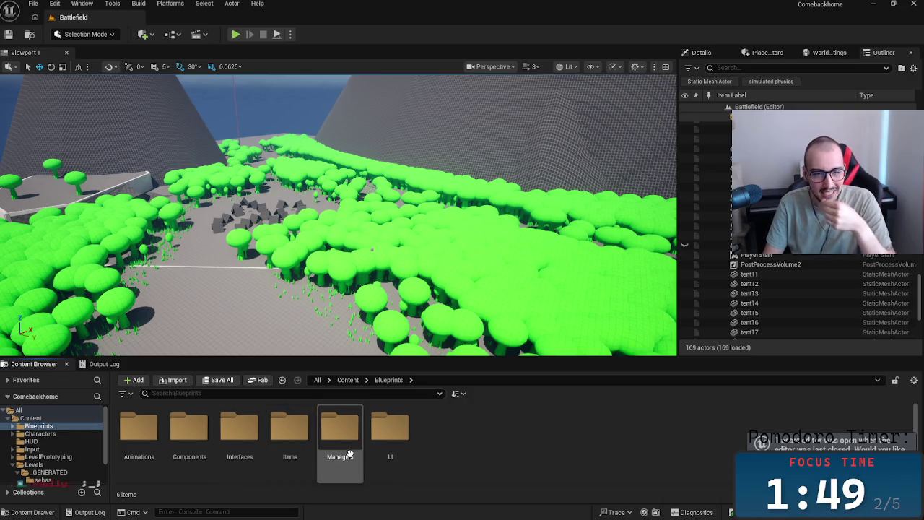
left_click(240, 437)
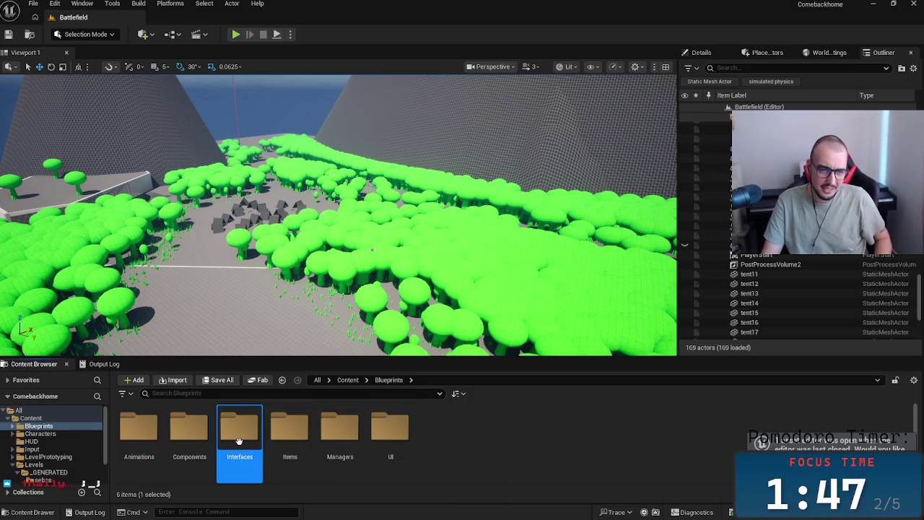
double_click(189, 433)
left_click(161, 428)
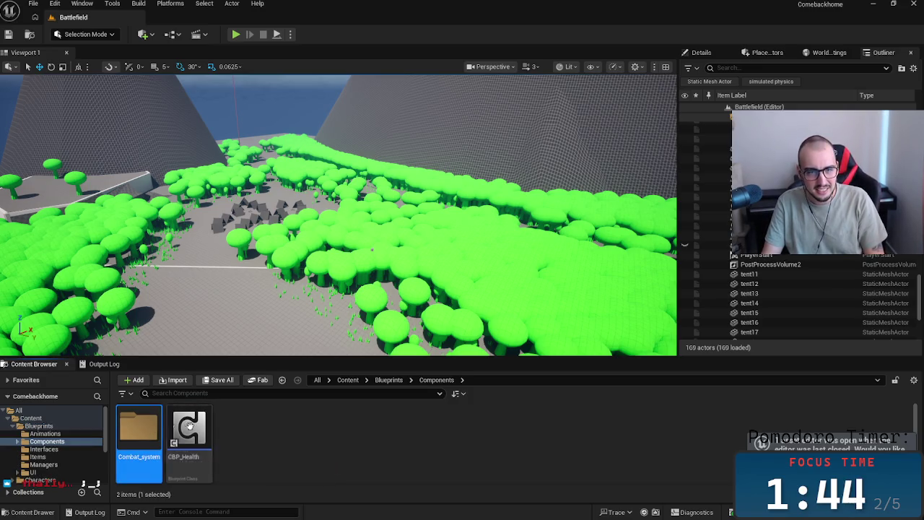
left_click(388, 380)
left_click(347, 380)
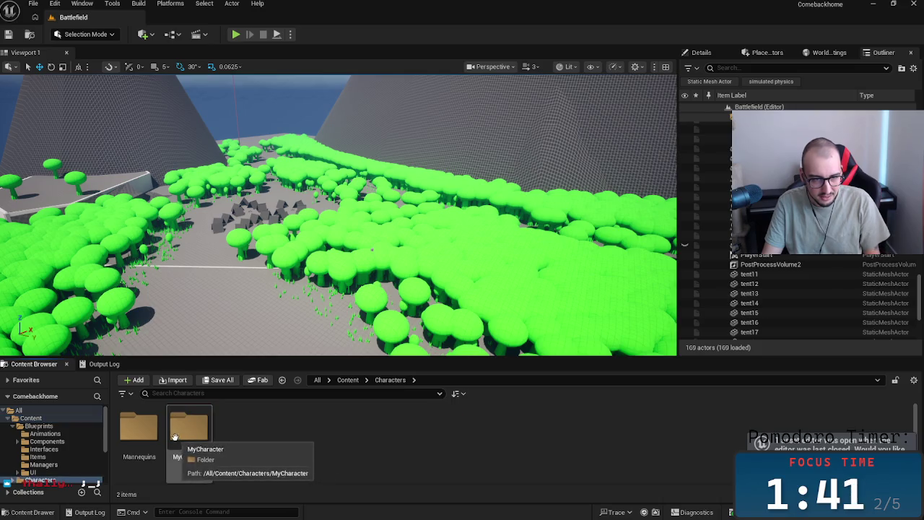
- Browse the MyCharacter, Joyful_Jump, Characters and Mannequins folders
double_click(190, 446)
double_click(153, 431)
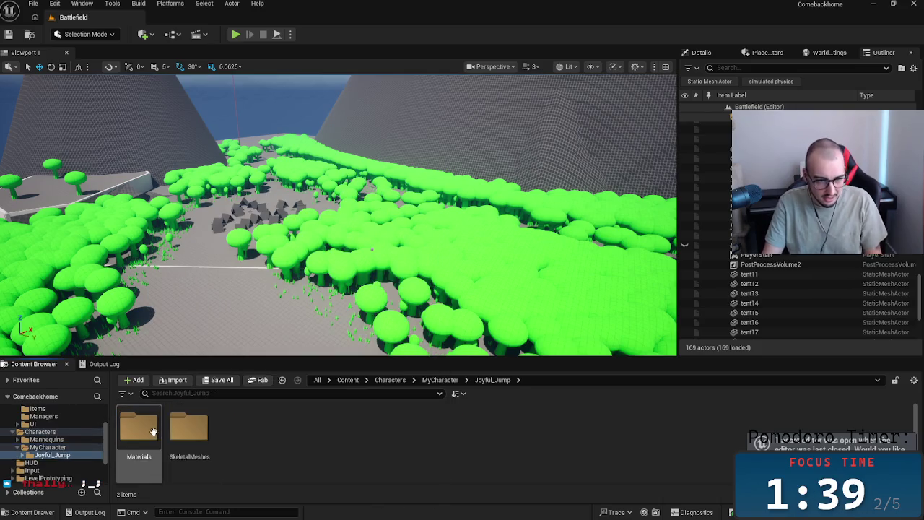
left_click(390, 379)
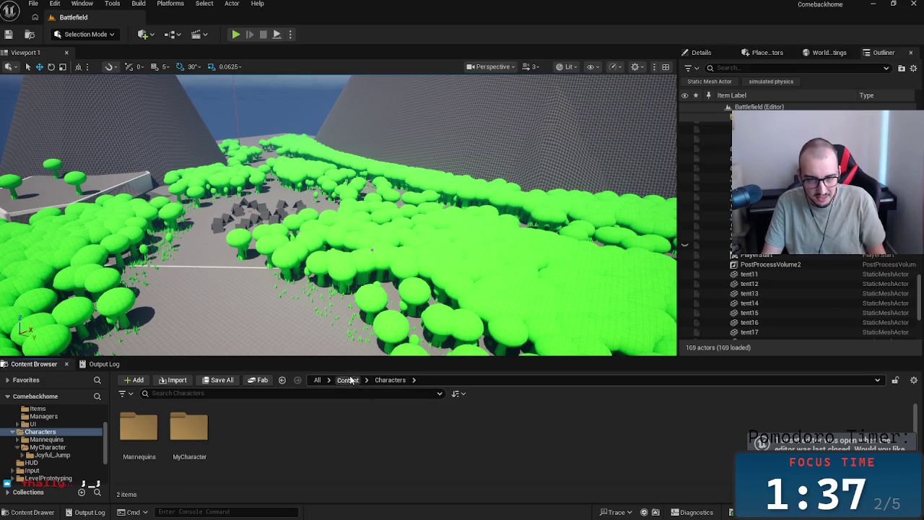
left_click(347, 380)
left_click(188, 428)
double_click(188, 429)
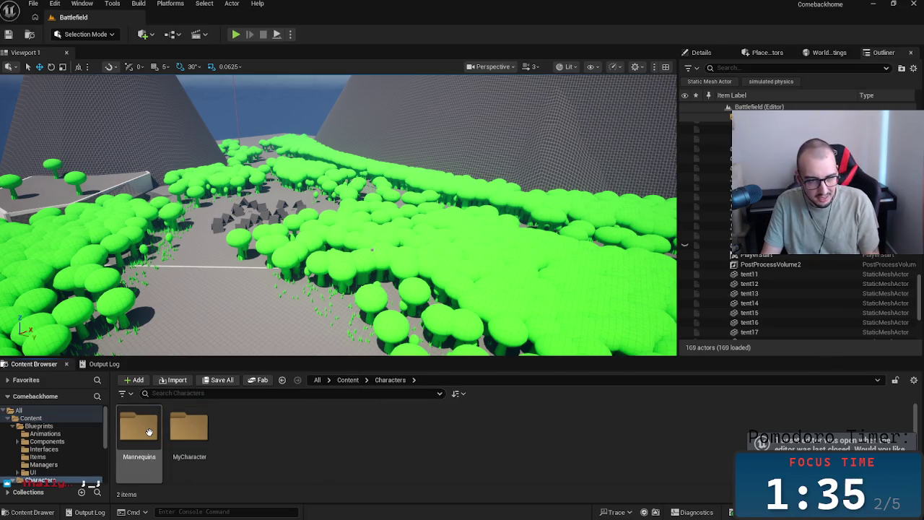
double_click(138, 430)
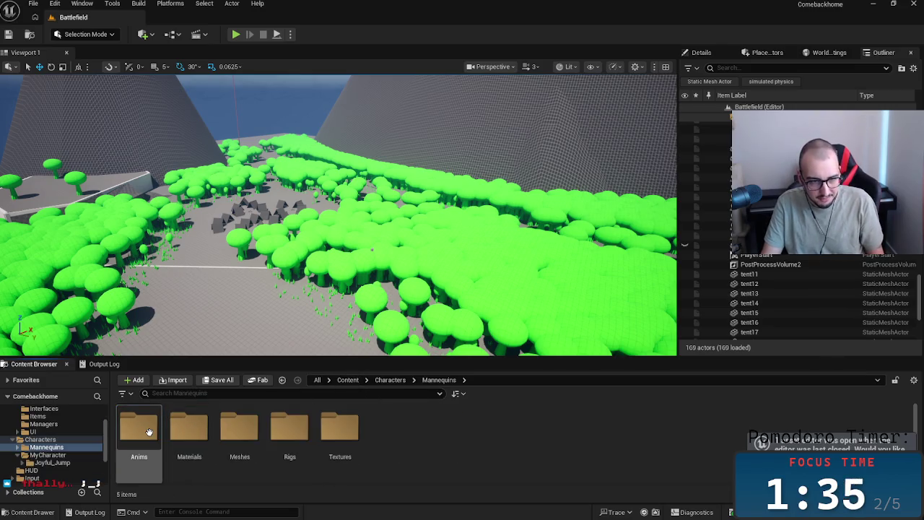
- Go to Content > ThirdPerson > Blueprints and open CBP_ThirdPersonCharacter
left_click(390, 381)
left_click(352, 381)
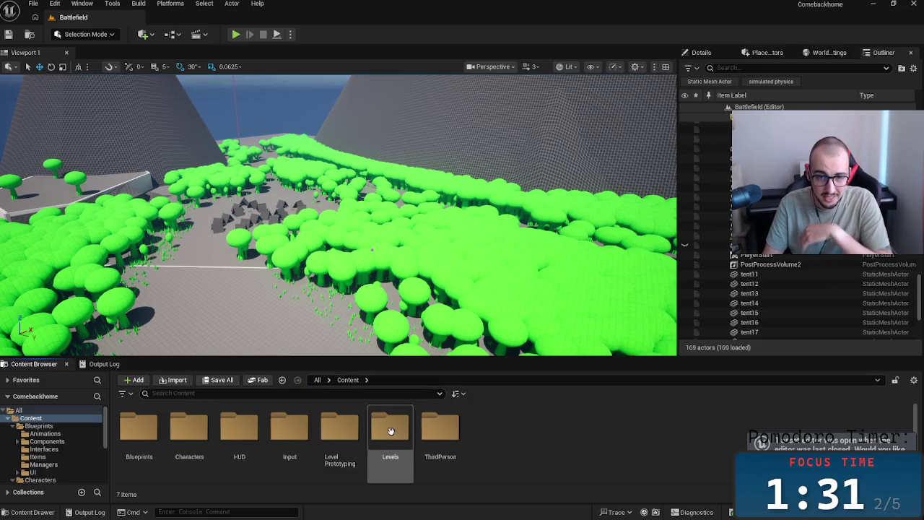
double_click(391, 428)
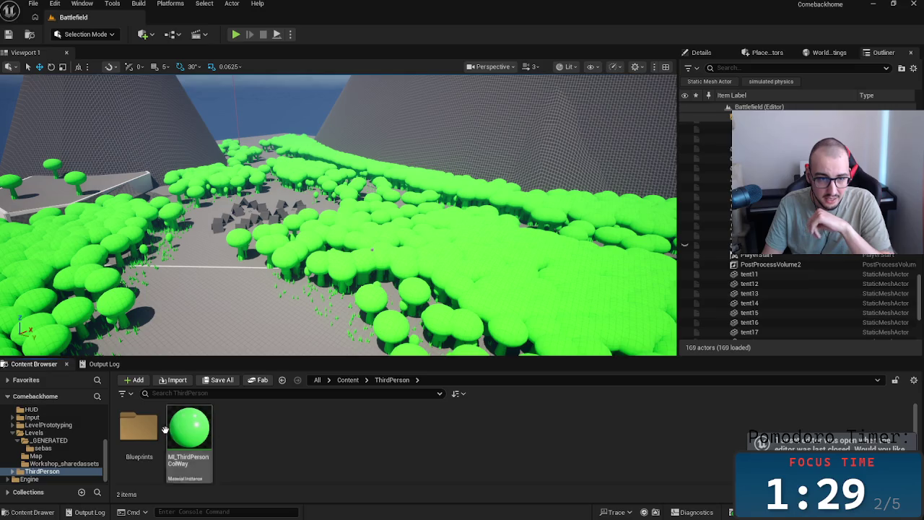
double_click(138, 430)
double_click(246, 432)
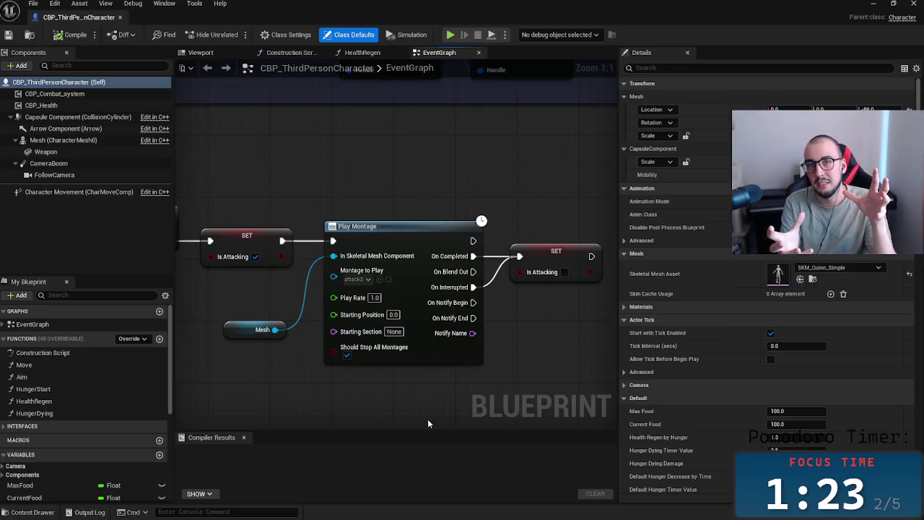
- Zoom and pan the EventGraph to inspect the Players death comment group
scroll(543, 389, "down", 3)
scroll(520, 364, "down", 4)
scroll(498, 345, "down", 3)
left_click_drag(513, 330, 373, 333)
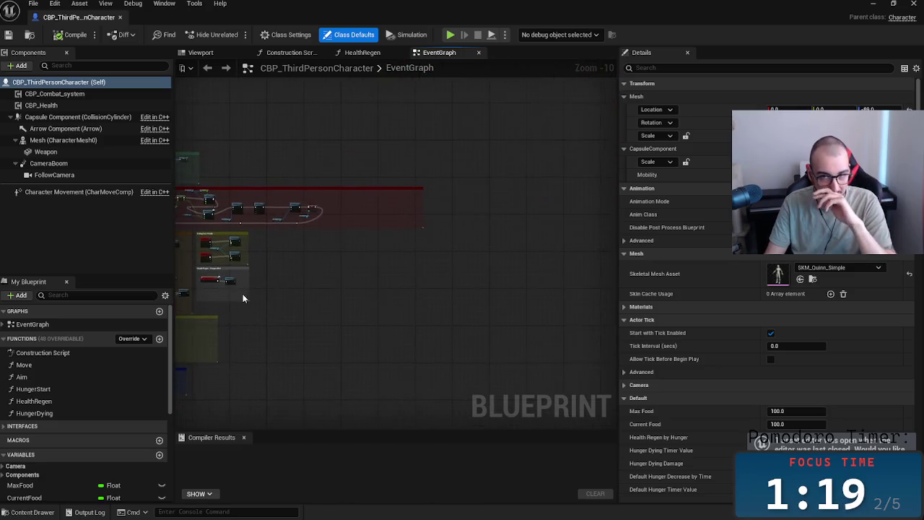
scroll(377, 330, "up", 4)
scroll(401, 416, "up", 3)
scroll(441, 397, "down", 1)
scroll(485, 380, "down", 1)
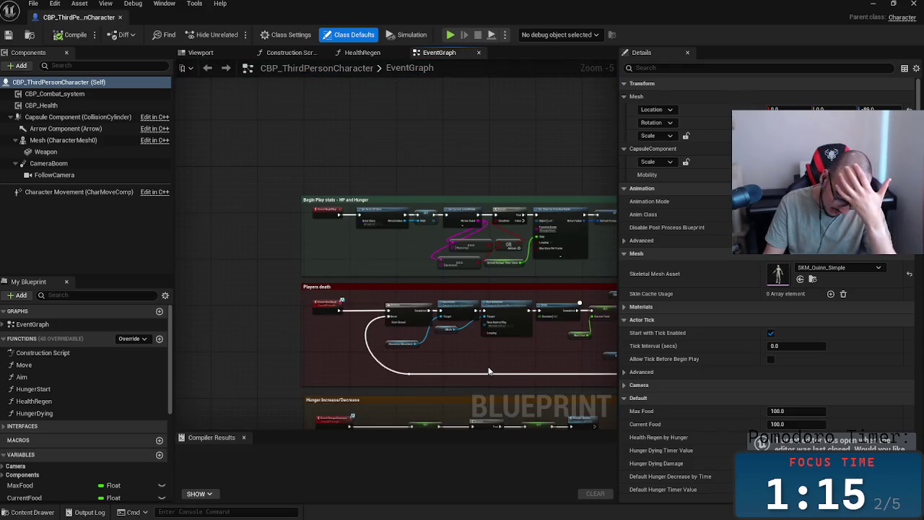
left_click_drag(473, 361, 421, 353)
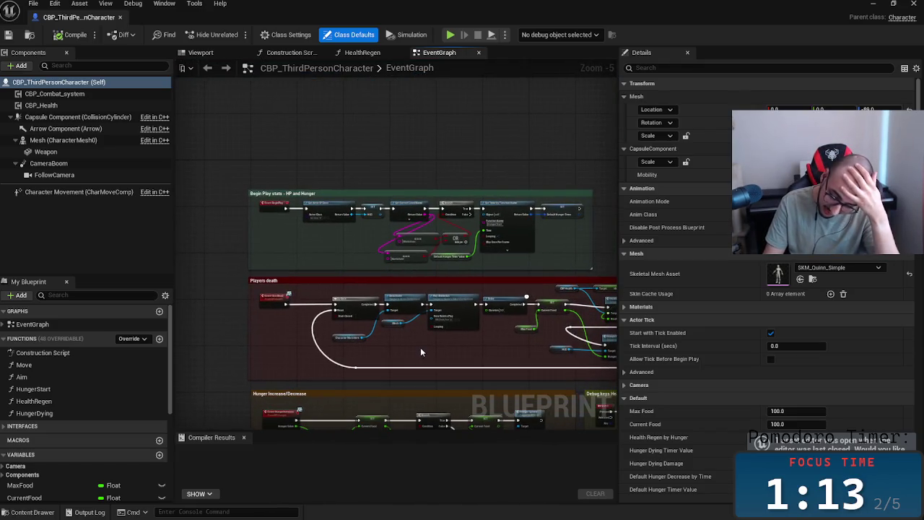
scroll(510, 327, "up", 1)
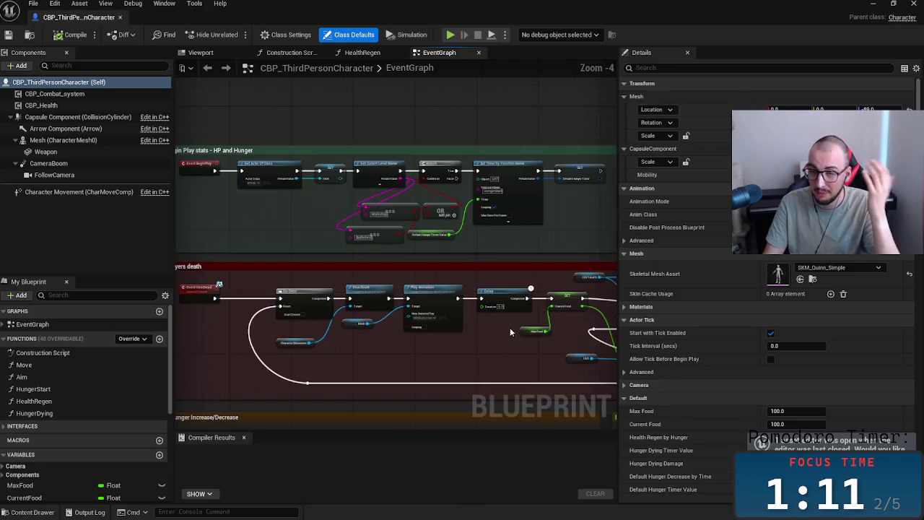
left_click_drag(479, 325, 362, 313)
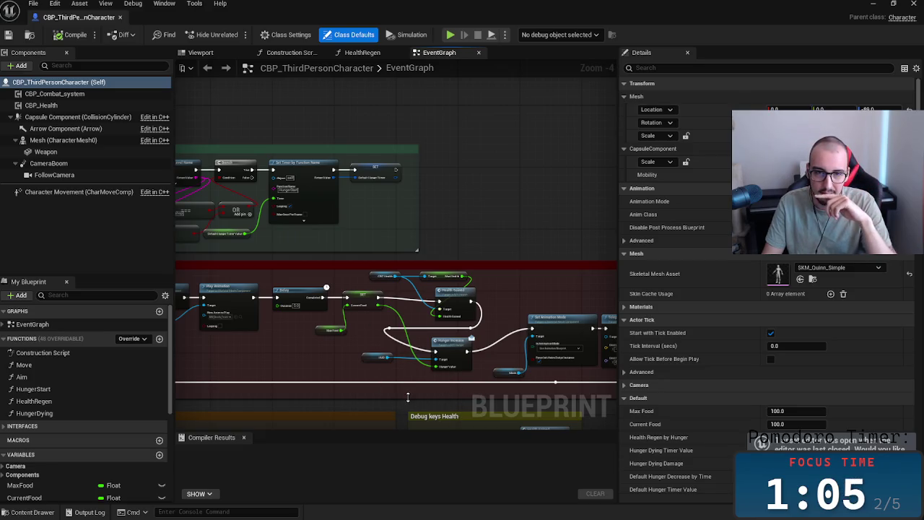
- Pan across the Debug keys Health group, the end of the death logic and the hunger nodes
left_click_drag(466, 403, 454, 366)
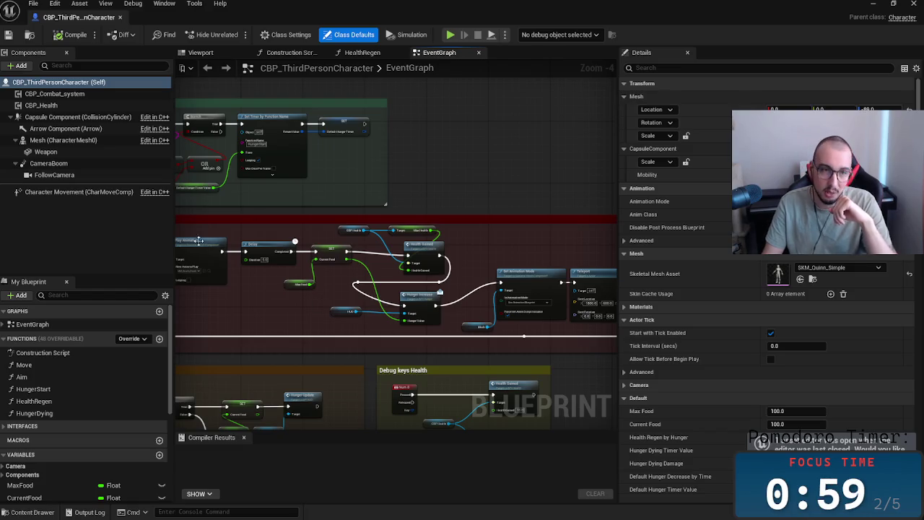
left_click_drag(472, 262, 568, 271)
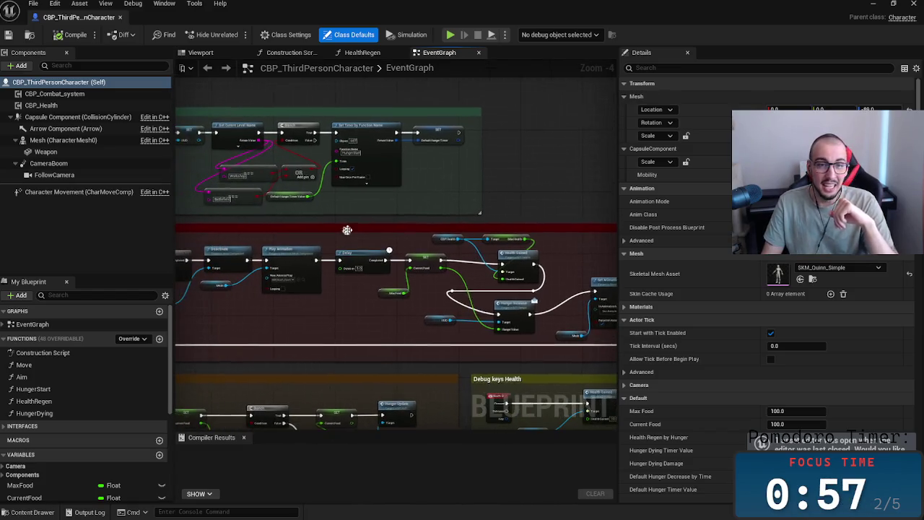
left_click_drag(619, 238, 719, 238)
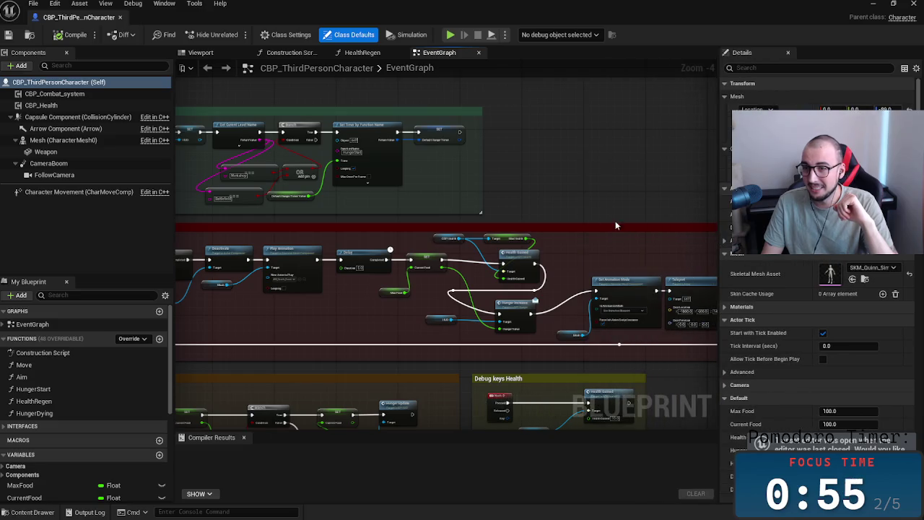
left_click_drag(625, 265, 525, 205)
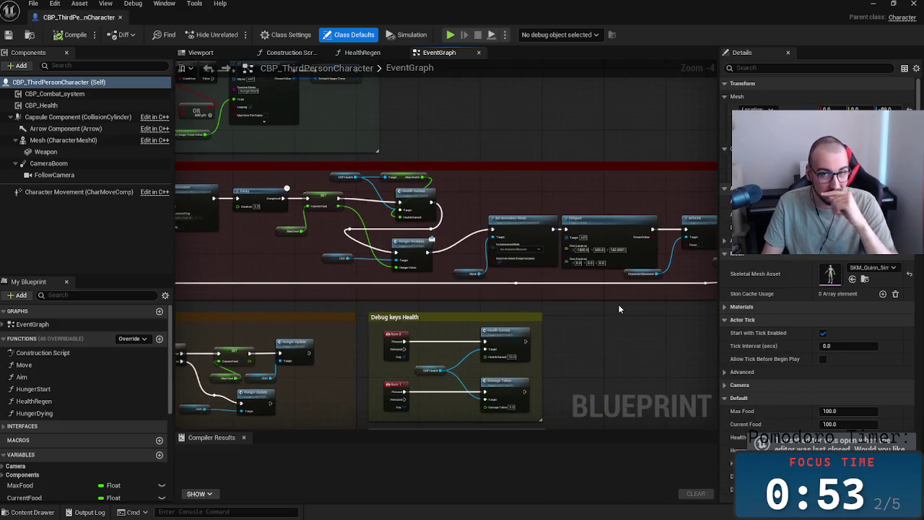
left_click_drag(444, 294, 542, 299)
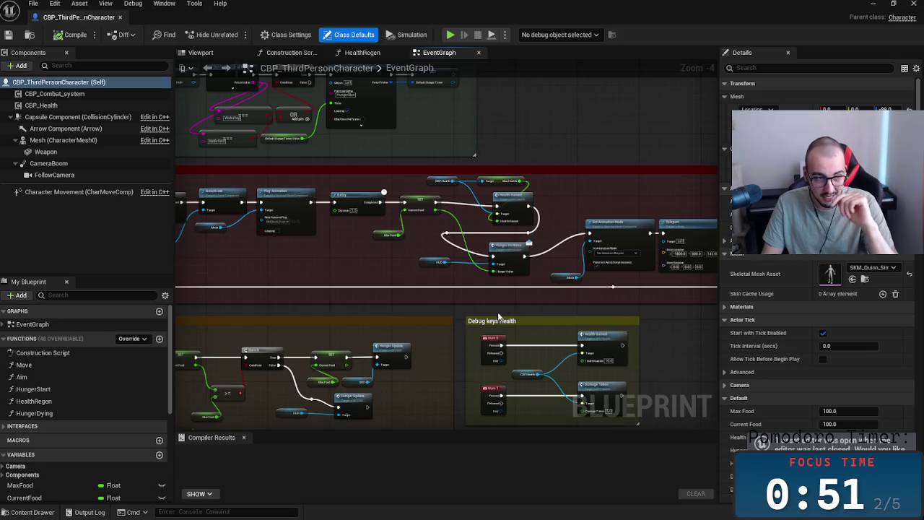
- Pan the EventGraph to centre the Hunger Increase/Decrease events
scroll(500, 316, "down", 1)
scroll(376, 262, "up", 1)
scroll(375, 262, "up", 1)
scroll(515, 334, "up", 1)
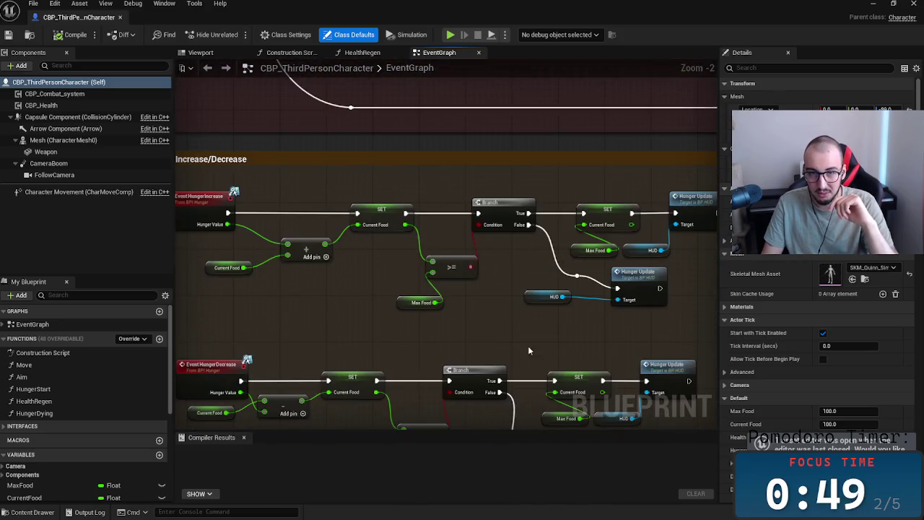
left_click_drag(516, 336, 527, 280)
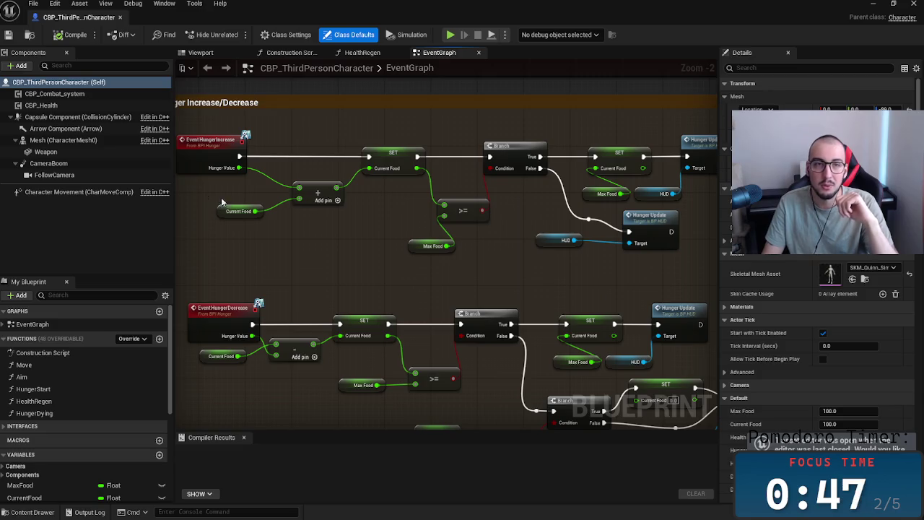
left_click_drag(555, 260, 453, 279)
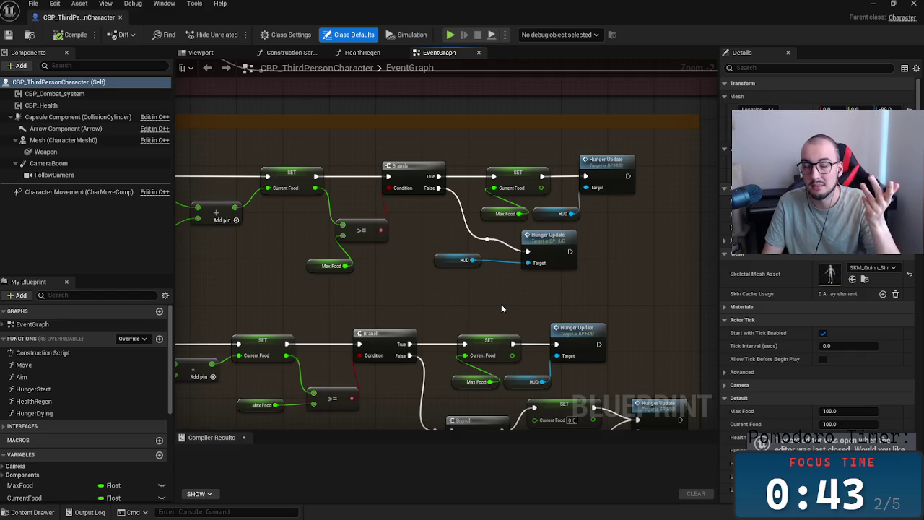
left_click_drag(495, 305, 566, 276)
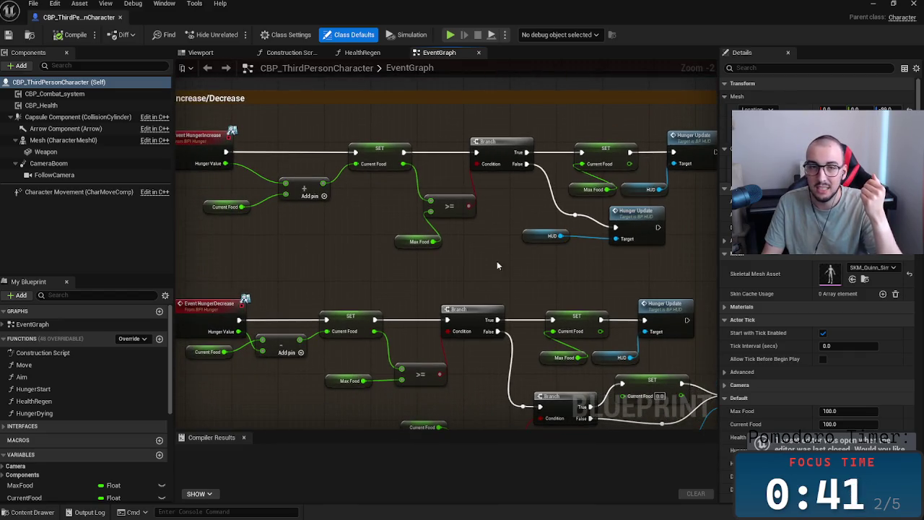
- Select Event HungerIncrease, then deselect it on empty graph space so the Details panel clears
scroll(549, 318, "down", 1)
scroll(539, 323, "down", 1)
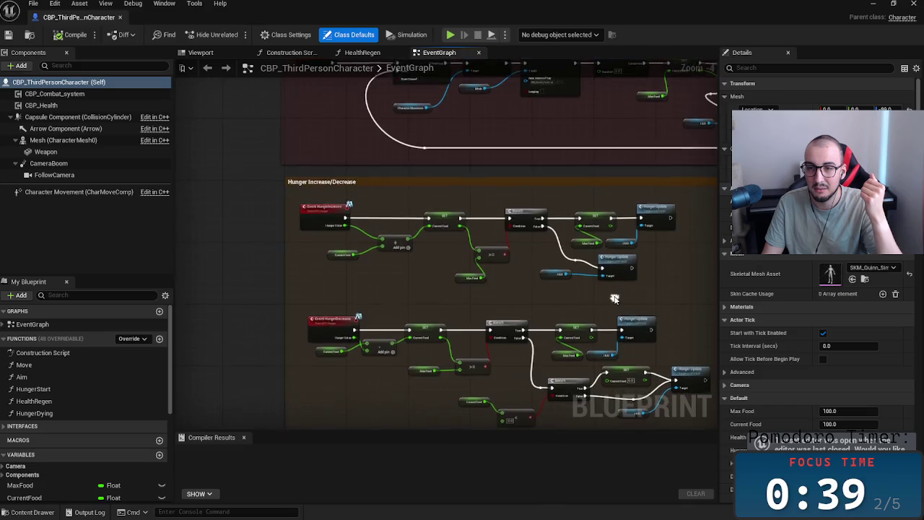
scroll(624, 347, "up", 1)
scroll(435, 349, "up", 1)
scroll(441, 320, "up", 1)
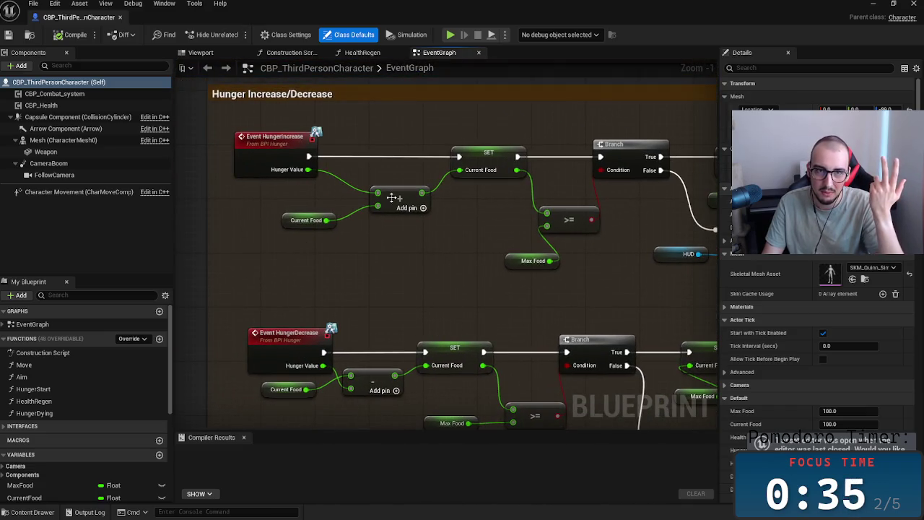
left_click(318, 152)
left_click(462, 275)
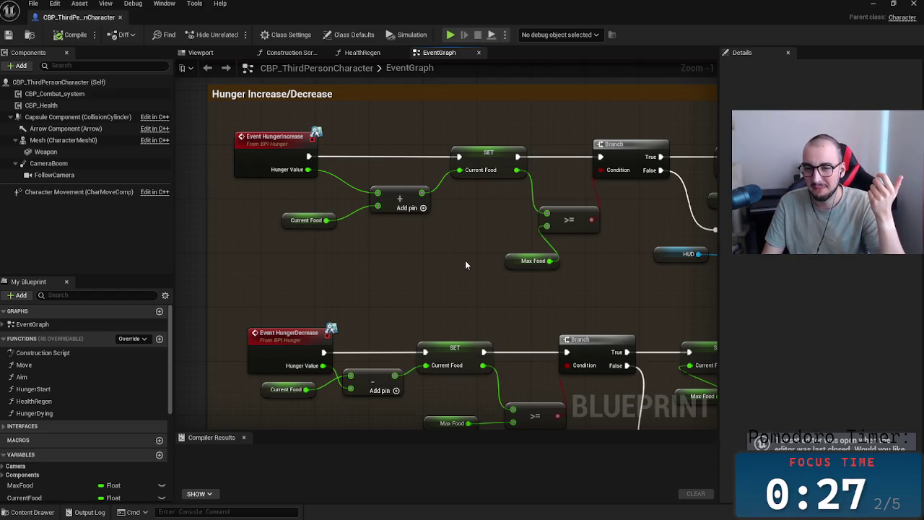
scroll(471, 254, "down", 3)
left_click_drag(413, 235, 417, 128)
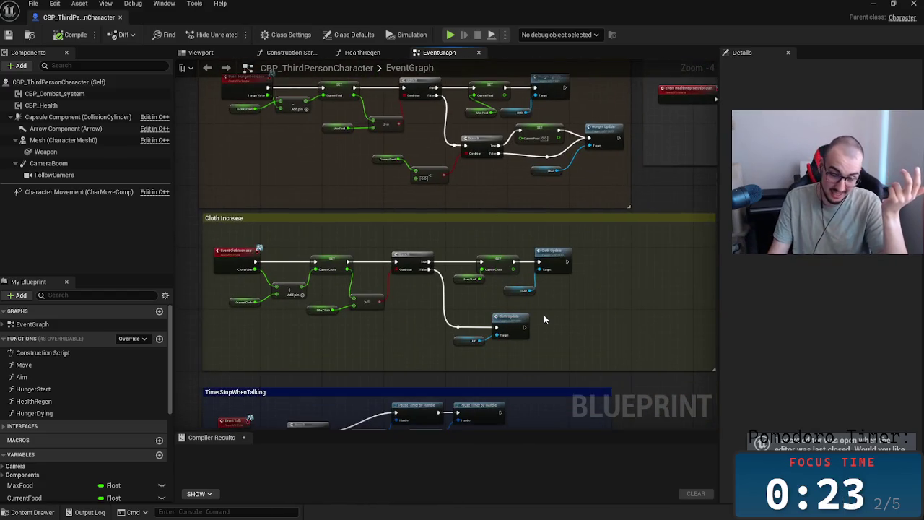
- Past the Cloth Increase group, move the TimerStopWhenTalking comment group up and left
left_click_drag(455, 336, 485, 316)
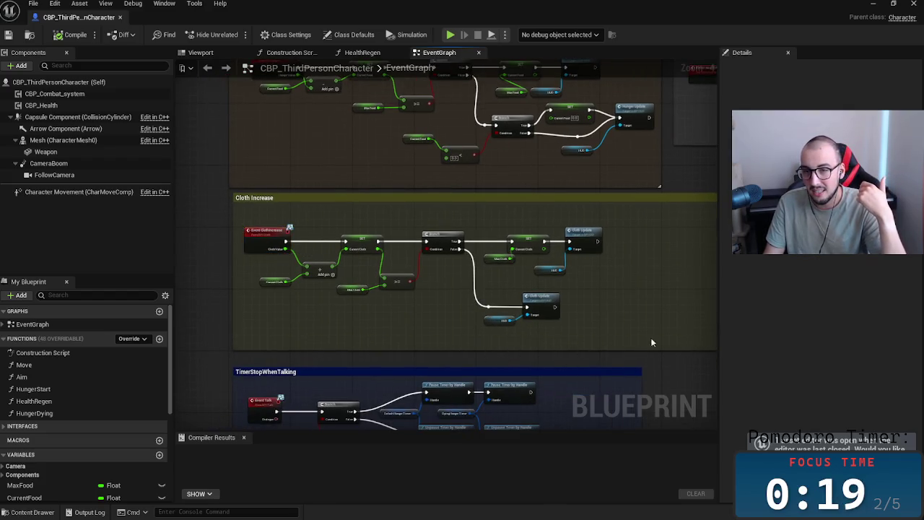
left_click_drag(651, 338, 608, 268)
left_click(563, 295)
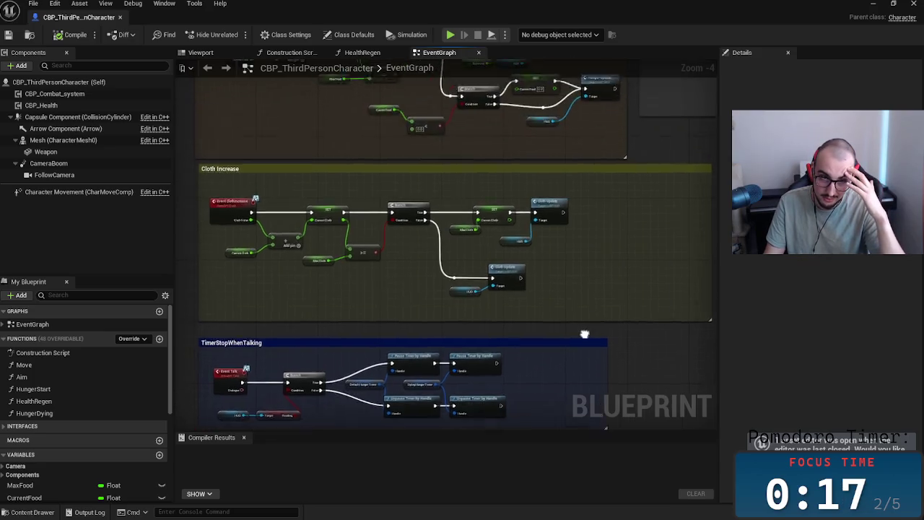
scroll(383, 327, "up", 2)
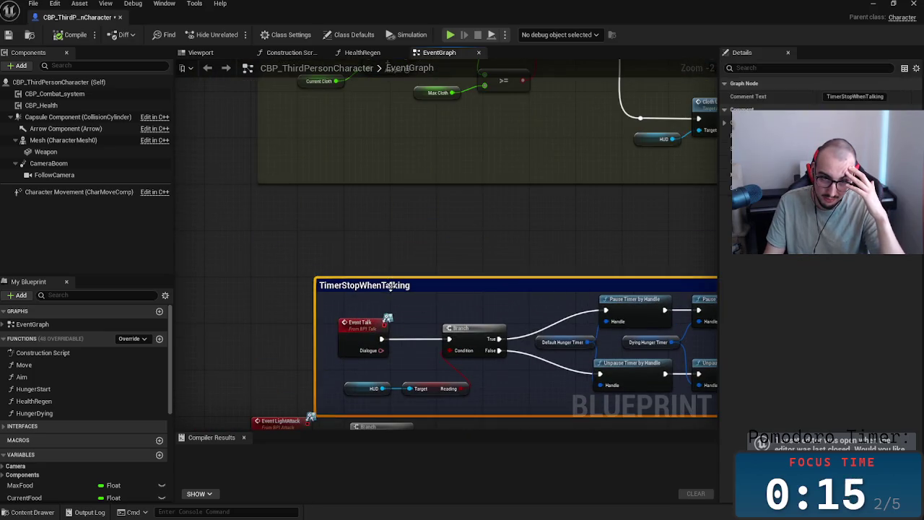
left_click_drag(383, 327, 324, 242)
- Marquee-select all LightAttack nodes, then zoom out to the death logic and Debug keys Health
left_click_drag(227, 208, 684, 300)
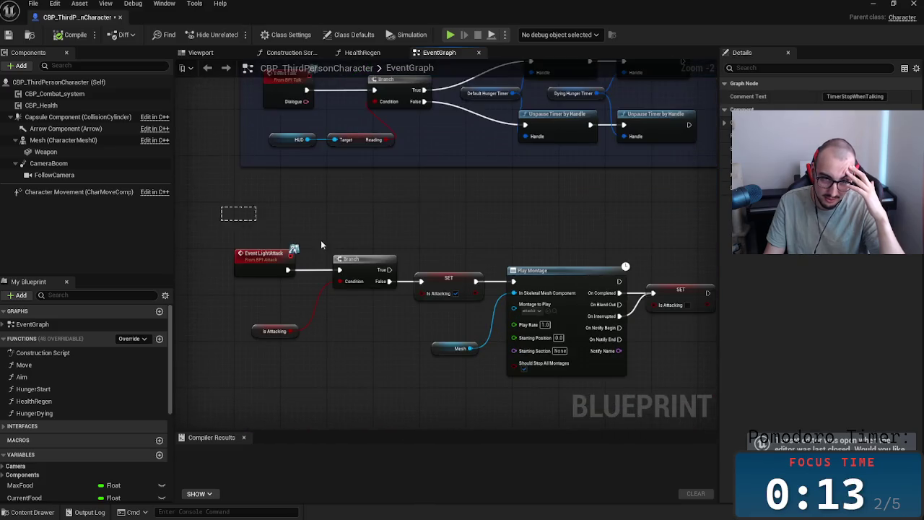
scroll(478, 337, "down", 3)
scroll(678, 359, "down", 2)
scroll(525, 385, "up", 4)
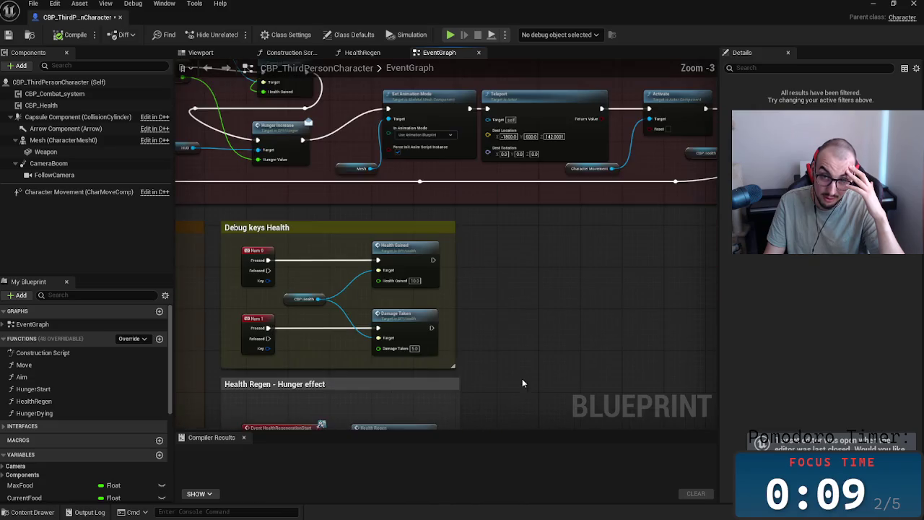
scroll(359, 350, "down", 2)
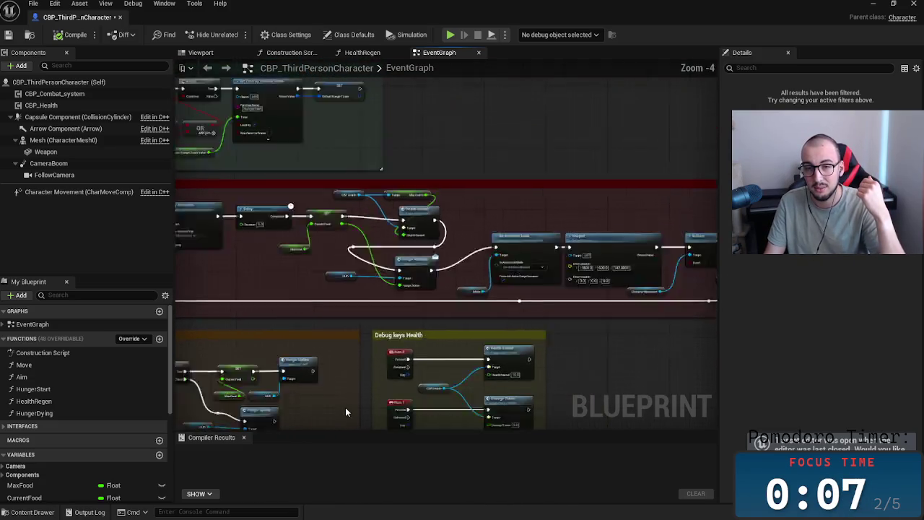
scroll(446, 305, "down", 3)
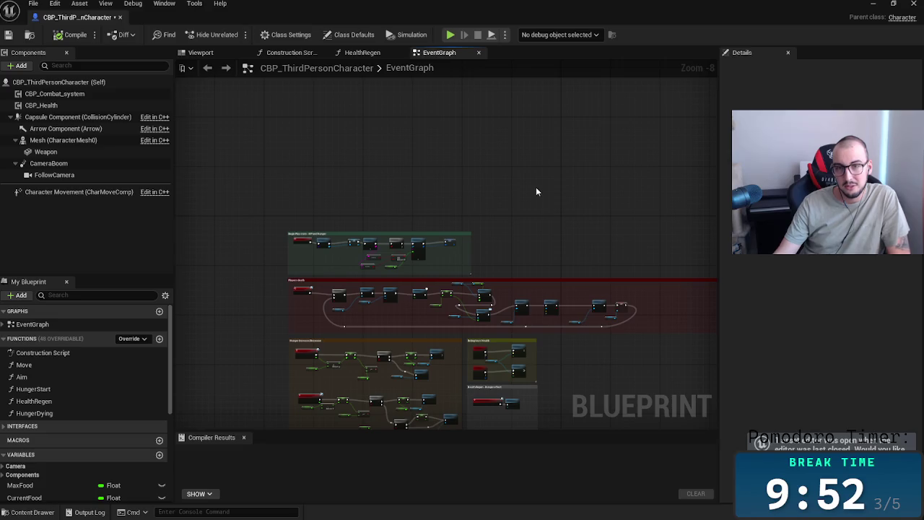
- Drag the red Players death comment's right edge inward to sit just past its nodes
scroll(590, 351, "up", 5)
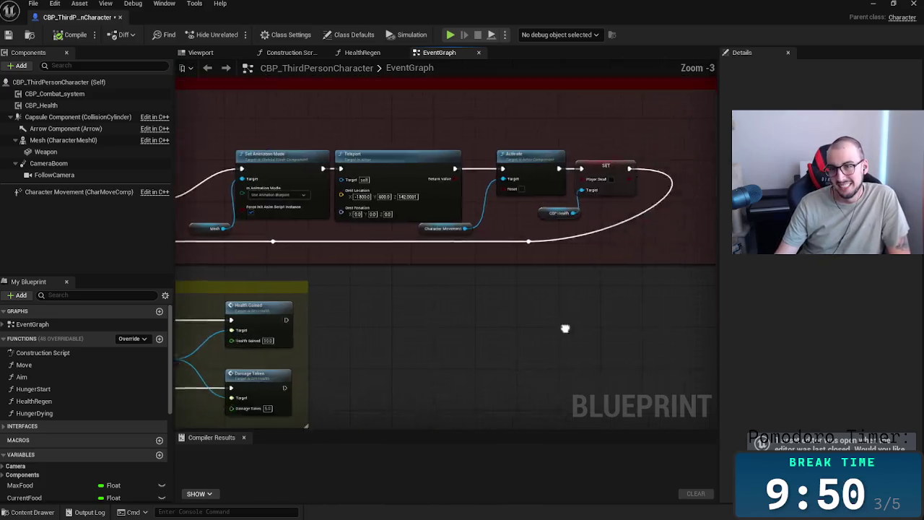
scroll(574, 230, "down", 2)
left_click_drag(640, 193, 420, 195)
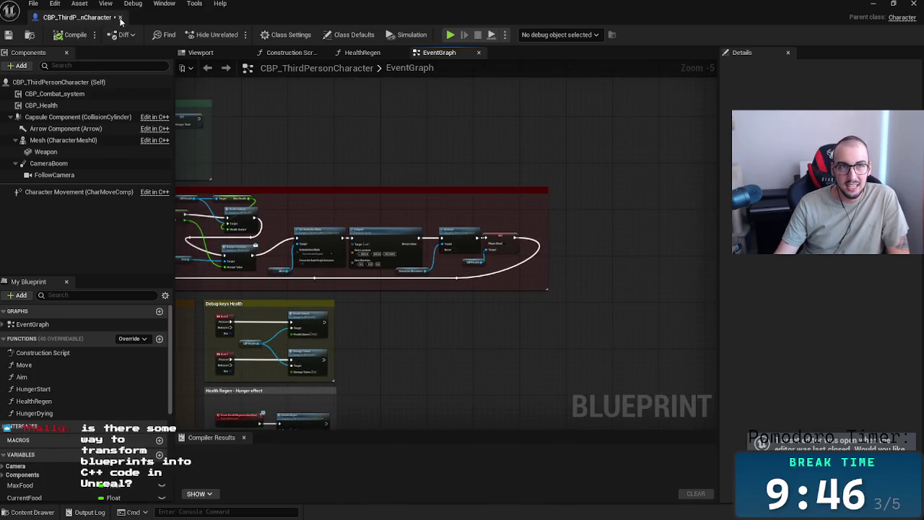
- Close the CBP_ThirdPersonCharacter Blueprint editor tab
left_click(120, 17)
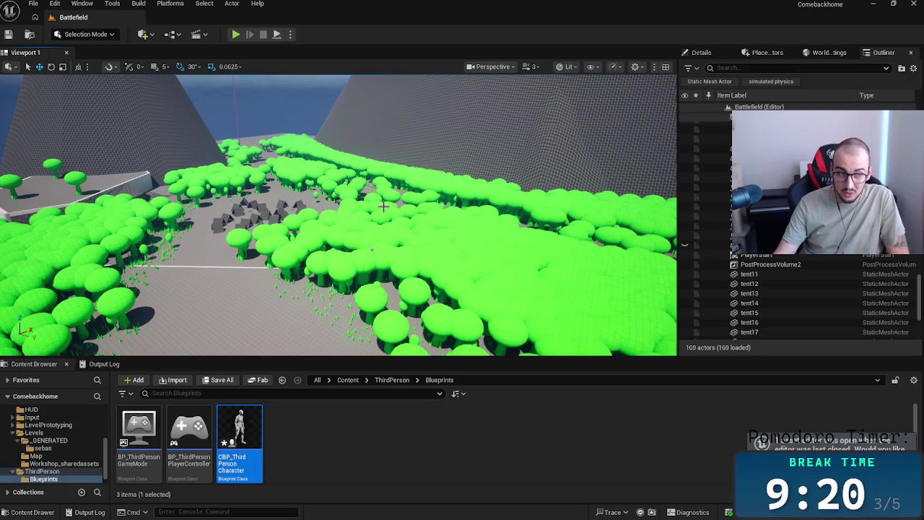
- Reopen CBP_ThirdPersonCharacter from the Content Browser and pan to the Begin Play stats - HP and Hunger group
double_click(240, 441)
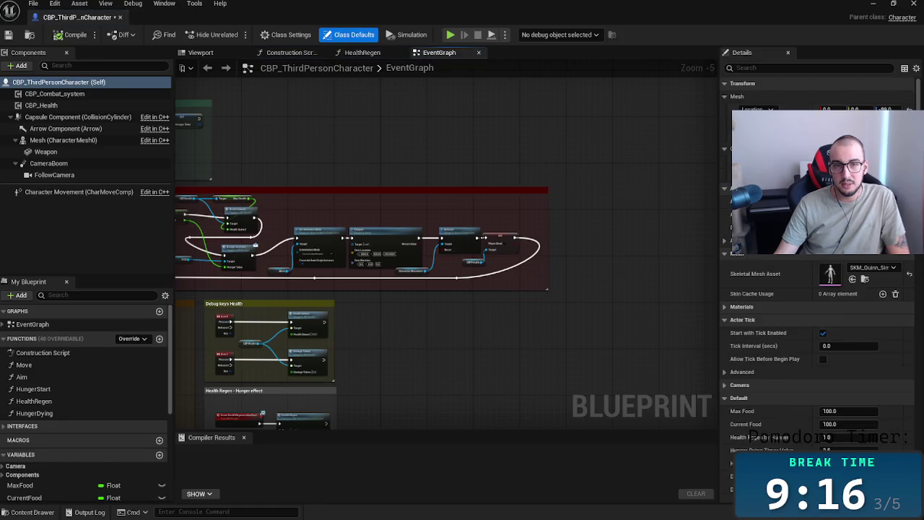
scroll(412, 344, "up", 5)
left_click_drag(356, 352, 495, 373)
scroll(464, 347, "down", 3)
scroll(464, 349, "down", 3)
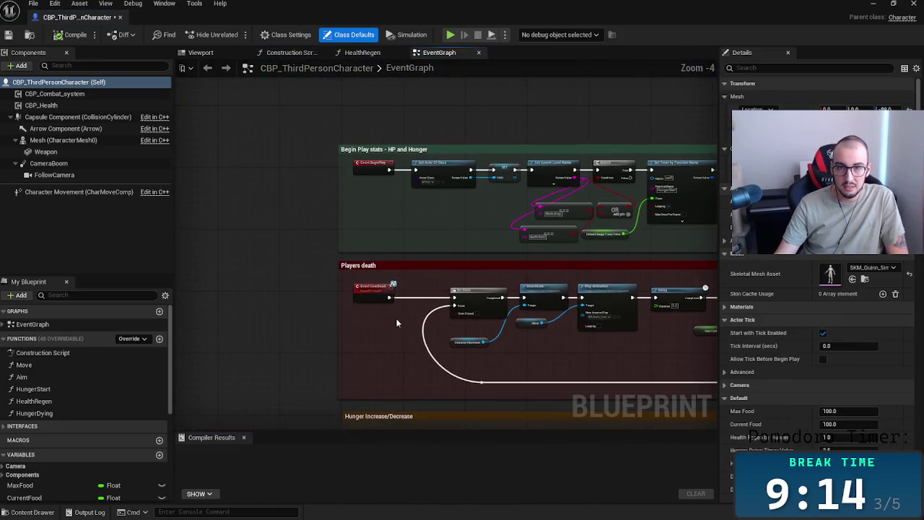
scroll(357, 285, "up", 6)
left_click_drag(434, 211, 434, 370)
scroll(441, 365, "down", 1)
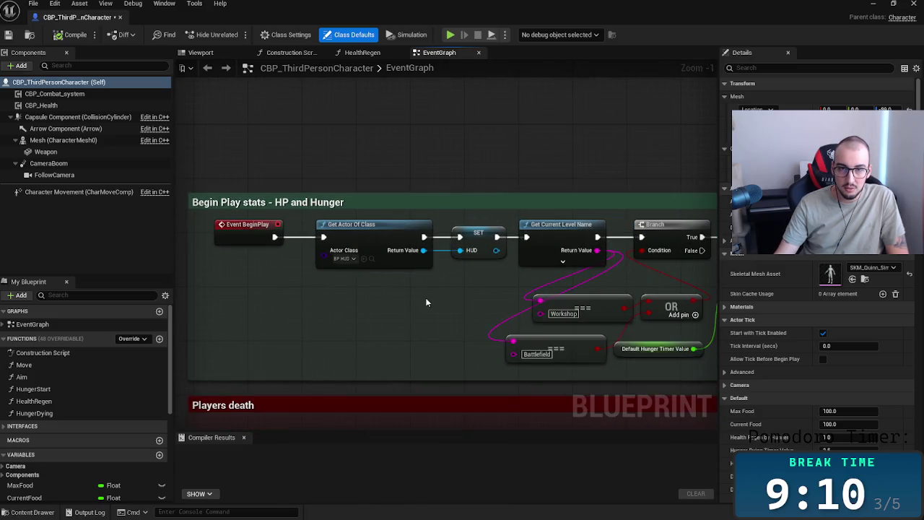
- Inspect the Event BeginPlay node, then select the Get Actor Of Class node
left_click(246, 238)
left_click(281, 279)
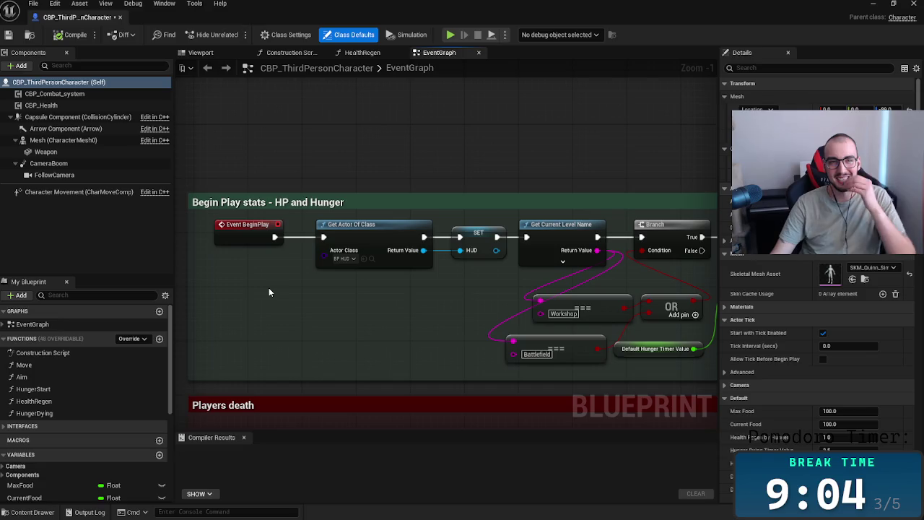
left_click_drag(291, 314, 359, 326)
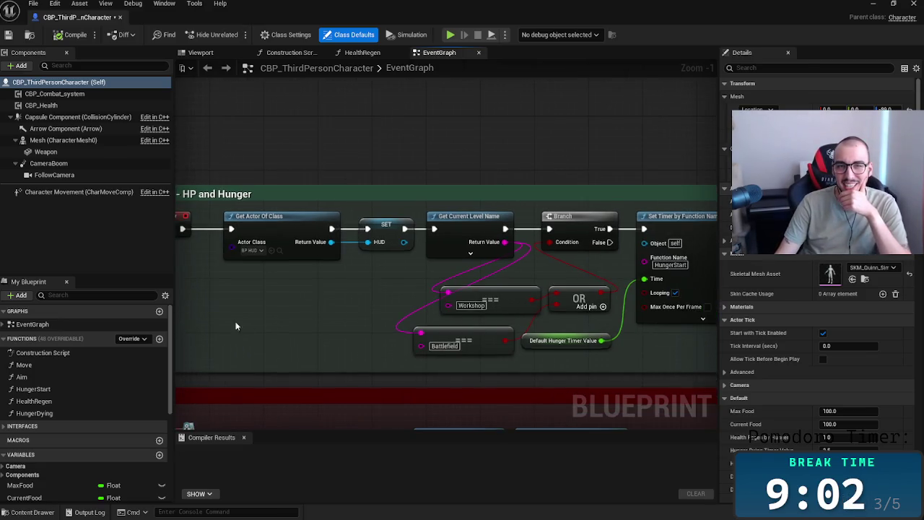
scroll(283, 324, "up", 1)
left_click(428, 281)
left_click_drag(450, 330, 387, 337)
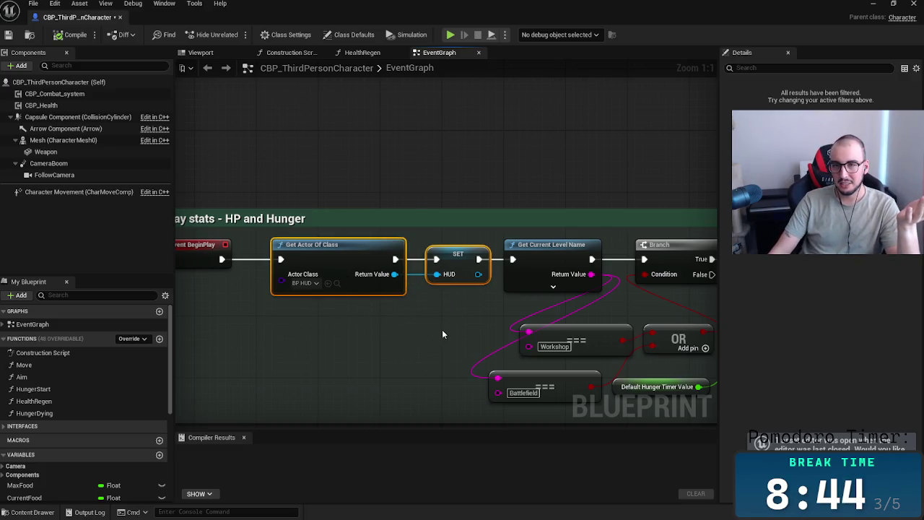
- Follow the Begin Play chain through the Workshop/Battlefield check and reselect Get Actor Of Class
scroll(315, 322, "down", 4)
scroll(314, 322, "up", 3)
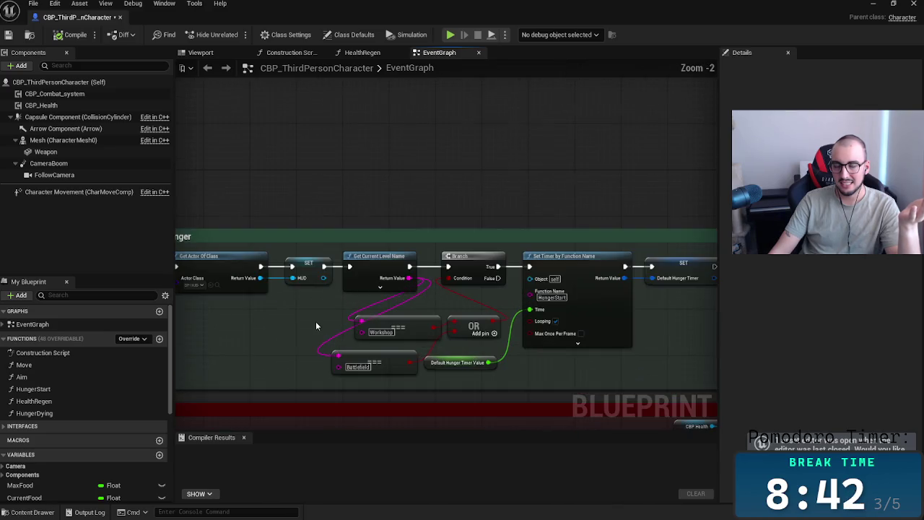
scroll(305, 310, "up", 1)
mouse_move(367, 328)
left_mouse_down()
mouse_move(417, 331)
mouse_move(369, 309)
left_mouse_up()
scroll(365, 306, "down", 4)
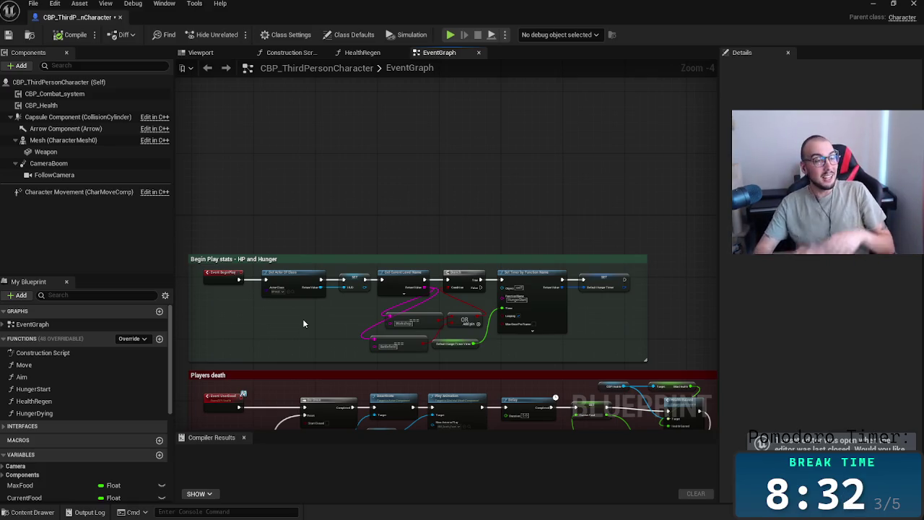
scroll(356, 383, "up", 4)
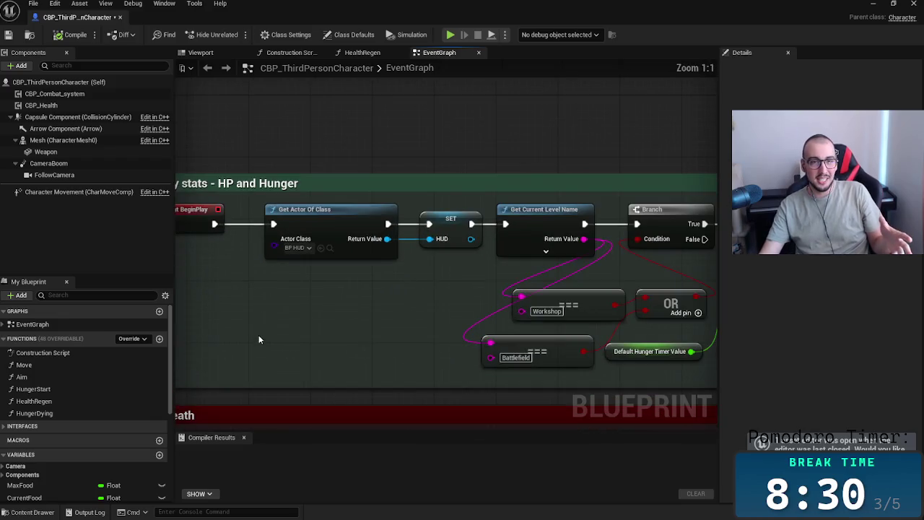
mouse_move(390, 321)
left_mouse_down()
mouse_move(329, 358)
mouse_move(366, 355)
left_mouse_up()
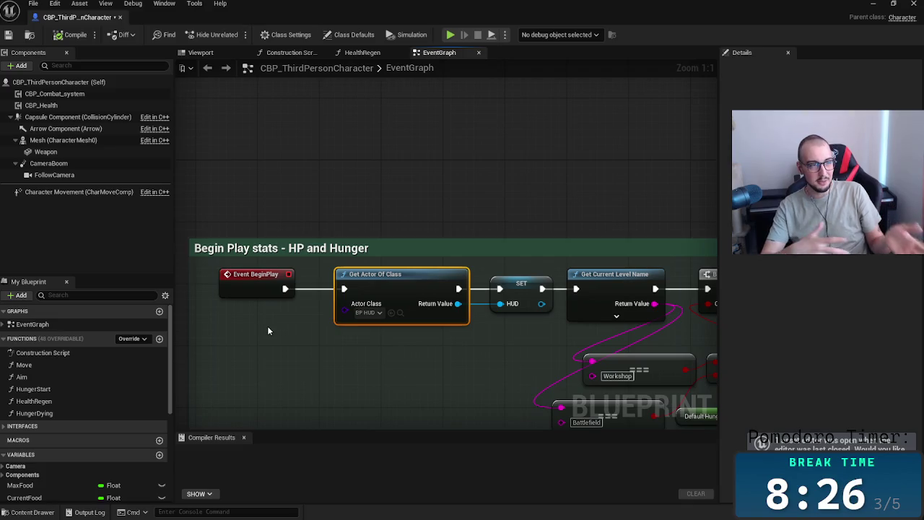
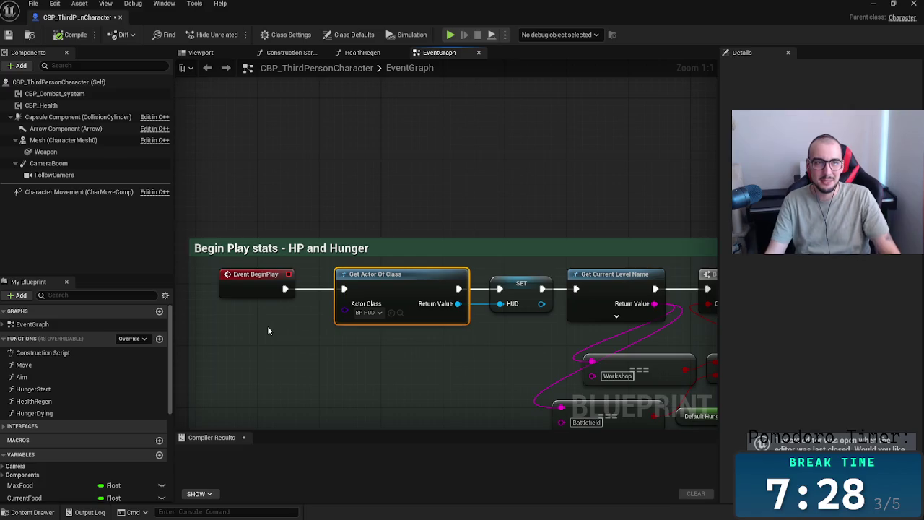
- Inspect the Begin Play stats group in the character Blueprint graph
scroll(311, 349, "down", 3)
scroll(304, 346, "down", 1)
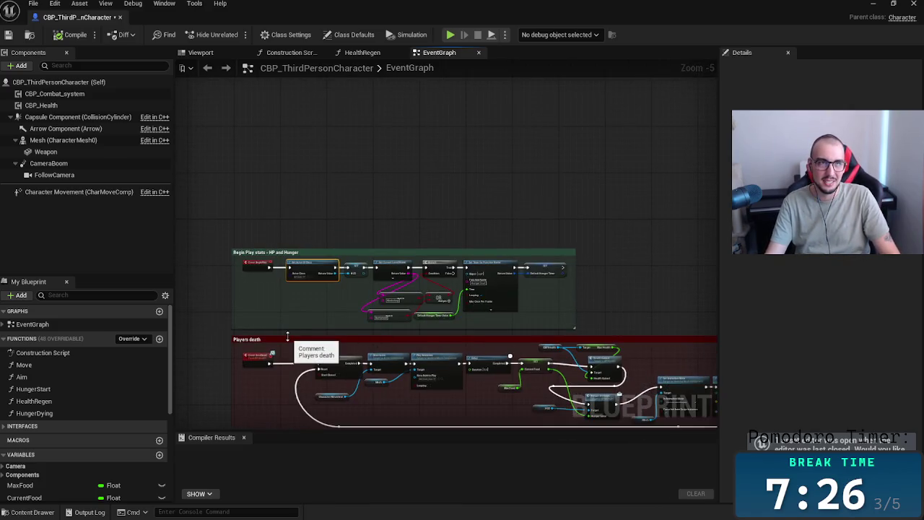
left_click_drag(211, 214, 676, 337)
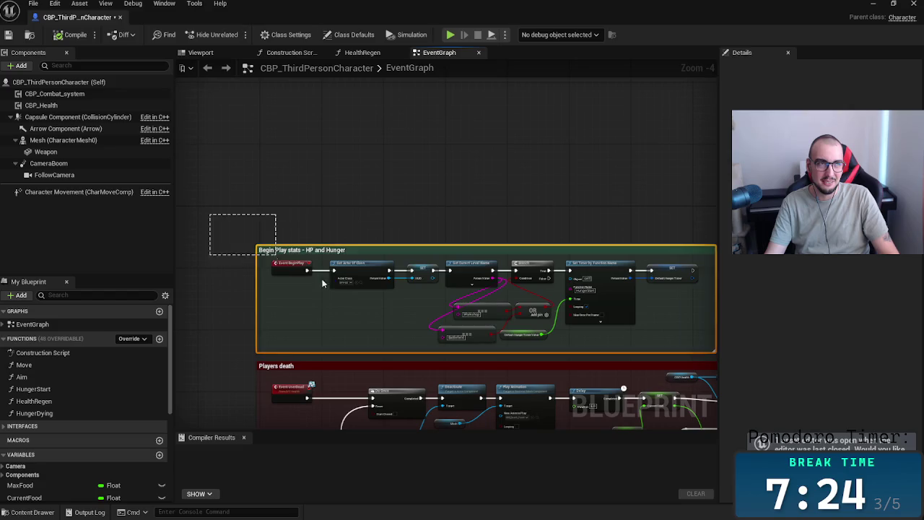
left_click(513, 183)
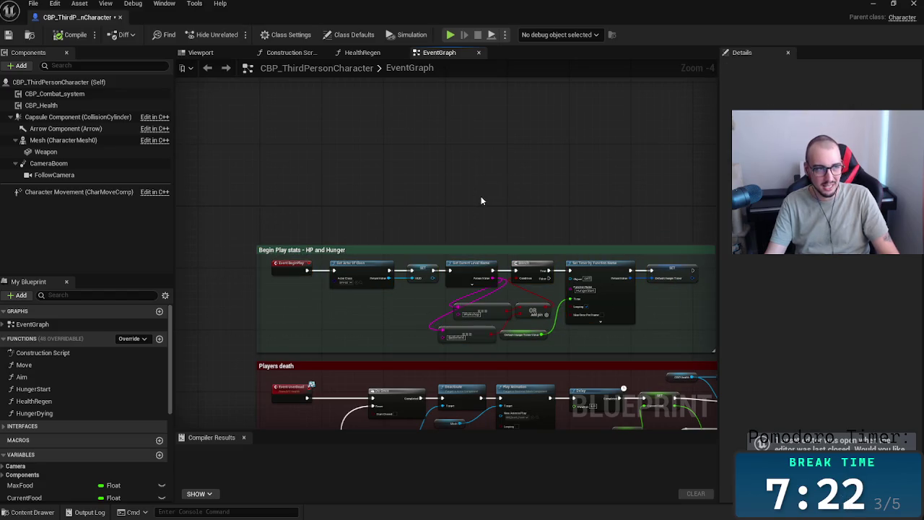
left_click_drag(481, 196, 422, 192)
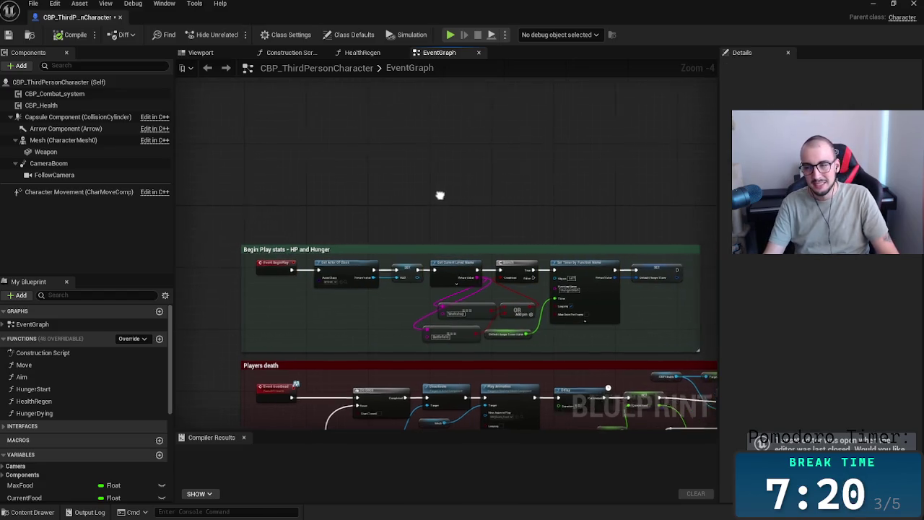
scroll(423, 197, "up", 4)
scroll(260, 268, "down", 1)
scroll(342, 353, "down", 3)
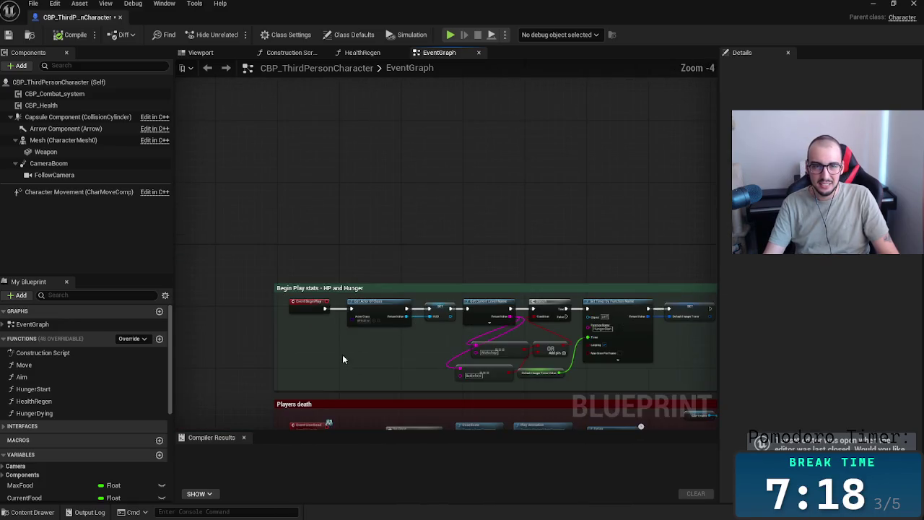
scroll(344, 348, "up", 4)
- Select the Get Actor Of Class node and look over the lower comment groups
mouse_move(386, 326)
left_mouse_down()
mouse_move(382, 248)
mouse_move(458, 316)
left_mouse_up()
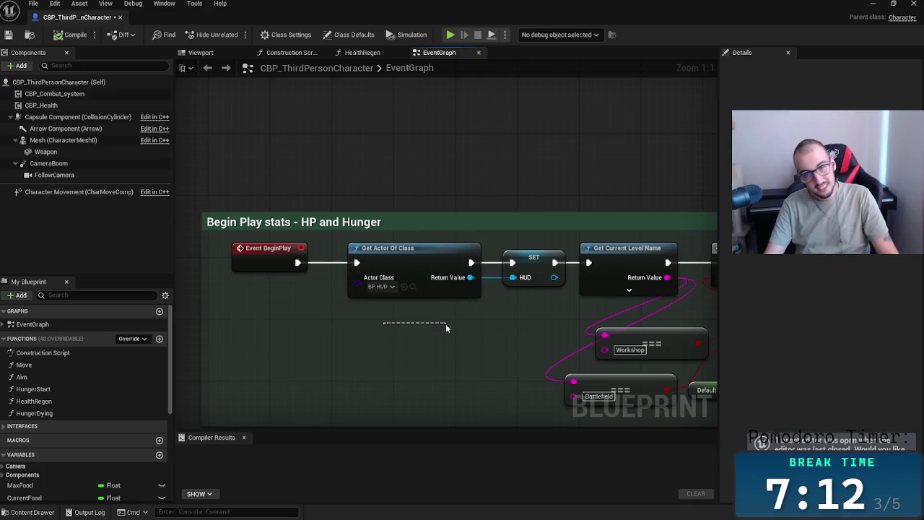
left_click_drag(458, 316, 405, 307)
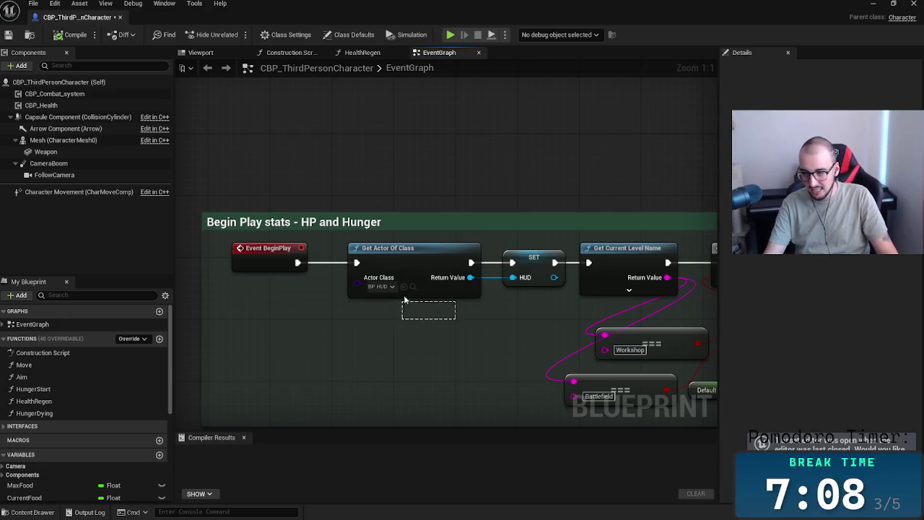
left_click_drag(402, 307, 409, 286)
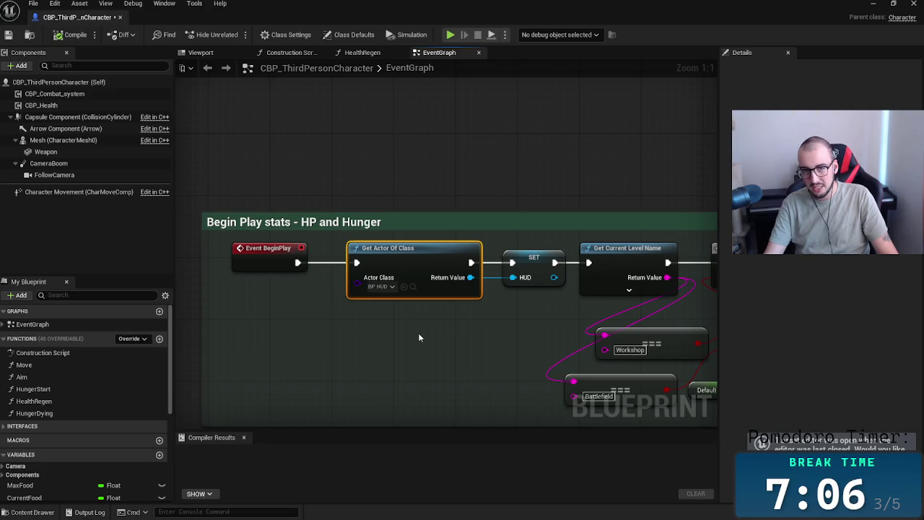
left_click_drag(402, 325, 380, 297)
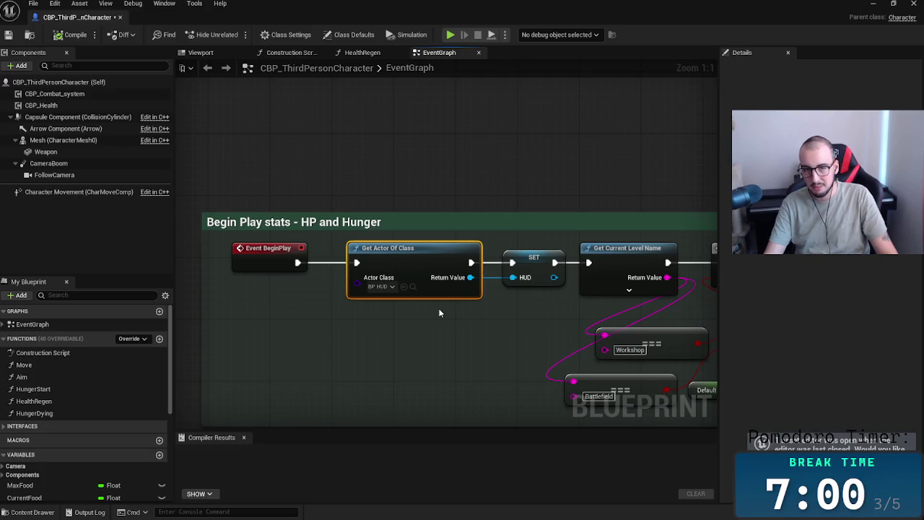
scroll(317, 353, "down", 3)
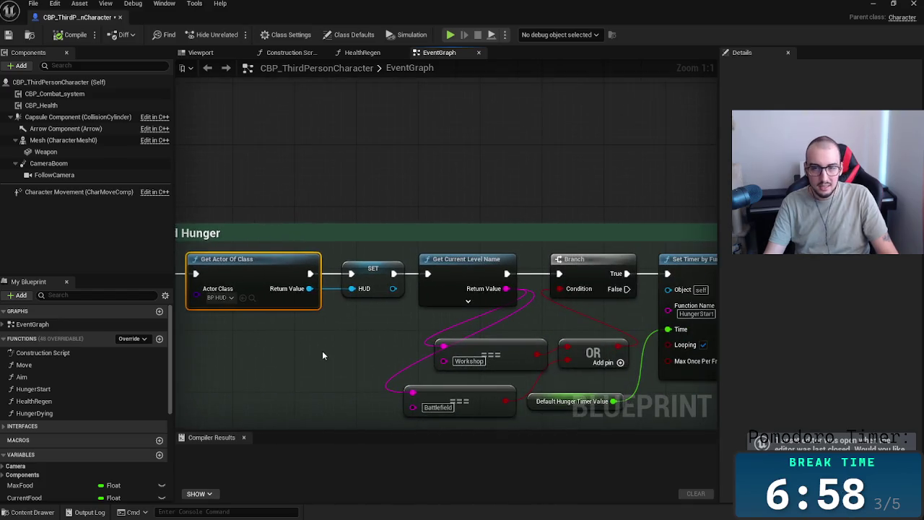
left_click_drag(329, 368, 266, 304)
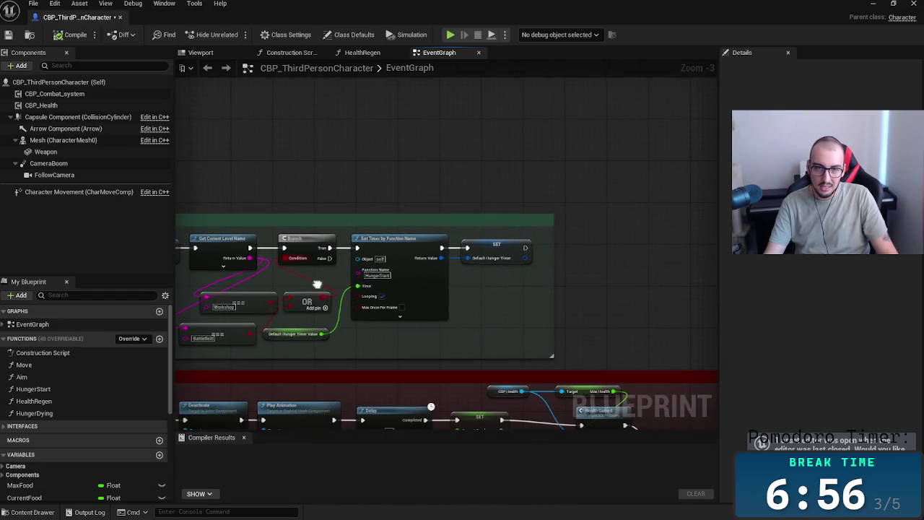
scroll(375, 291, "up", 3)
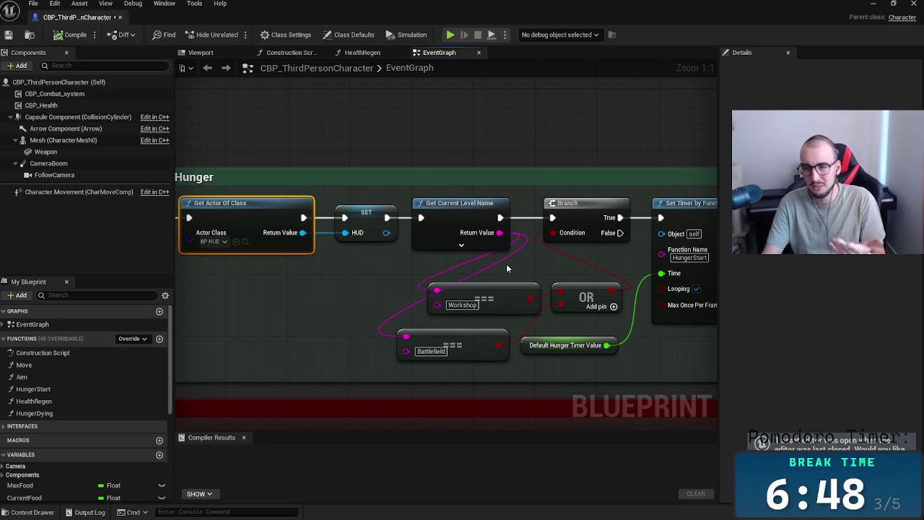
scroll(352, 206, "down", 4)
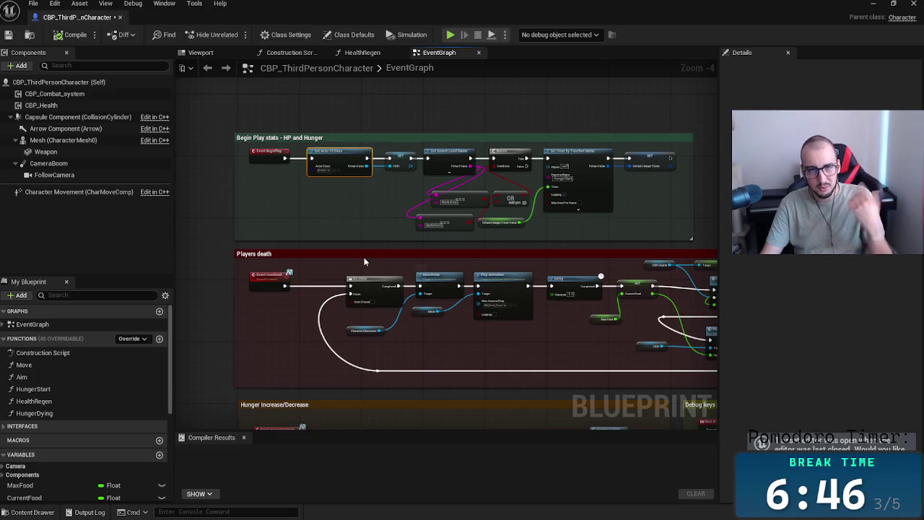
- Close and save CBP_ThirdPersonCharacter, then return to the Game Analysis board
left_click(914, 5)
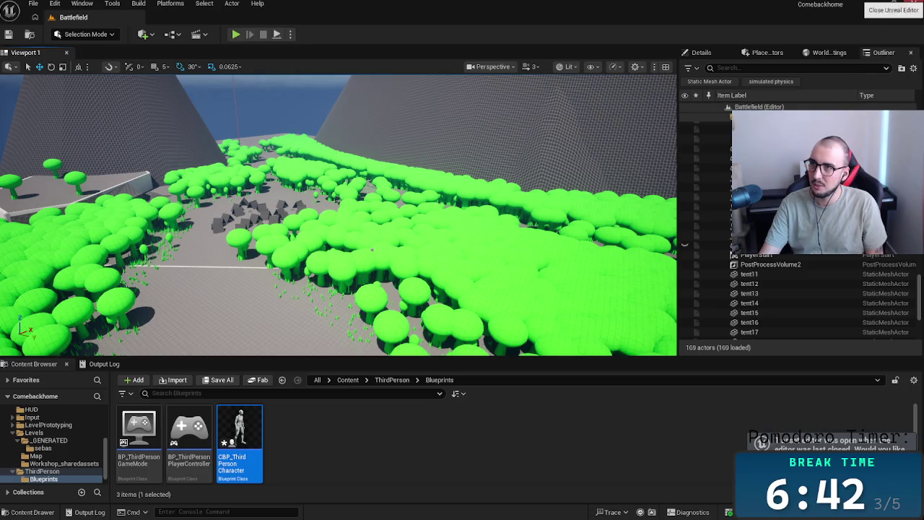
key("ctrl+shift+s")
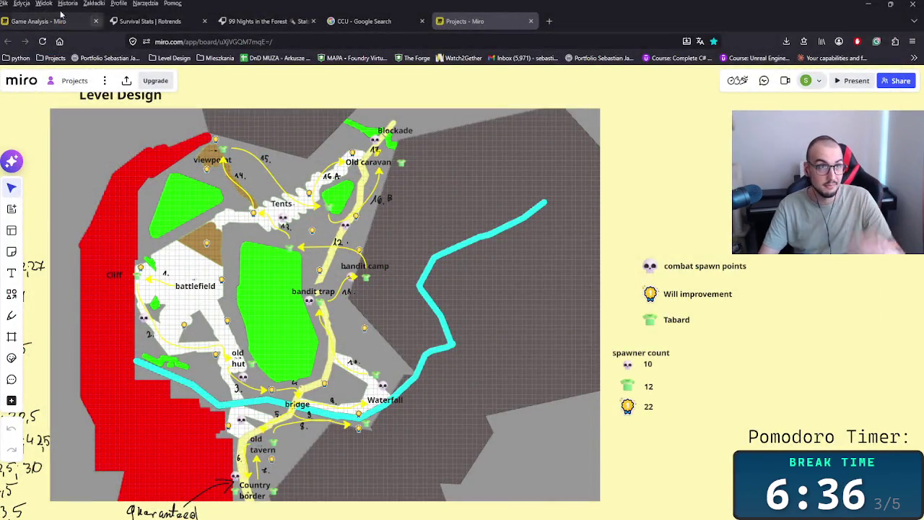
key("ctrl+1")
scroll(616, 369, "right", 5)
scroll(615, 369, "down", 3)
scroll(505, 368, "left", 3)
scroll(405, 370, "down", 1)
scroll(406, 370, "right", 5)
scroll(404, 334, "right", 3)
scroll(368, 347, "left", 4)
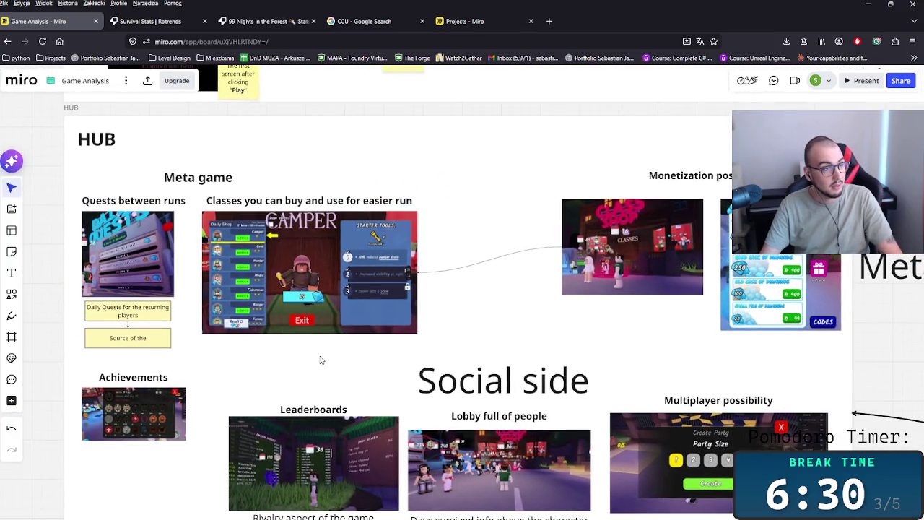
scroll(368, 390, "up", 1)
scroll(346, 408, "up", 2)
scroll(317, 423, "up", 2)
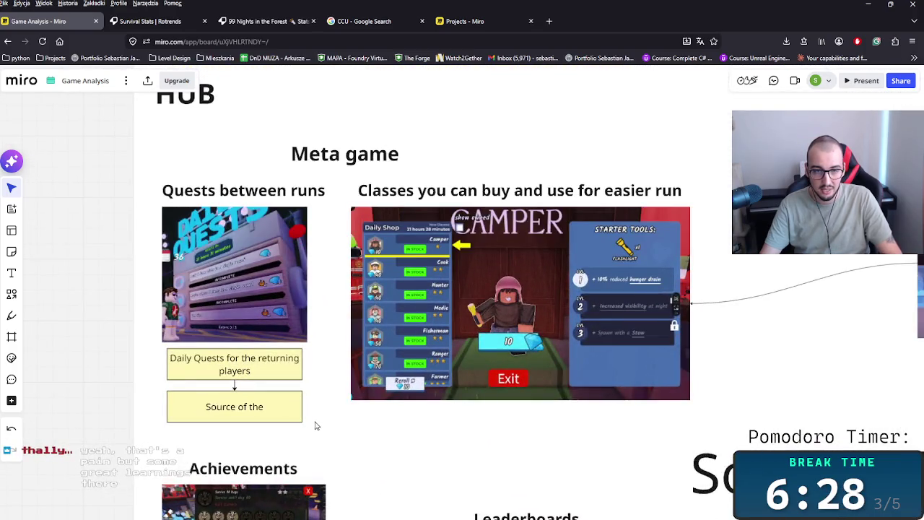
scroll(316, 426, "down", 3)
scroll(310, 426, "up", 1)
scroll(407, 382, "up", 1)
scroll(452, 355, "right", 3)
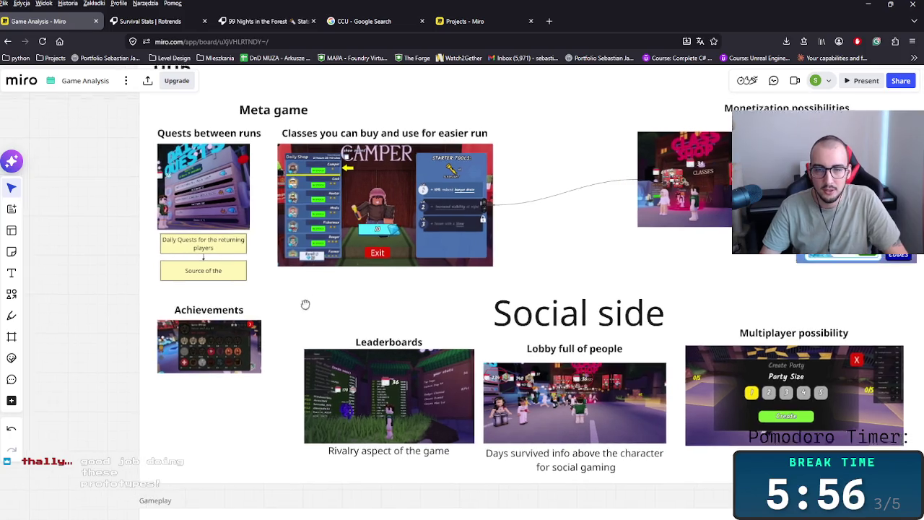
scroll(311, 307, "down", 2)
scroll(320, 326, "down", 1)
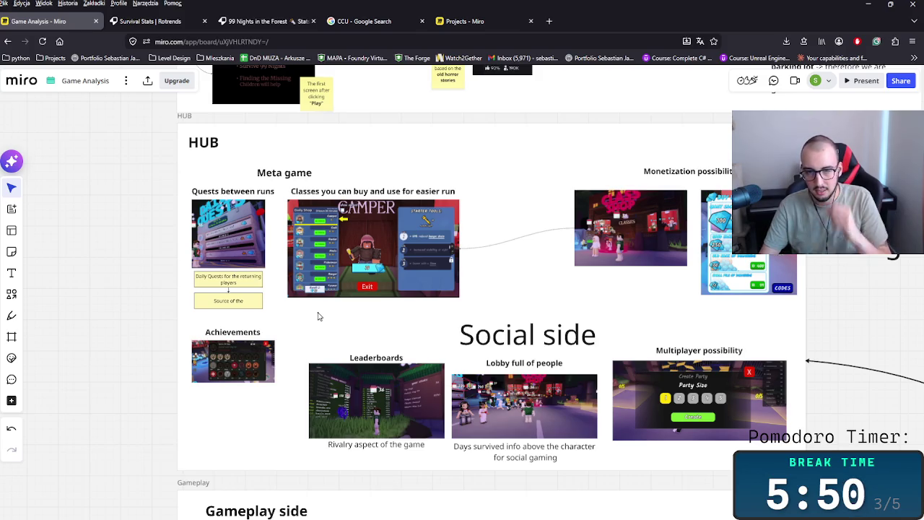
scroll(317, 317, "up", 2)
left_click_drag(508, 342, 491, 330)
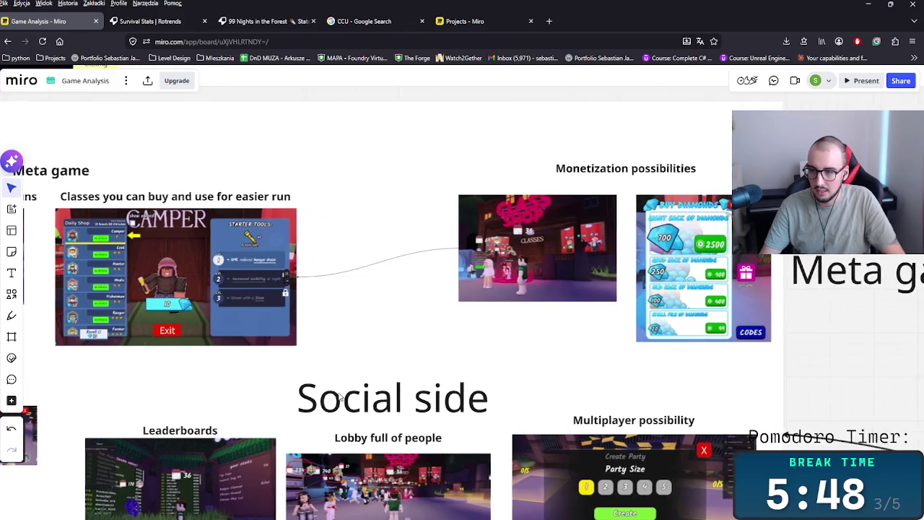
scroll(433, 346, "up", 2)
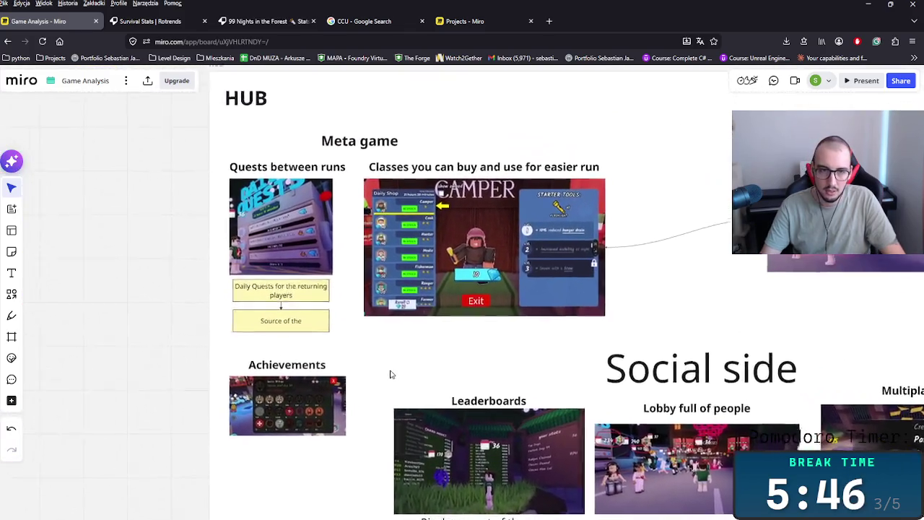
scroll(390, 372, "up", 3)
scroll(383, 375, "up", 2)
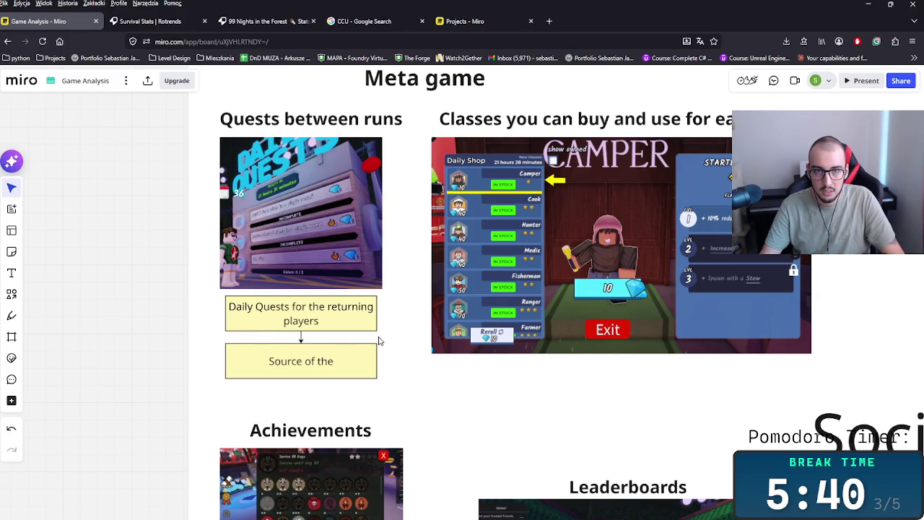
left_click_drag(570, 398, 516, 394)
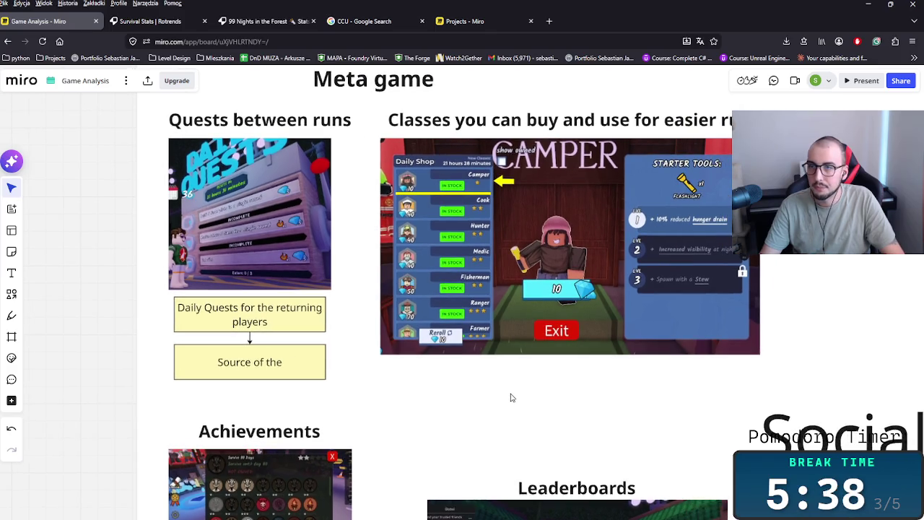
left_click_drag(360, 405, 382, 386)
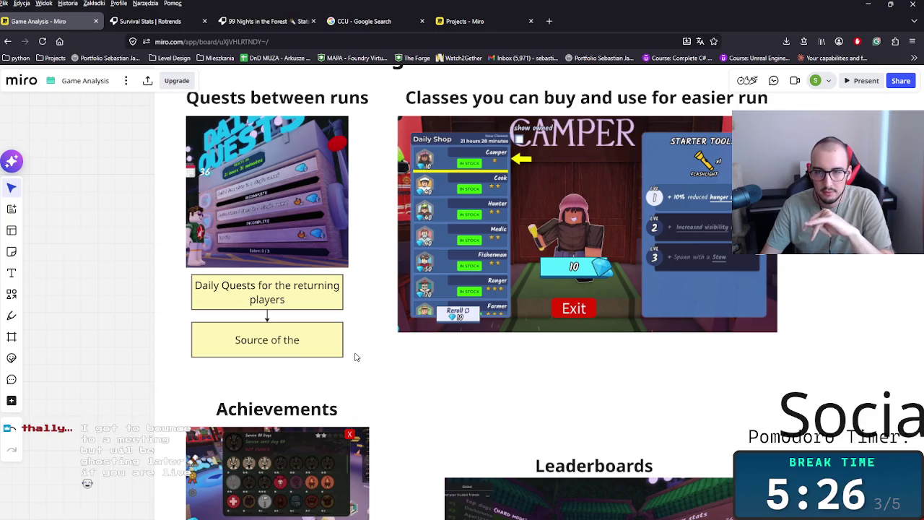
scroll(508, 404, "down", 3)
scroll(513, 433, "down", 5)
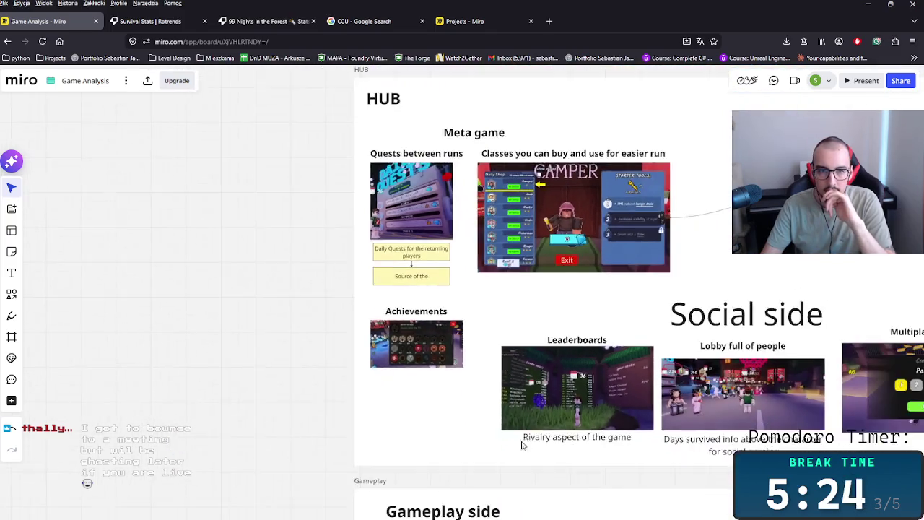
scroll(402, 381, "up", 5)
scroll(400, 408, "up", 1)
scroll(448, 433, "up", 3)
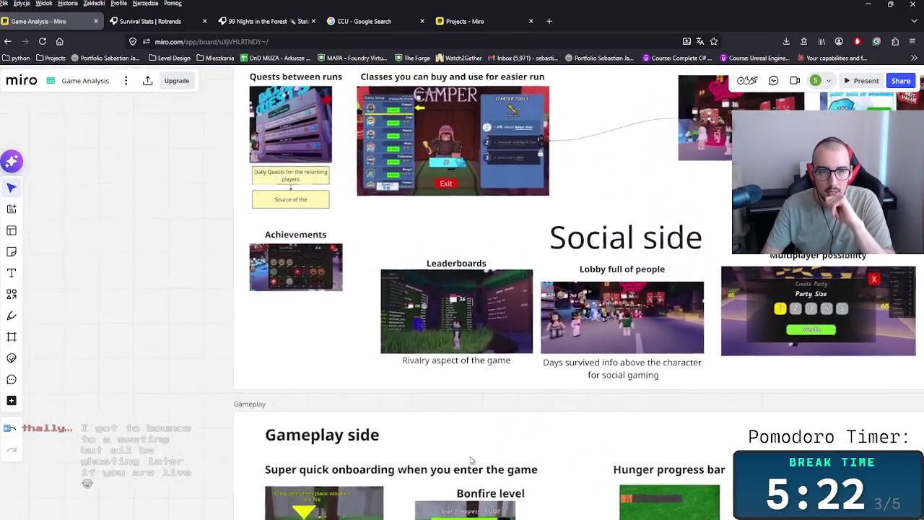
scroll(404, 455, "up", 2)
scroll(353, 452, "up", 1)
scroll(416, 301, "down", 1)
scroll(325, 388, "up", 2)
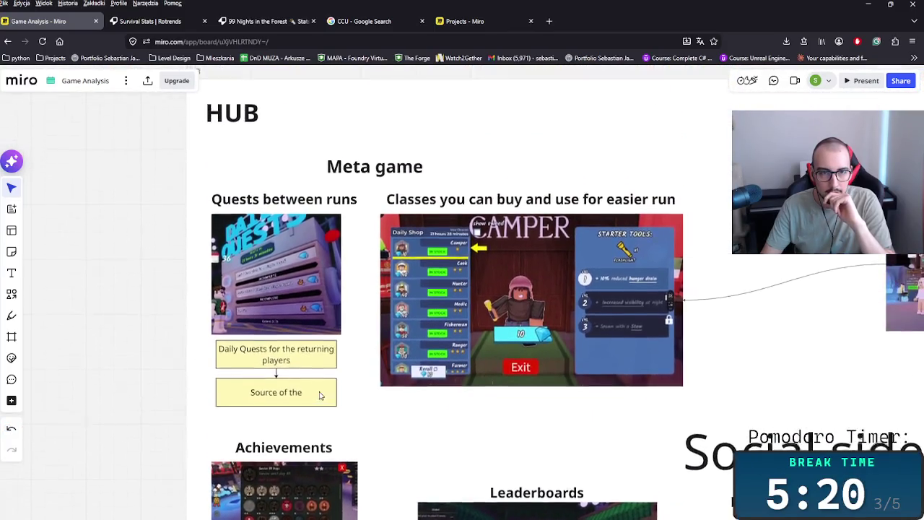
scroll(336, 396, "up", 3)
left_click(284, 355)
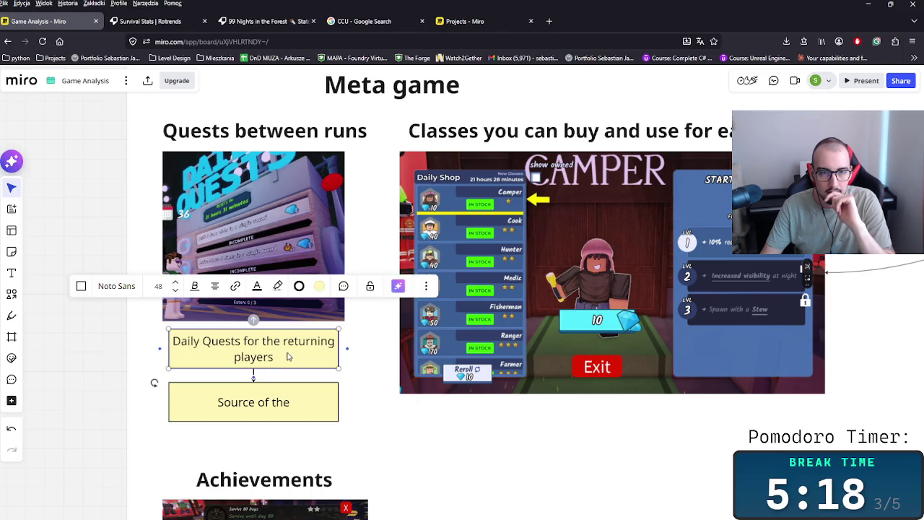
left_click(380, 390)
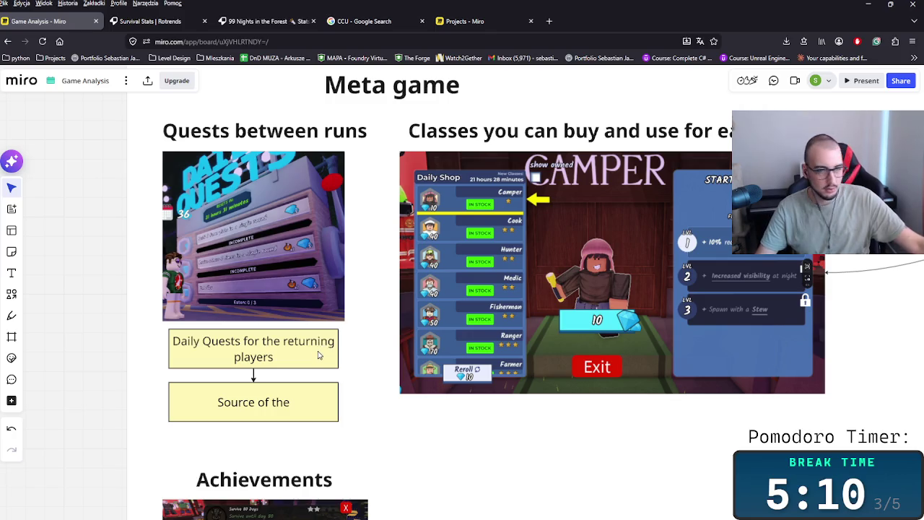
scroll(361, 375, "up", 1)
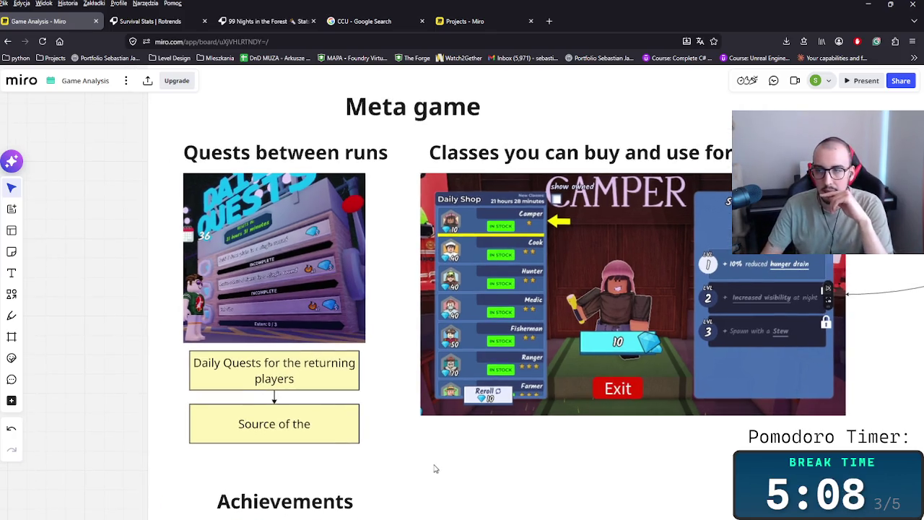
scroll(437, 460, "down", 1)
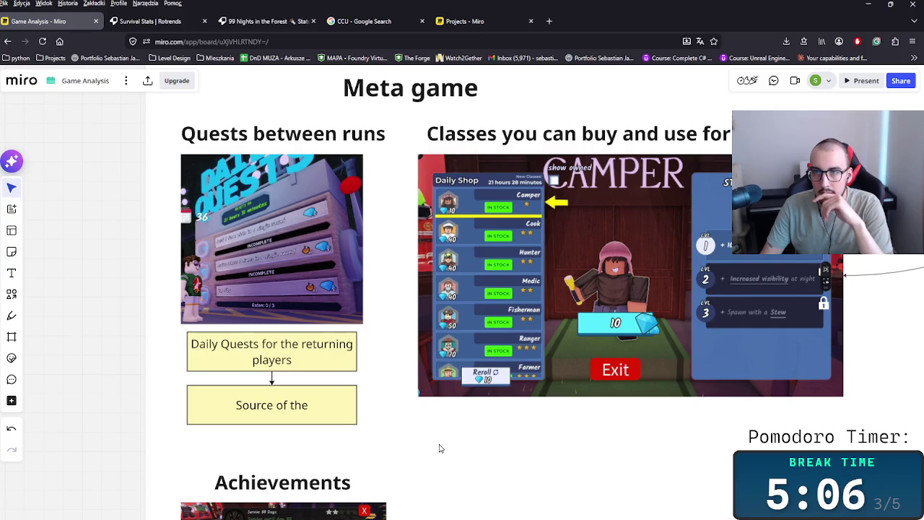
scroll(437, 448, "down", 2)
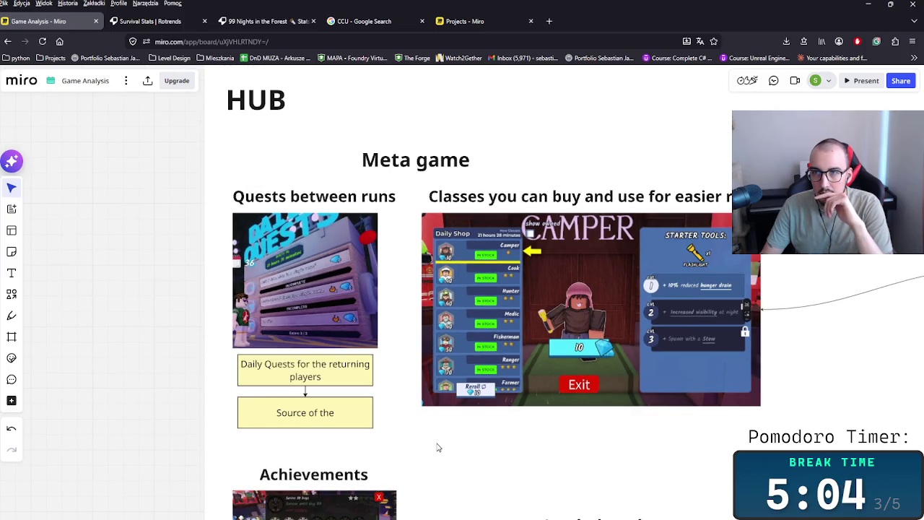
scroll(437, 448, "up", 2)
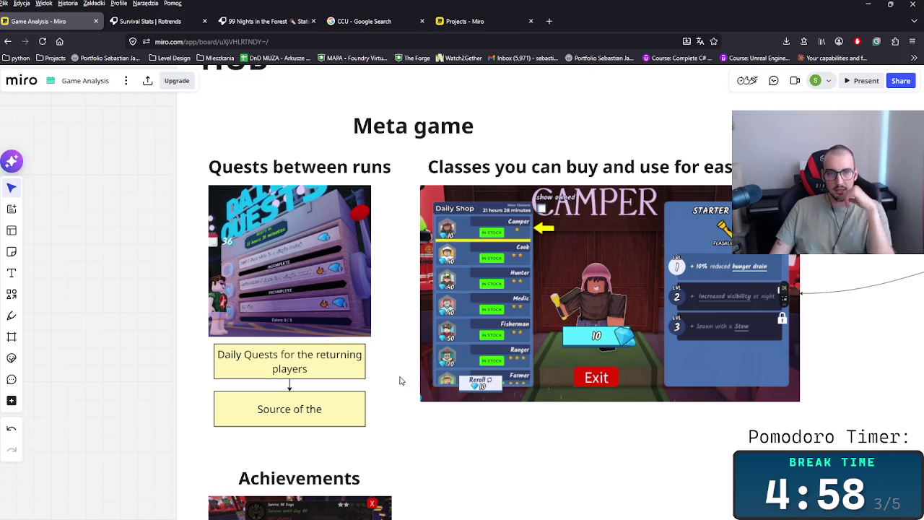
- Make the note read 'Free source of the diamonds' with a lowercase s
double_click(331, 412)
type("diamonds")
type("Fr")
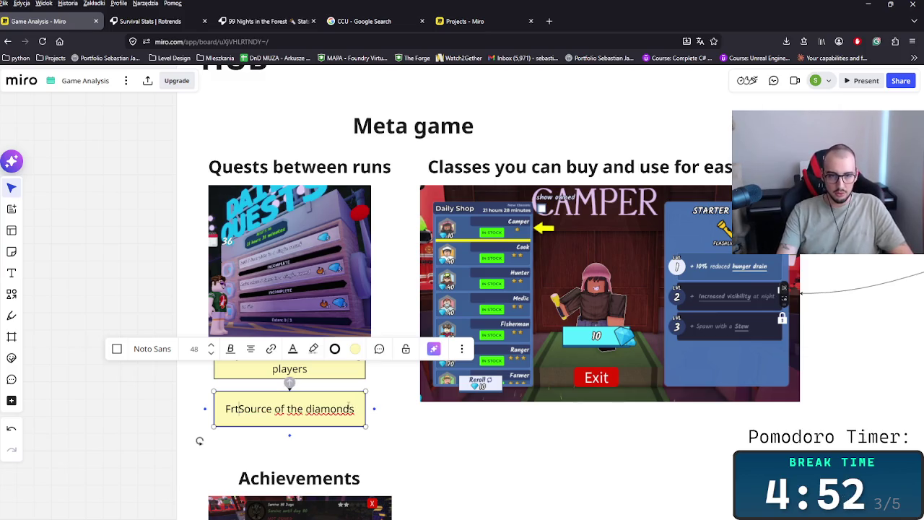
type("ee")
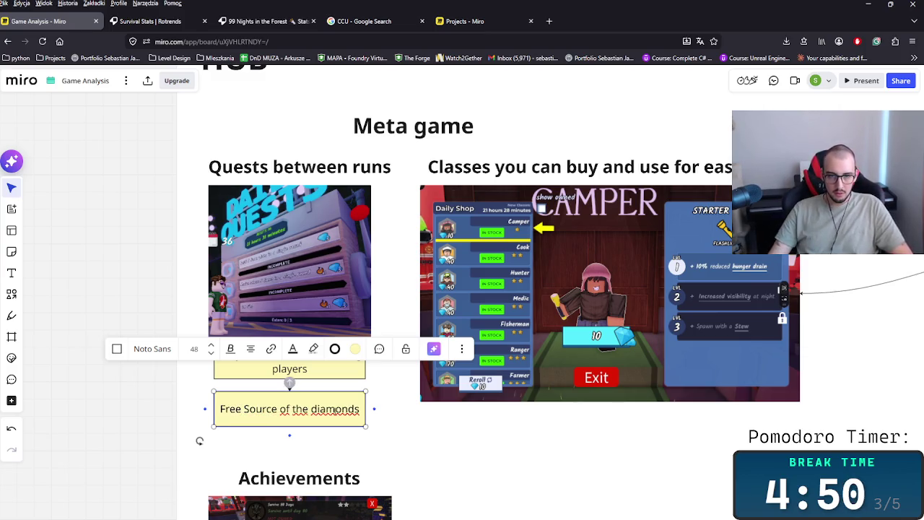
left_click(454, 444)
left_click_drag(250, 413, 248, 413)
key("shift+Left")
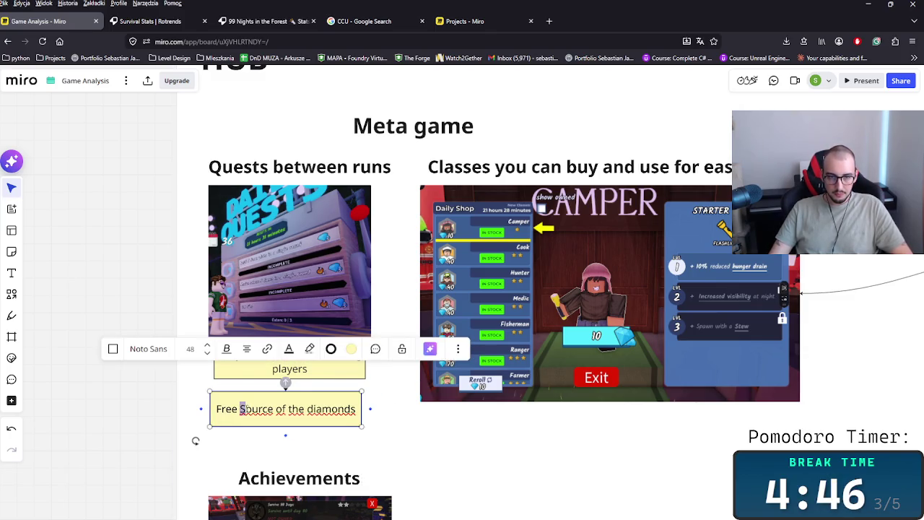
type("s")
left_click(196, 441)
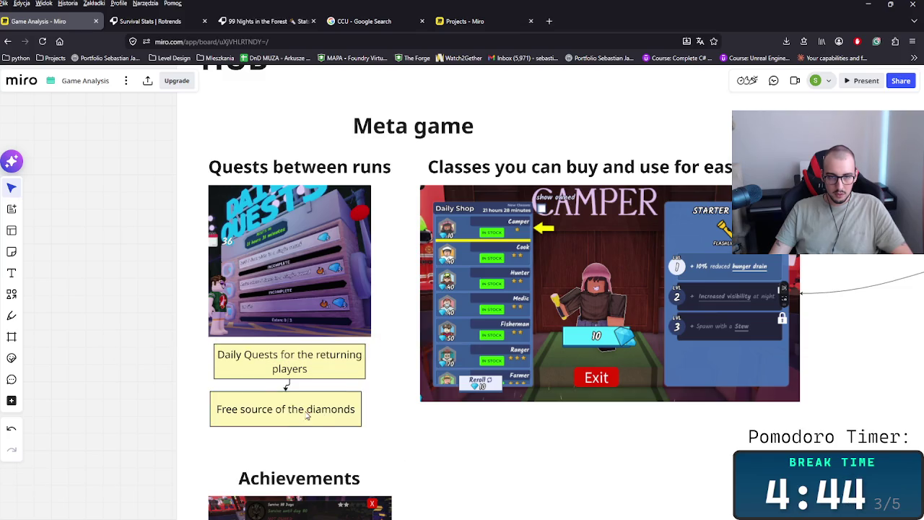
left_click_drag(304, 415, 311, 415)
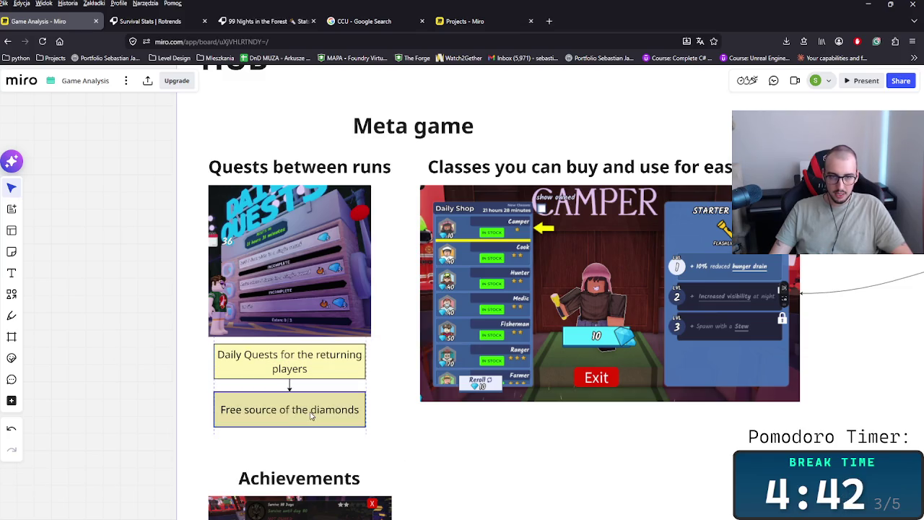
- Append '+ Player Engagement' to the Free source of the diamonds note
double_click(311, 415)
type("+ Engag")
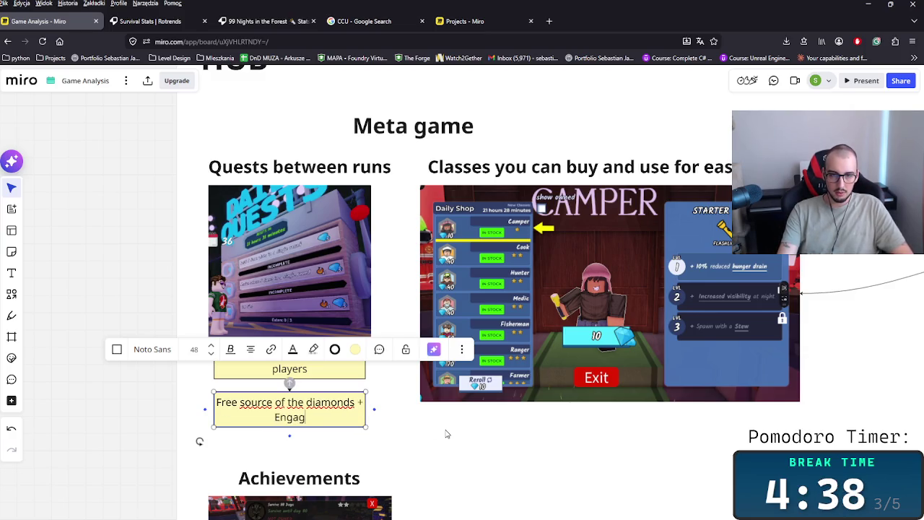
type("ement")
key("Left")
key("Left")
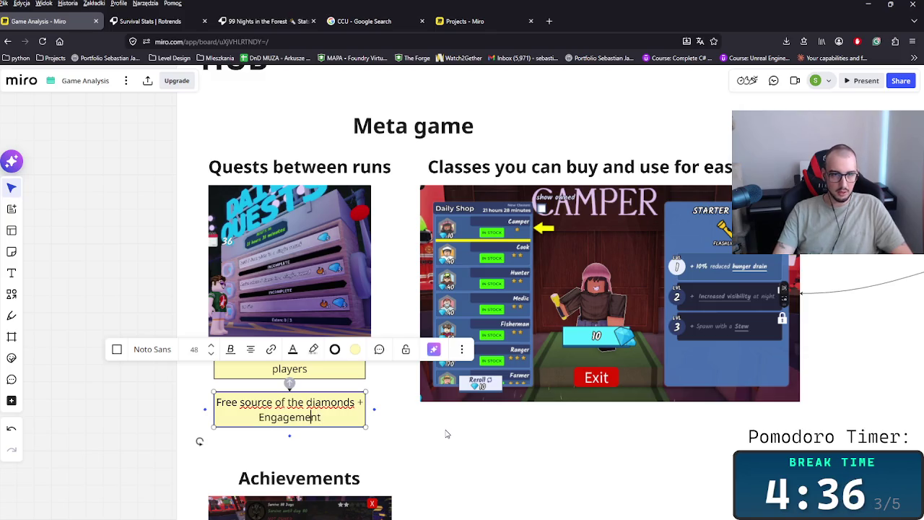
type("Player")
scroll(489, 474, "down", 3)
- Place a copy of the Daily Quests note below the Classes screenshot
scroll(516, 425, "right", 3)
scroll(429, 438, "down", 2)
scroll(342, 433, "up", 1)
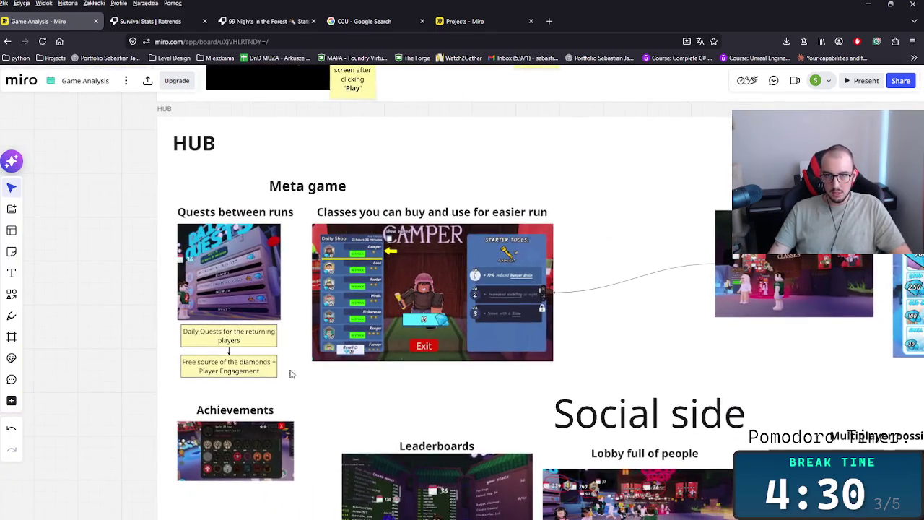
left_click_drag(214, 340, 364, 379)
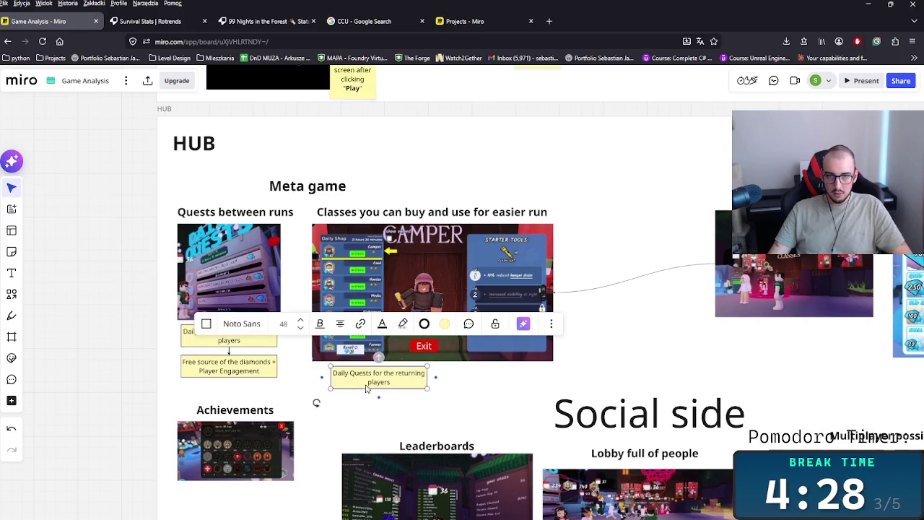
scroll(412, 417, "up", 2)
- Retype the copy as 'Classes are lowering the difficulty of the game with the stuff' on one line
key("Return")
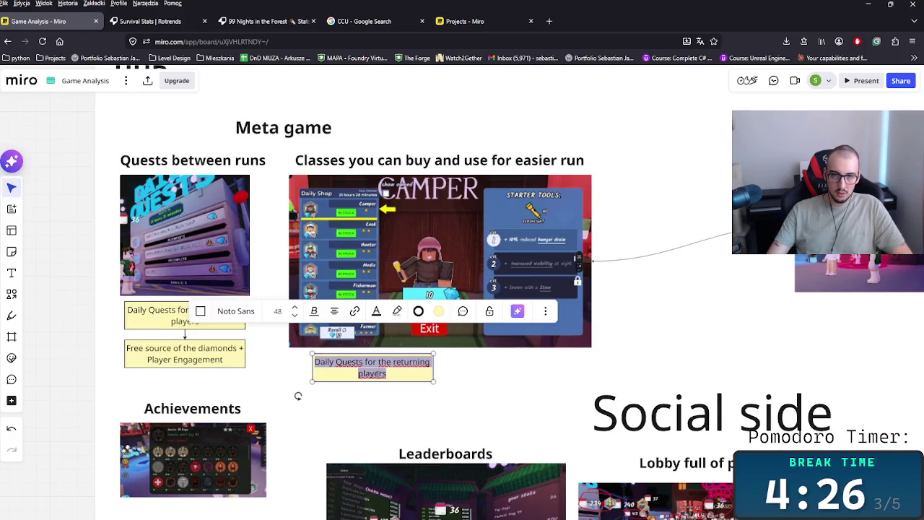
type("C")
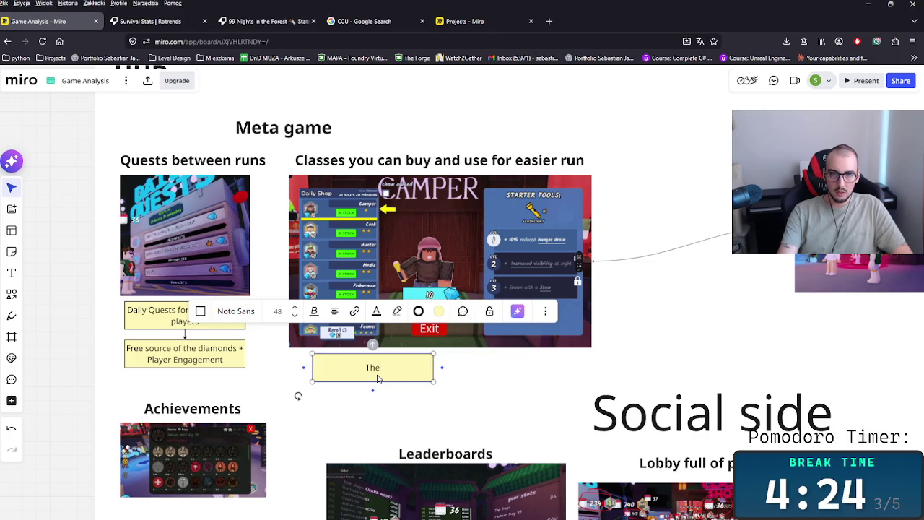
key("BackSpace")
type("Classes")
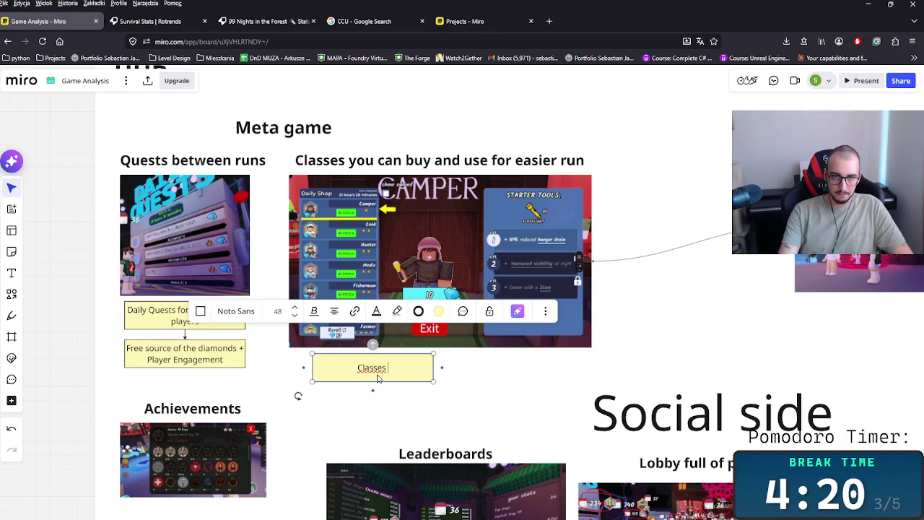
type("arre")
key("BackSpace")
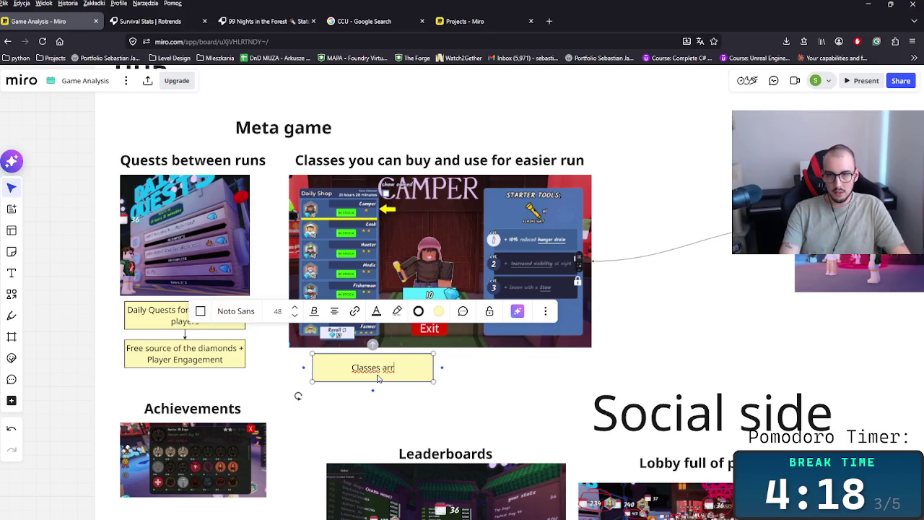
type("lower")
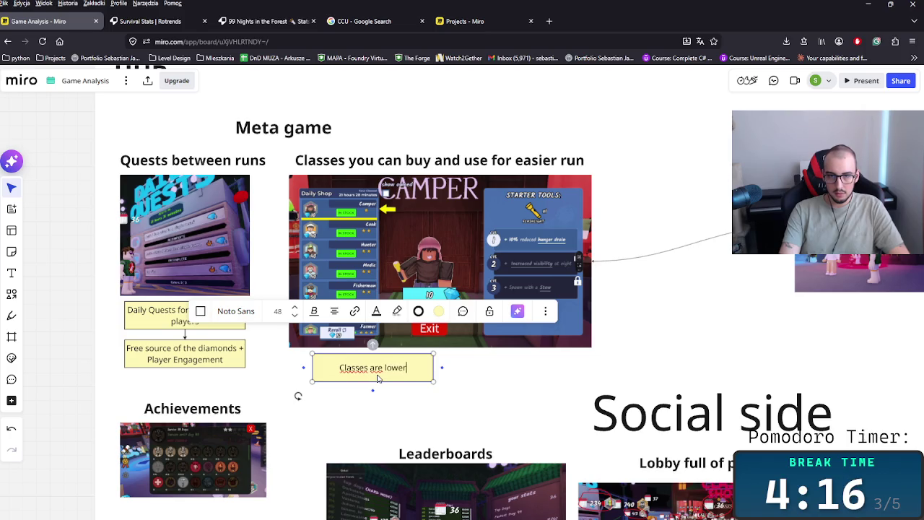
type("ing hrt")
key("BackSpace")
type("the ")
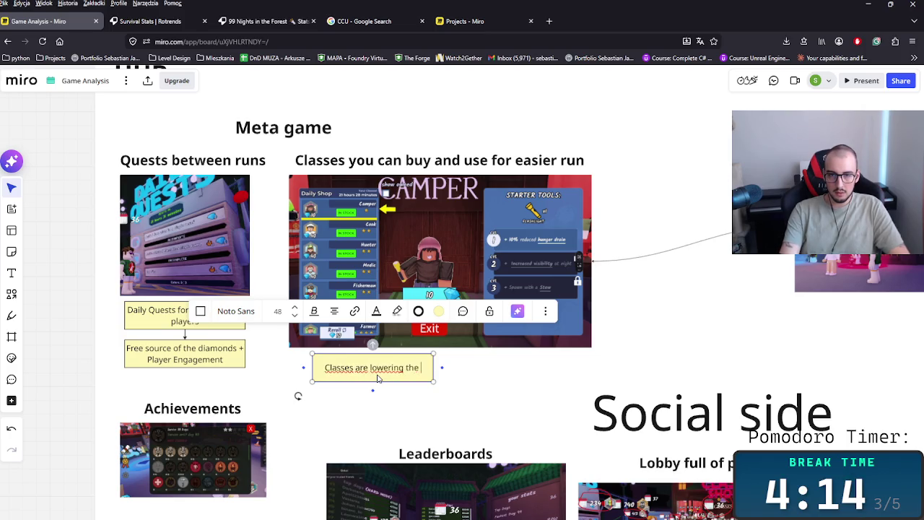
type("diffuci")
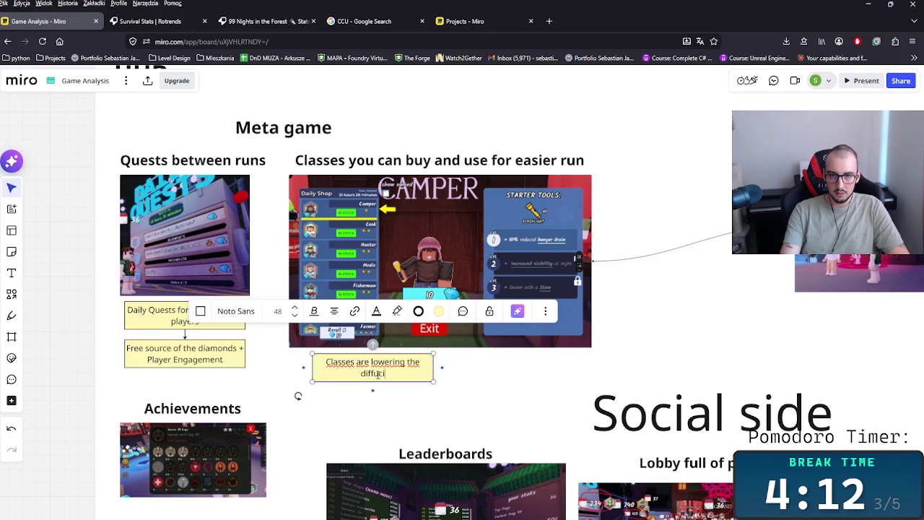
key("BackSpace")
key("BackSpace")
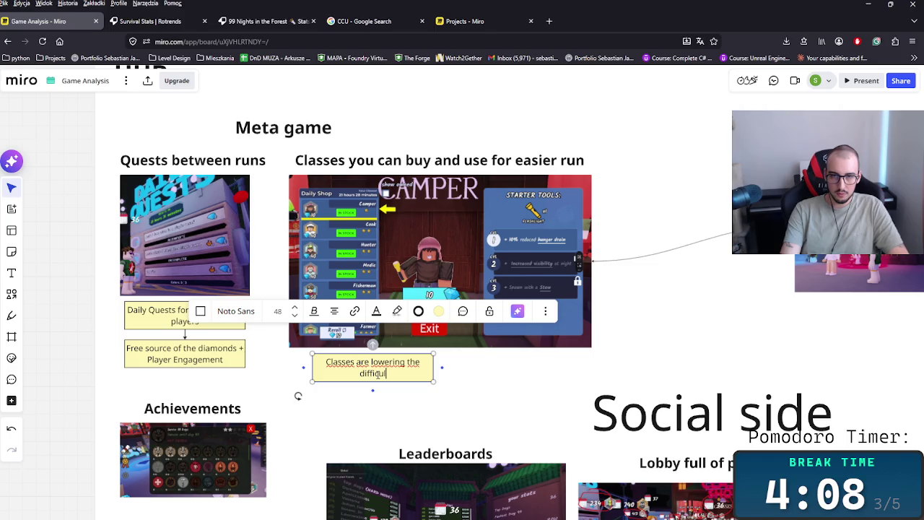
type("ty of")
type(" the game wiu")
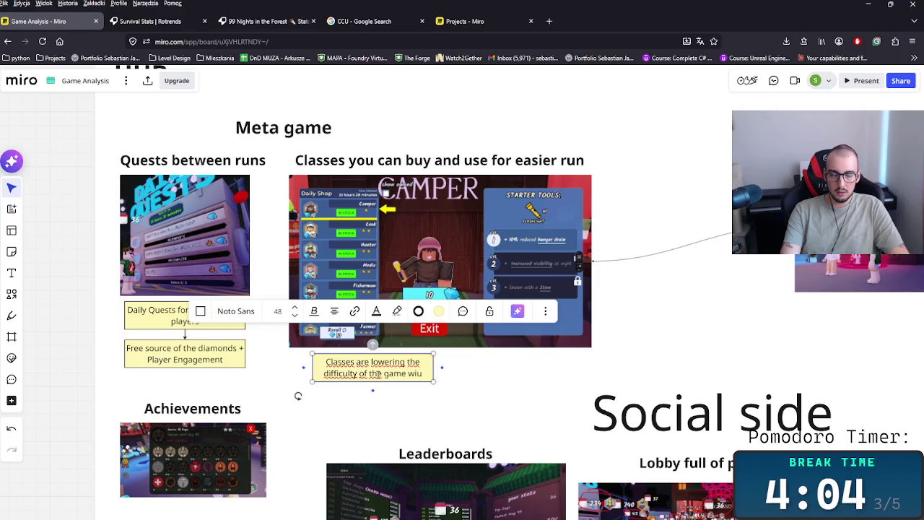
type("h ")
type("he ")
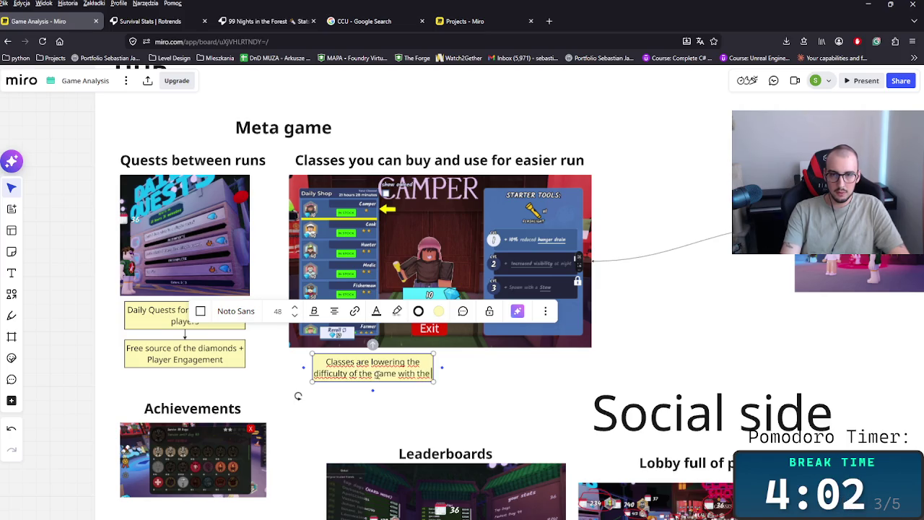
type("st")
type("ff")
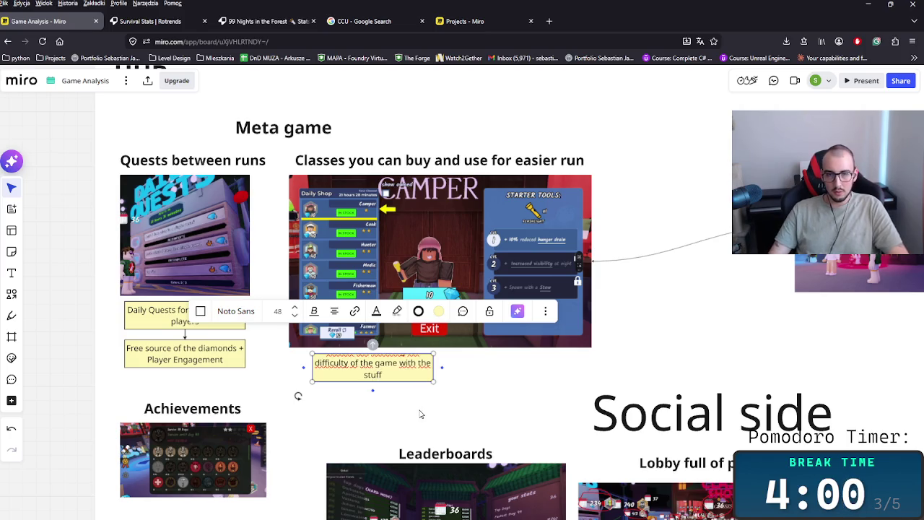
key("ctrl+BackSpace")
left_click_drag(437, 362, 578, 366)
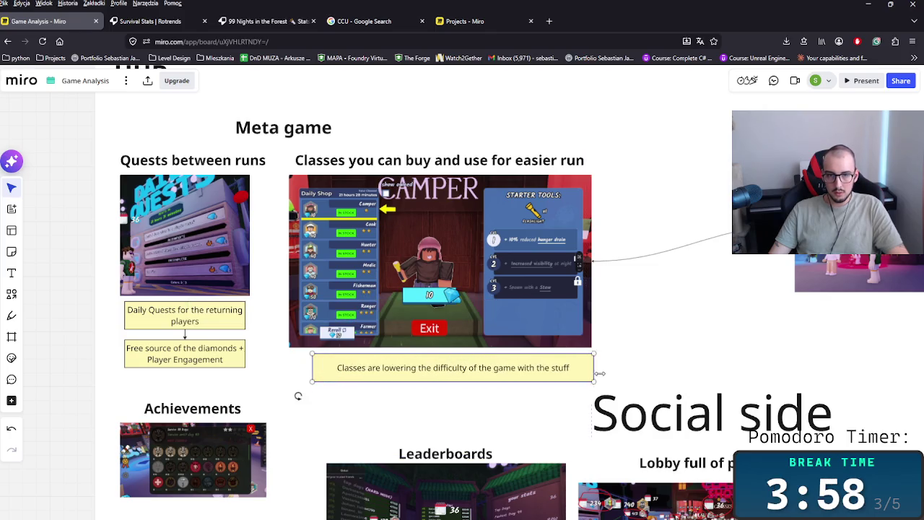
key("Escape")
- Widen the Classes note slightly and move the cursor to the end of its text
left_click_drag(579, 367, 592, 367)
double_click(473, 366)
left_click_drag(342, 367, 560, 367)
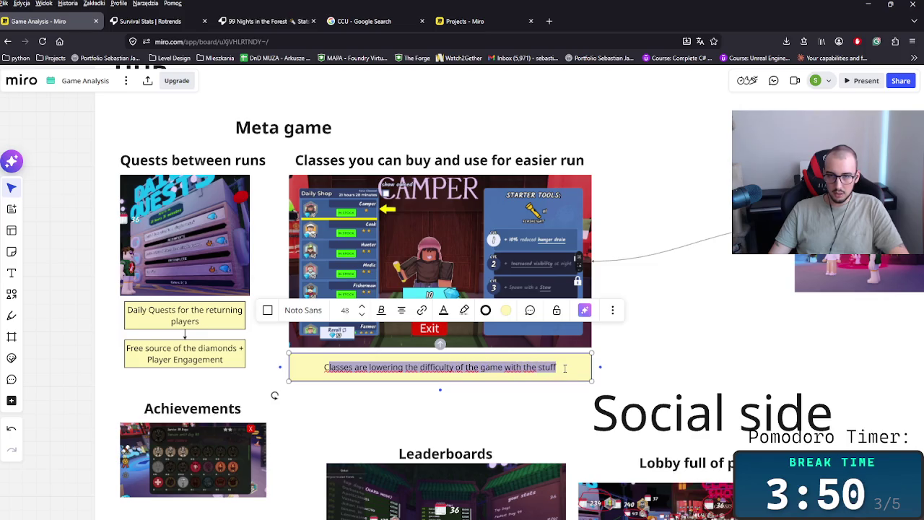
left_click(564, 367)
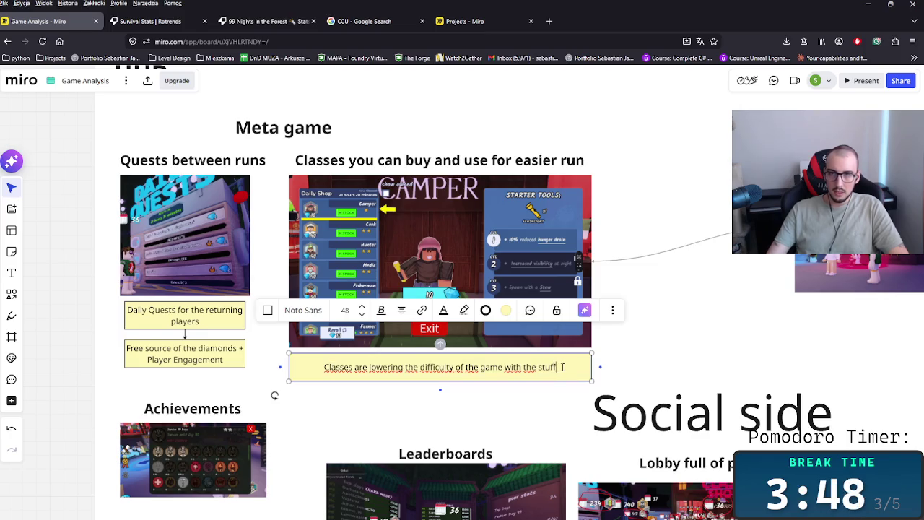
- Append 'that are available for you, since the begining' to the Classes note
type(" that are in the")
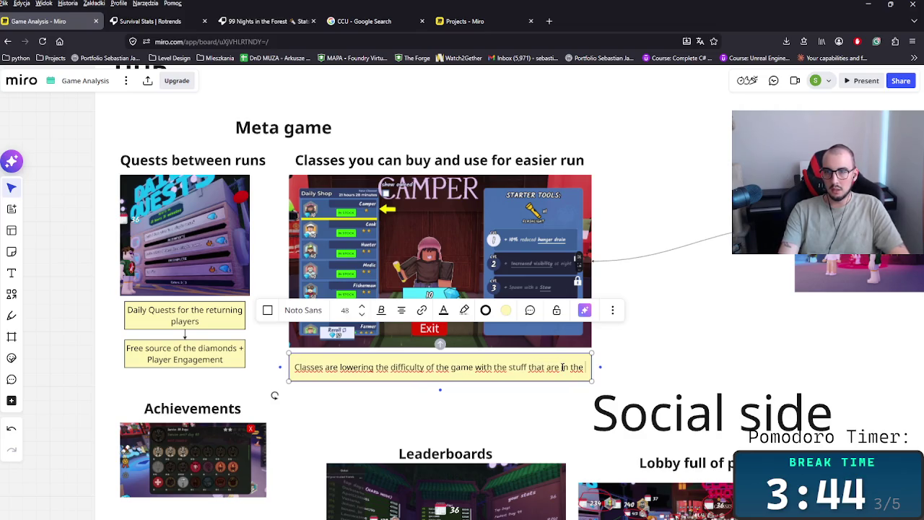
type(" b")
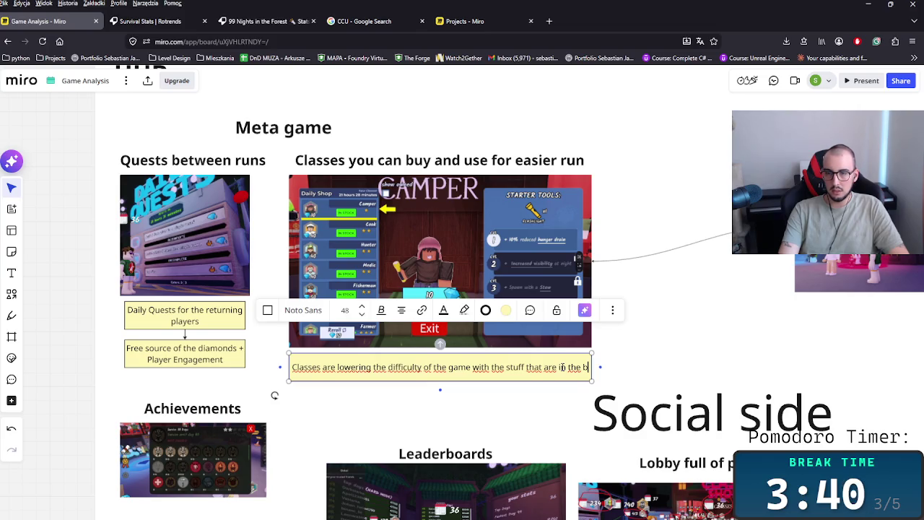
key("BackSpace")
key("BackSpace")
key("BackSpace")
key("BackSpace")
key("BackSpace")
key("BackSpace")
key("BackSpace")
type("there since")
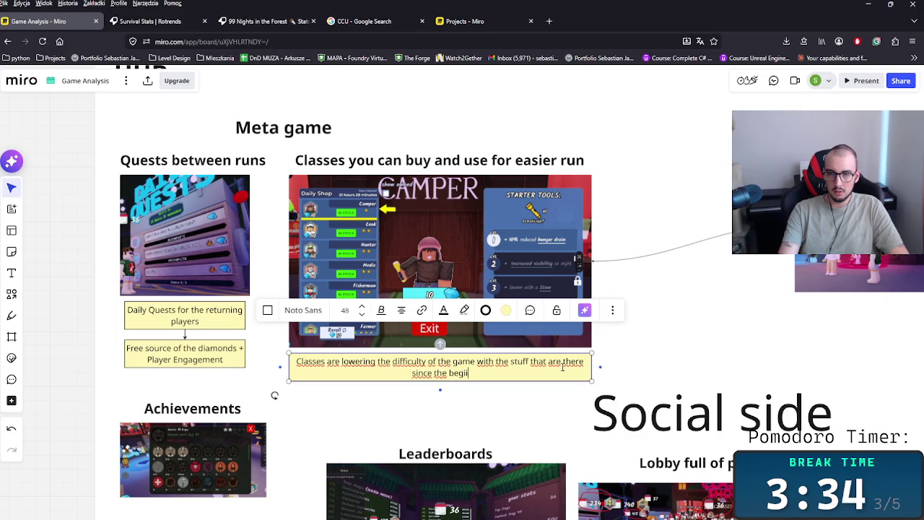
key("BackSpace")
key("BackSpace")
key("BackSpace")
key("BackSpace")
key("BackSpace")
key("BackSpace")
type("f")
key("BackSpace")
type("available for")
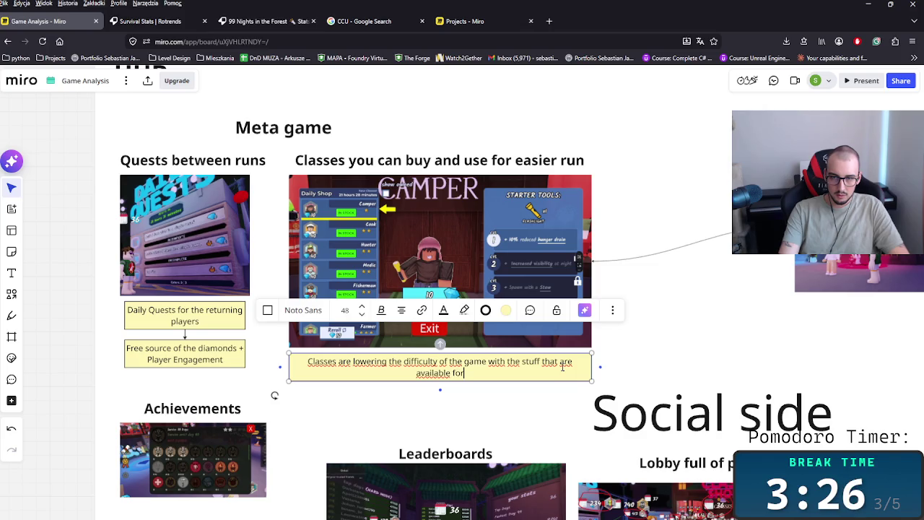
key("BackSpace")
key("BackSpace")
type("y")
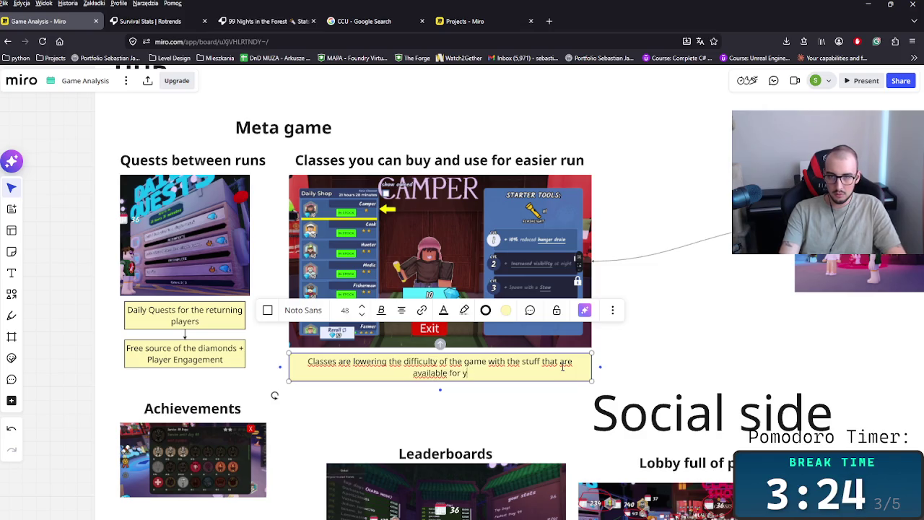
type("ou si")
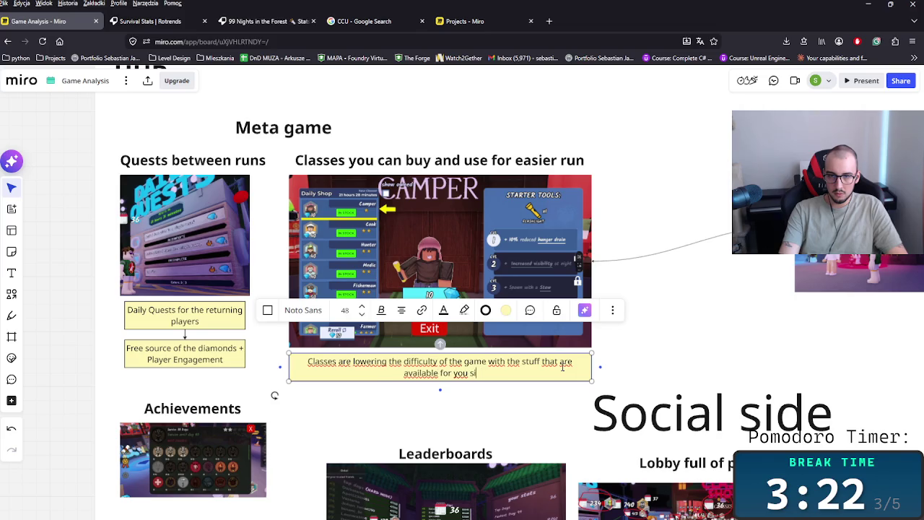
type("nince")
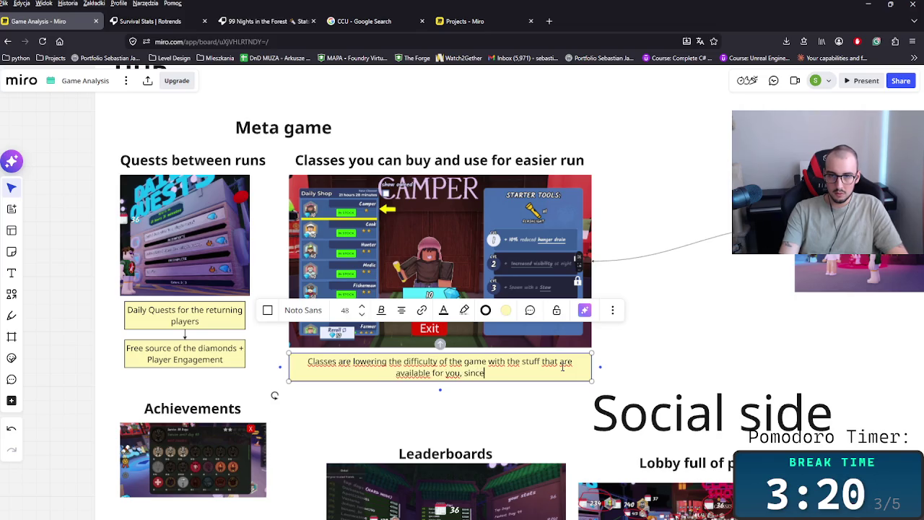
type("e be")
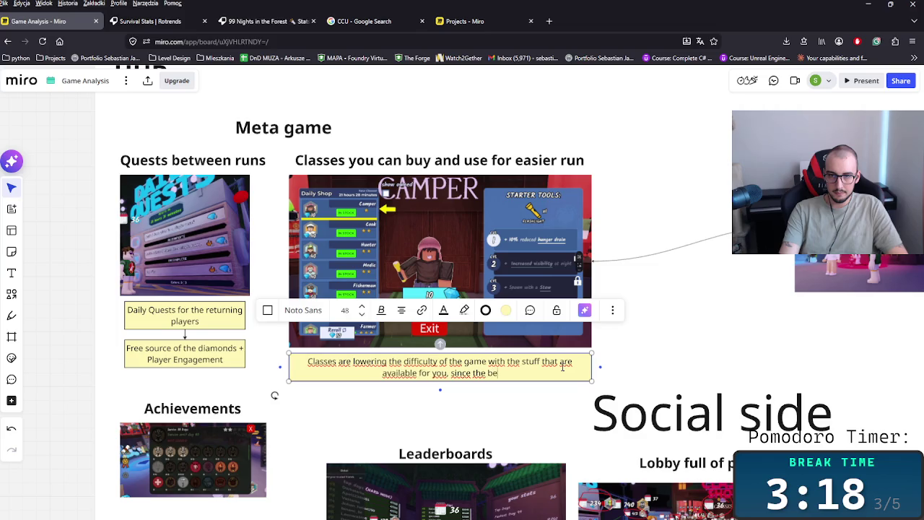
type("ginning")
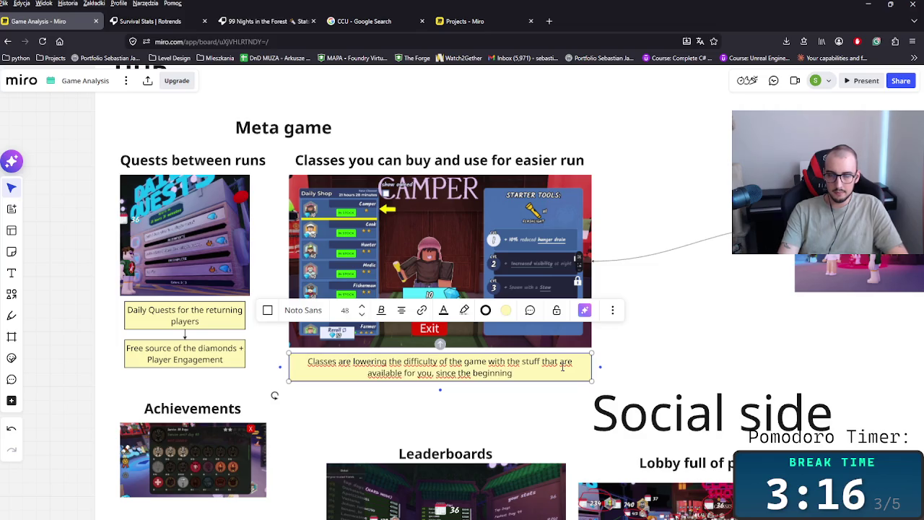
key("Left")
key("Left")
key("Left")
key("BackSpace")
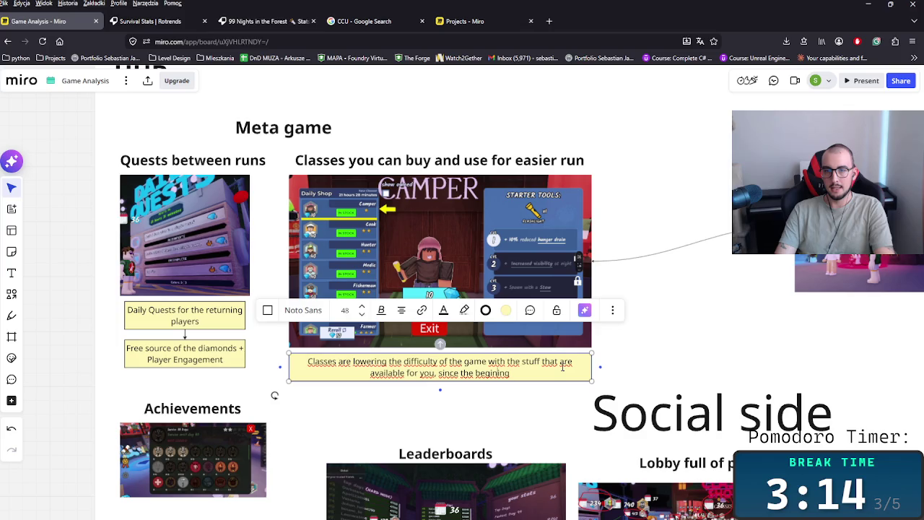
left_click(716, 366)
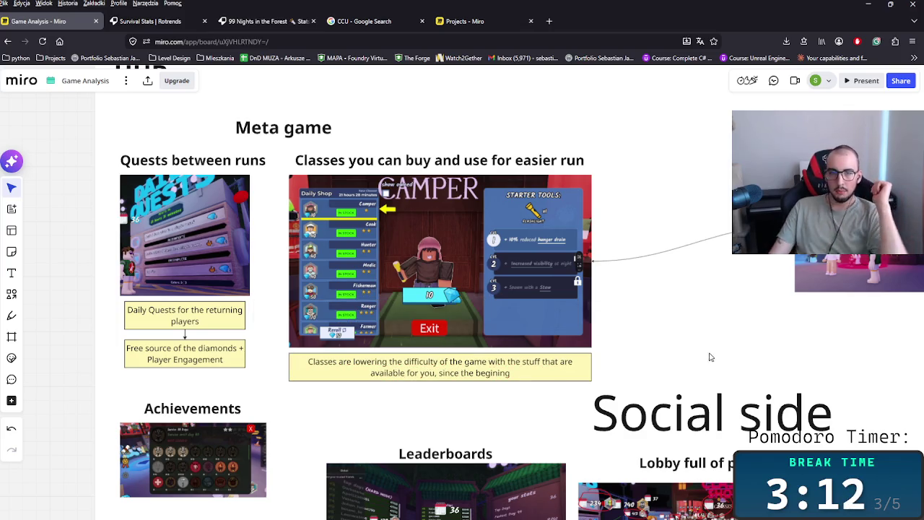
mouse_move(652, 339)
left_mouse_down()
mouse_move(610, 322)
mouse_move(551, 350)
left_mouse_up()
scroll(556, 248, "up", 3)
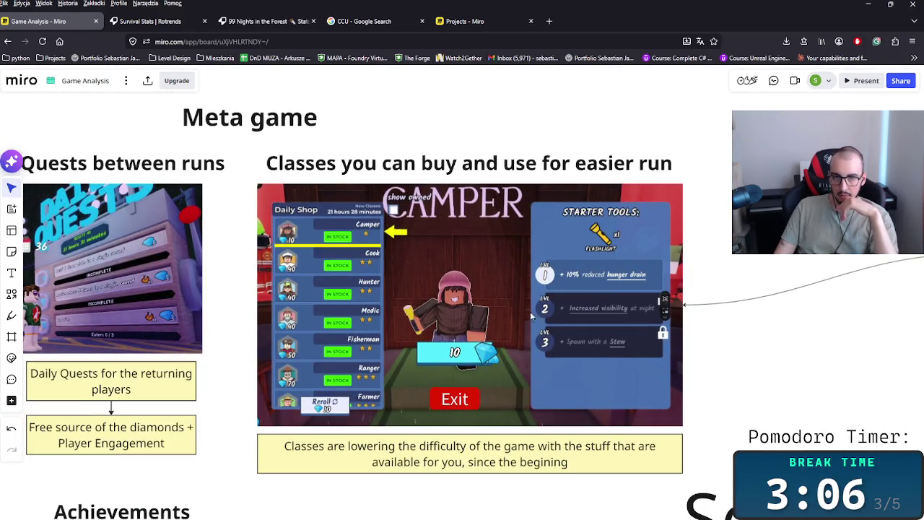
scroll(503, 361, "down", 2)
scroll(447, 332, "down", 2)
scroll(391, 308, "up", 1)
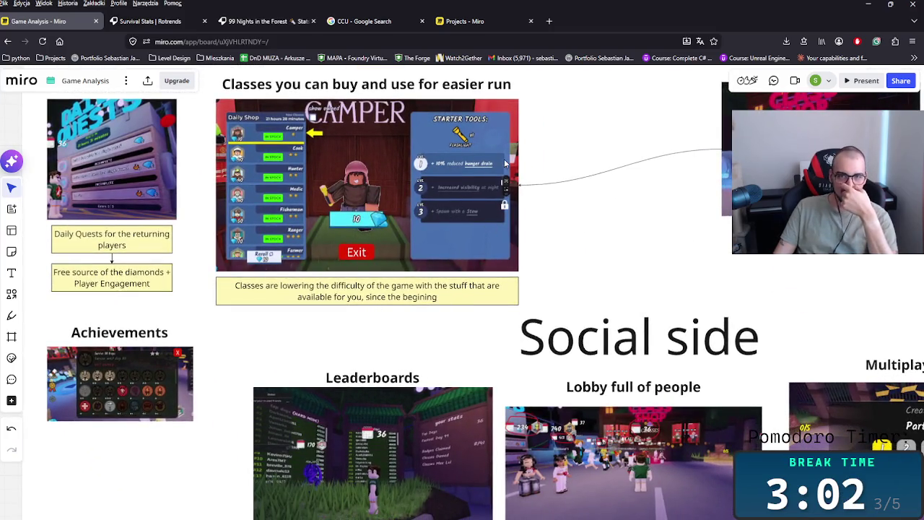
scroll(495, 257, "up", 2)
scroll(494, 192, "right", 1)
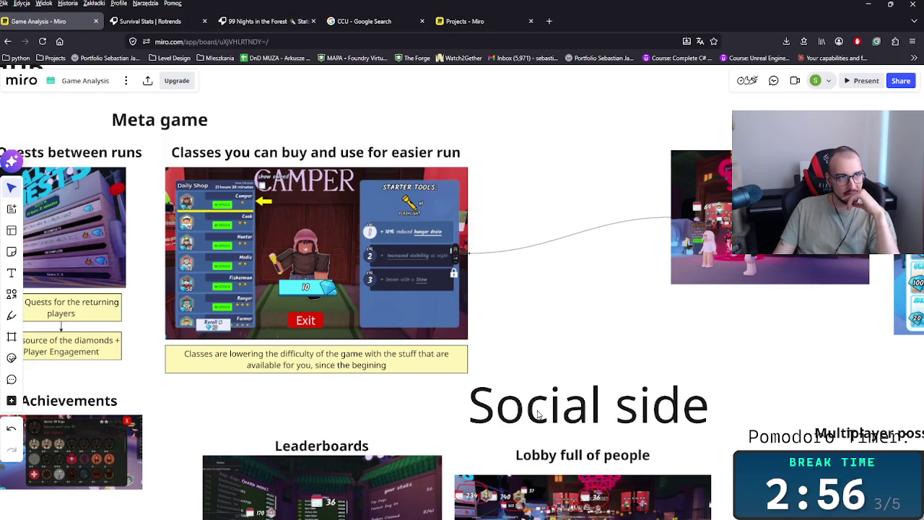
scroll(505, 379, "right", 2)
scroll(473, 347, "right", 3)
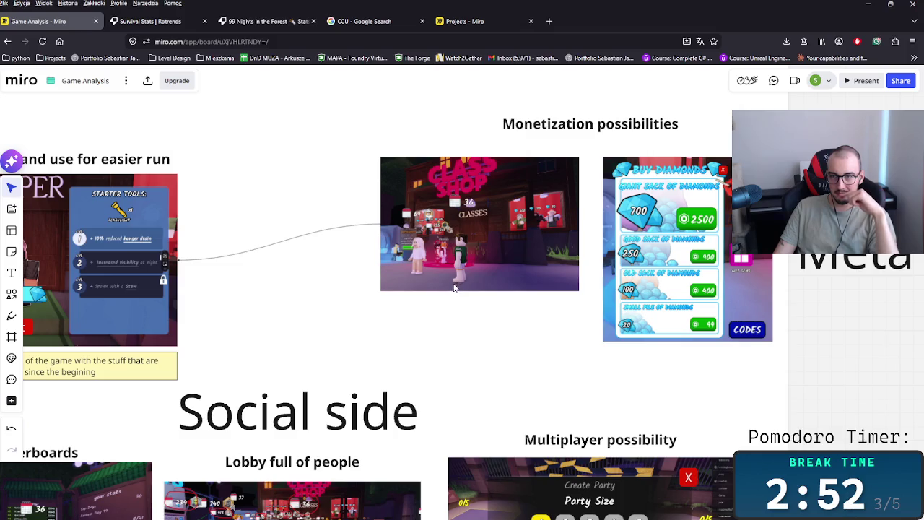
mouse_move(275, 317)
left_mouse_down()
mouse_move(438, 337)
mouse_move(390, 346)
mouse_move(400, 318)
mouse_move(429, 336)
left_mouse_up()
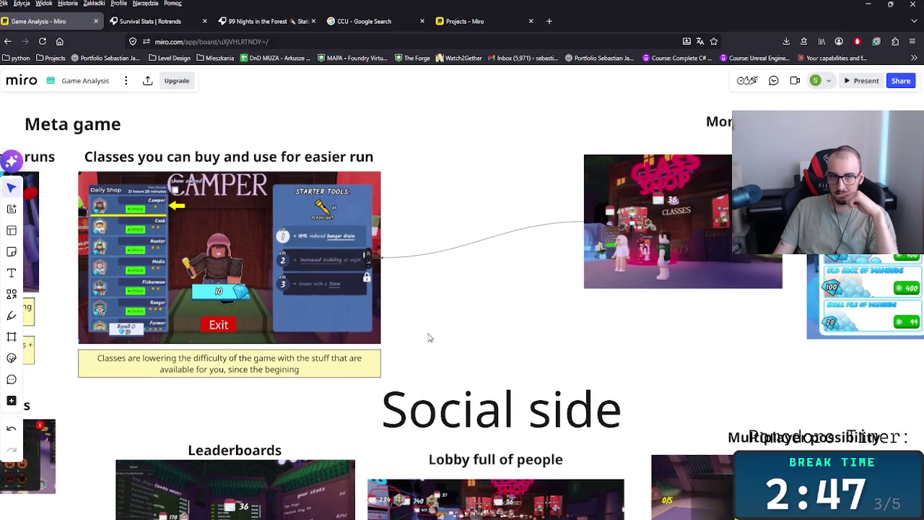
left_click(336, 365)
scroll(431, 345, "right", 3)
scroll(479, 336, "right", 2)
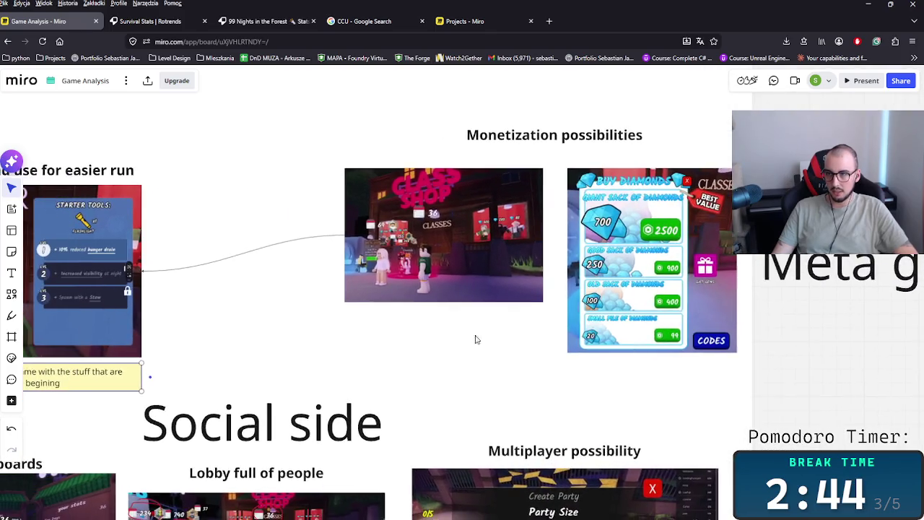
scroll(595, 339, "left", 4)
scroll(595, 338, "left", 2)
scroll(685, 334, "down", 2)
scroll(685, 335, "right", 5)
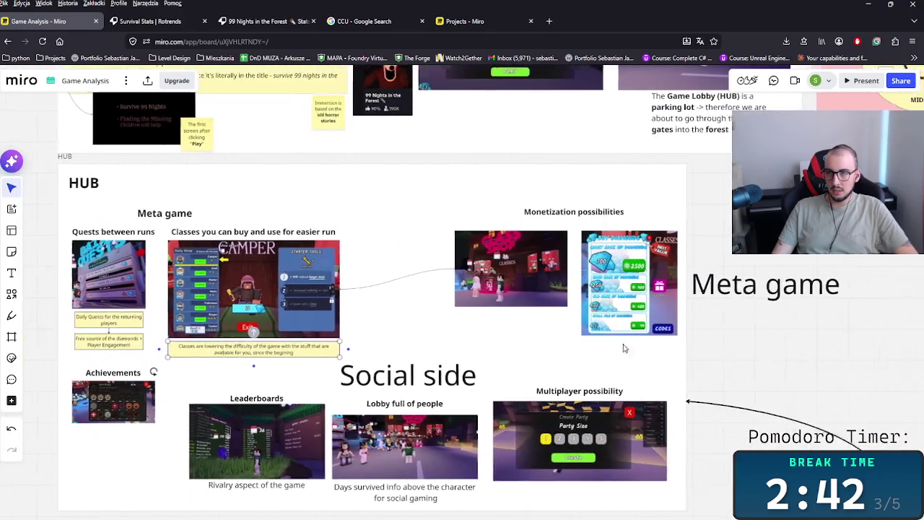
scroll(505, 310, "down", 3)
left_click(491, 304)
mouse_move(491, 304)
left_mouse_down()
mouse_move(387, 314)
mouse_move(431, 254)
mouse_move(396, 222)
left_mouse_up()
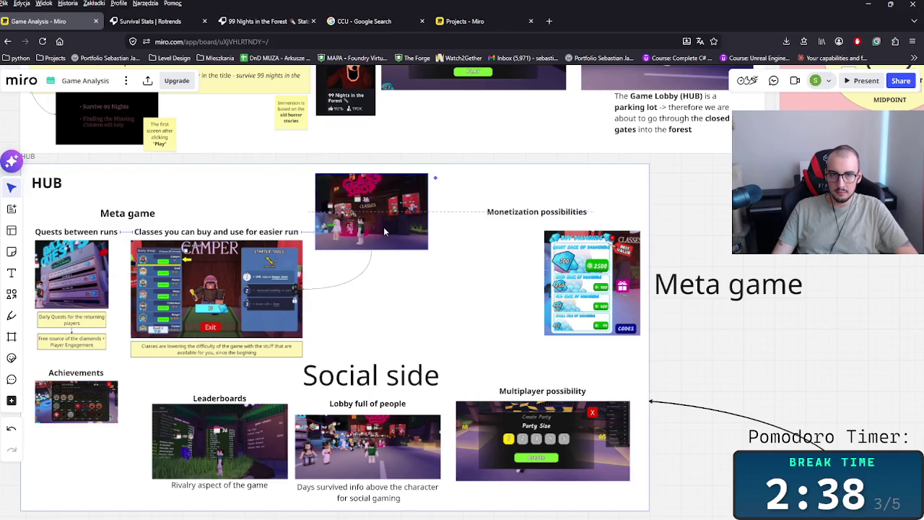
- Delete the Monetization heading and diamond shop image, then undo the deletion
left_click_drag(471, 193, 636, 356)
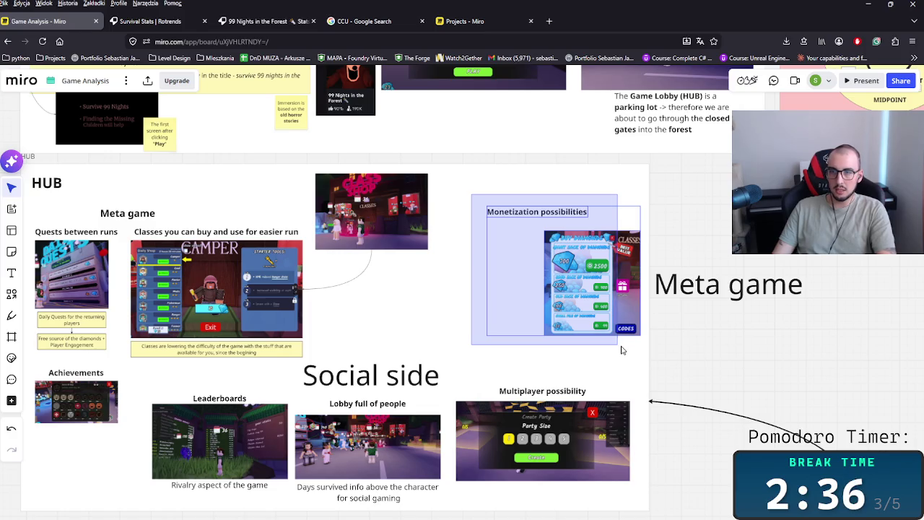
key("Delete")
scroll(563, 335, "left", 2)
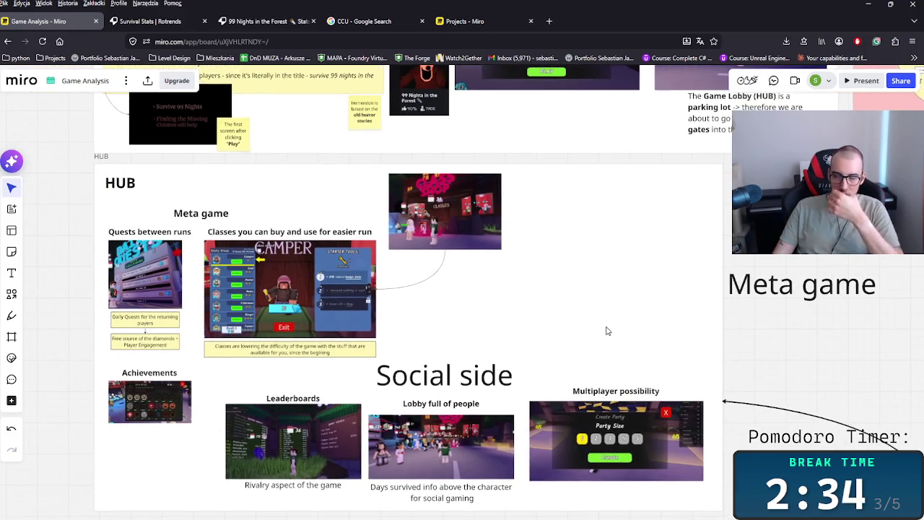
key("ctrl+z")
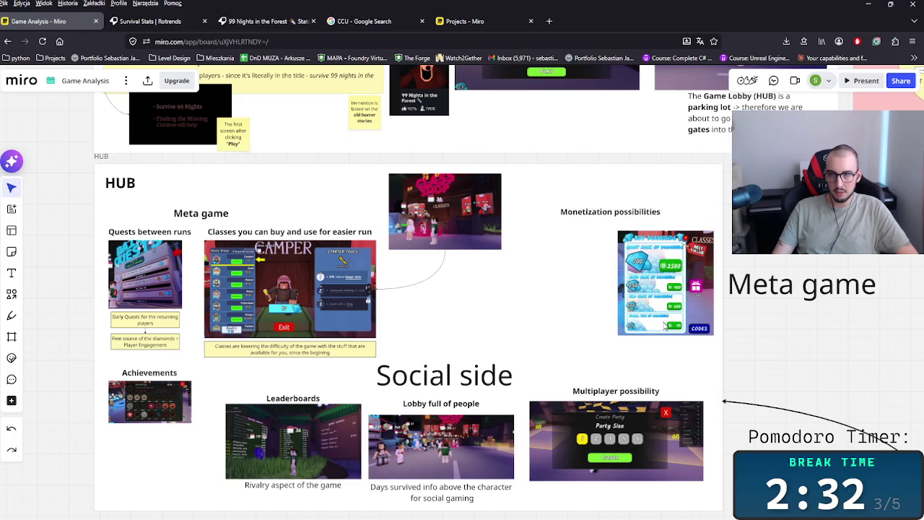
- Rename the Monetization possibilities heading to 'Diamond Trader'
left_click(668, 316)
left_click(606, 215)
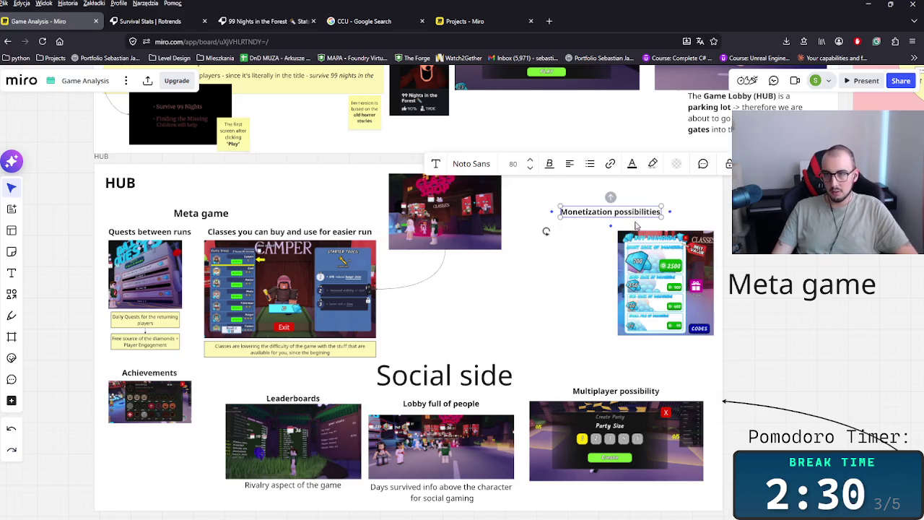
left_click_drag(605, 216, 650, 225)
double_click(669, 220)
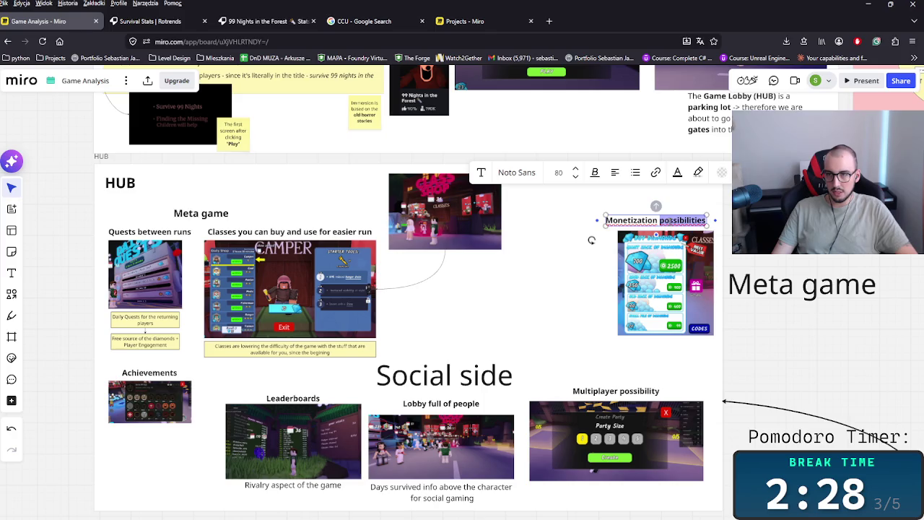
key("BackSpace")
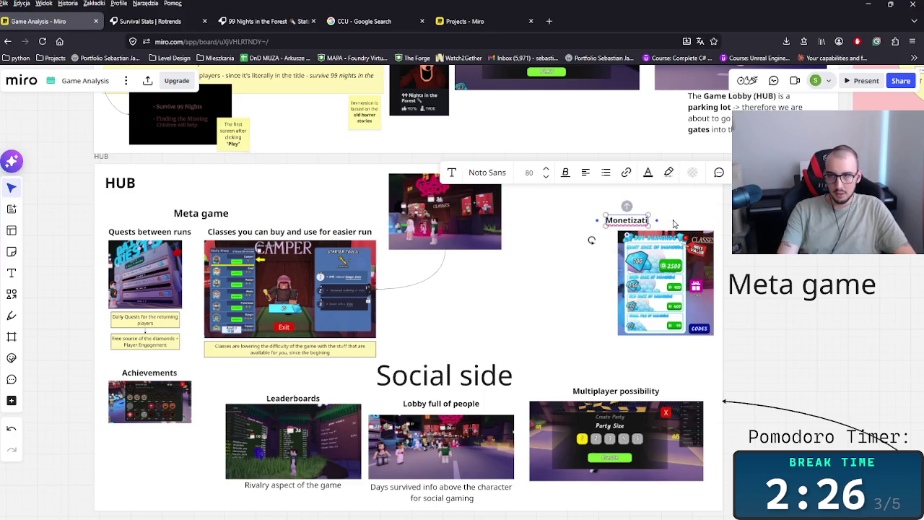
key("ctrl+BackSpace")
type("Doa")
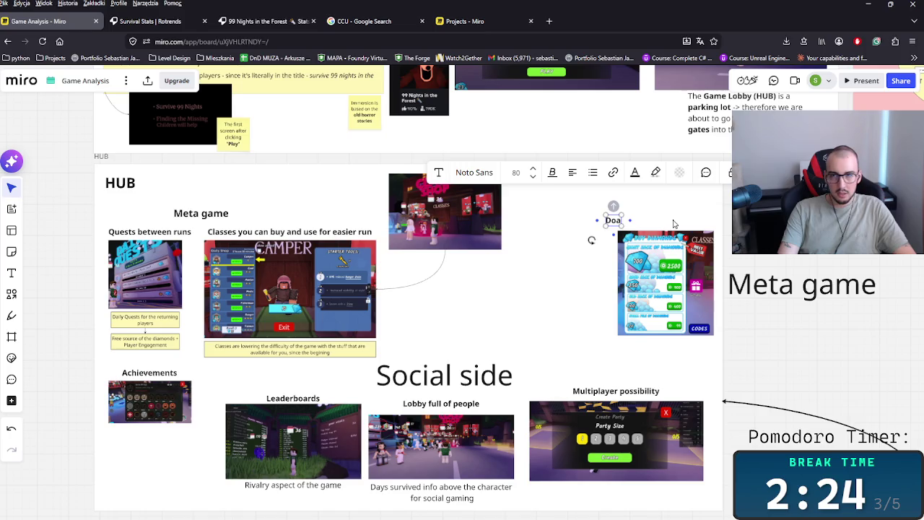
key("BackSpace")
key("BackSpace")
type("iamond Trafe")
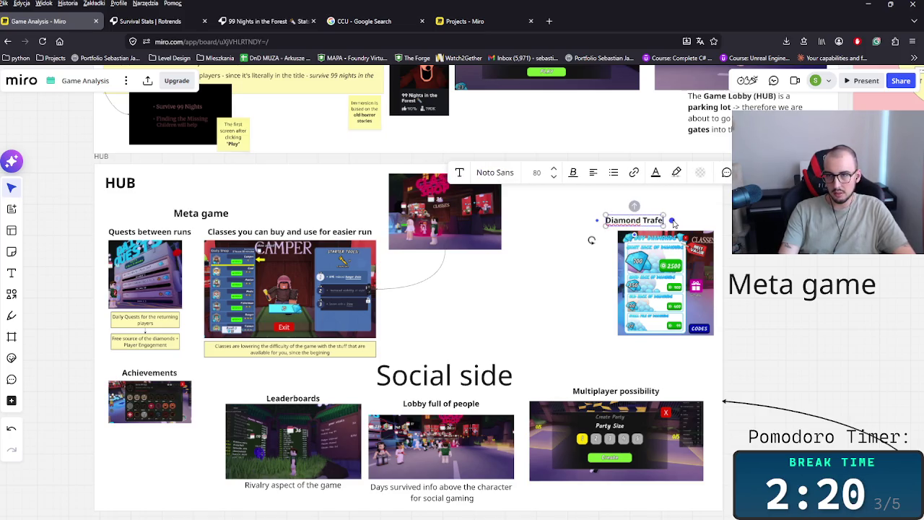
key("BackSpace")
key("BackSpace")
type("der")
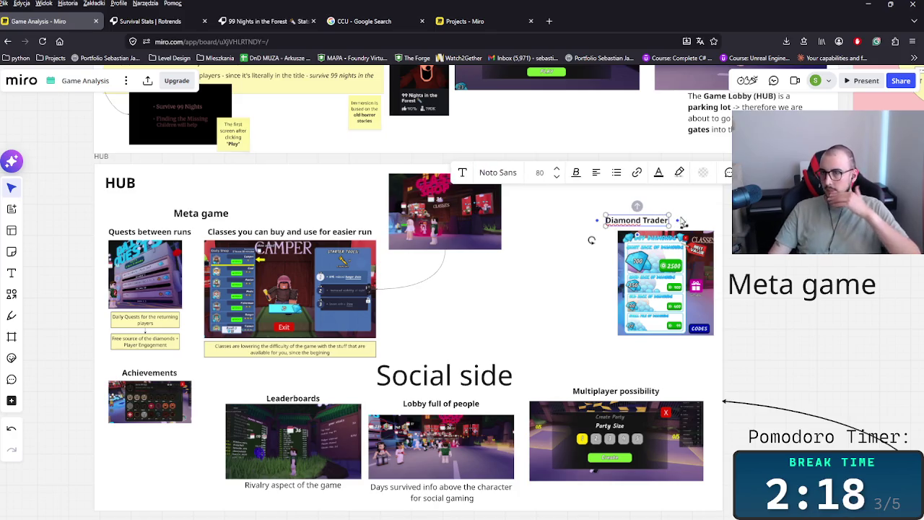
key("Escape")
- Move the Diamond Trader heading up and align the diamond shop image beneath it
left_click_drag(646, 226, 674, 189)
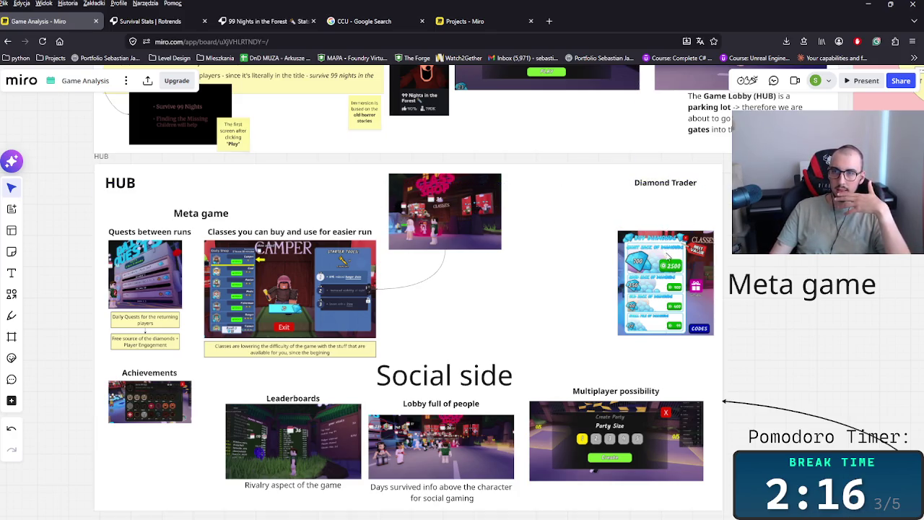
left_click_drag(665, 259, 671, 219)
scroll(542, 279, "down", 3)
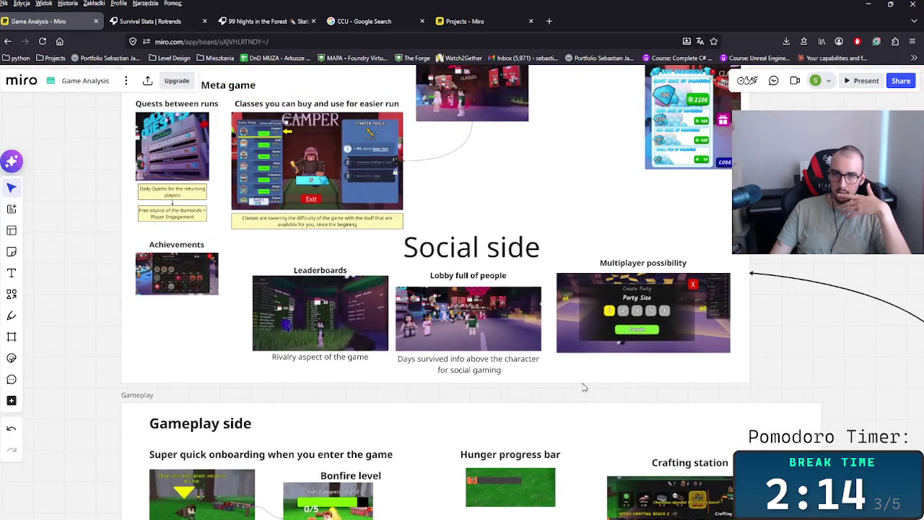
scroll(525, 394, "up", 1)
scroll(530, 392, "up", 1)
scroll(535, 389, "up", 1)
- Select the Social side items beneath the Classes caption, then clear the selection
mouse_move(655, 259)
left_mouse_down()
mouse_move(704, 345)
mouse_move(696, 348)
left_mouse_up()
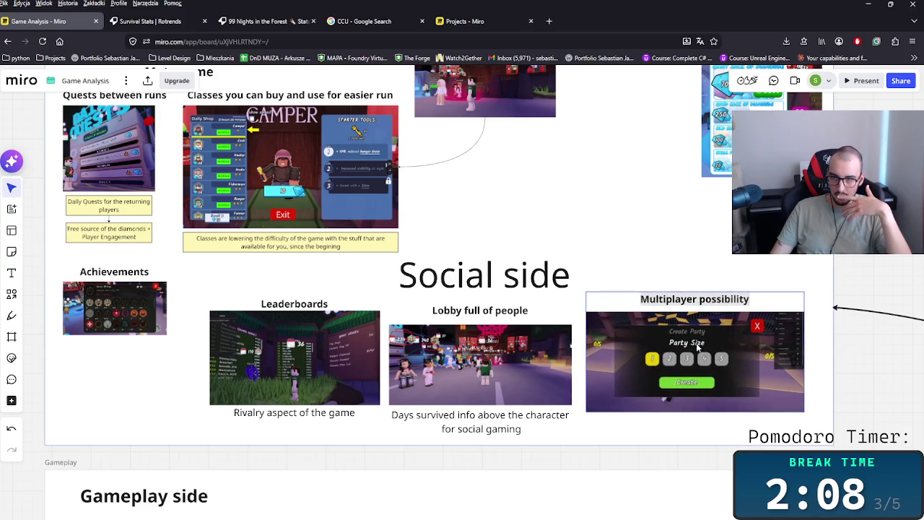
mouse_move(252, 277)
left_mouse_down()
mouse_move(752, 423)
mouse_move(753, 432)
left_mouse_up()
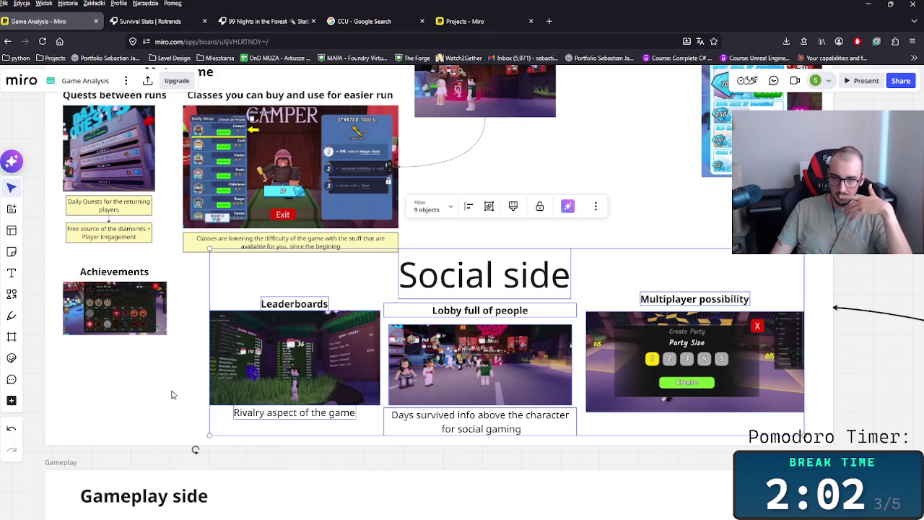
scroll(510, 385, "up", 3)
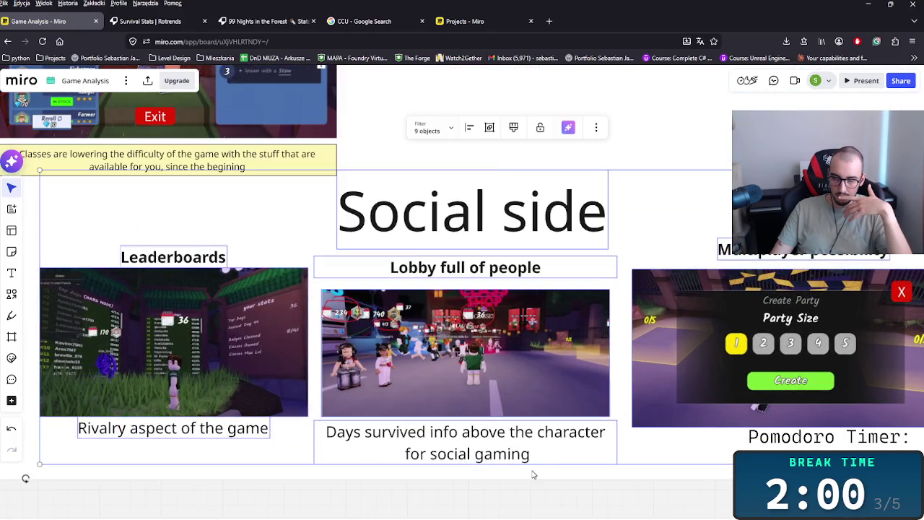
scroll(317, 444, "down", 1)
scroll(321, 434, "down", 2)
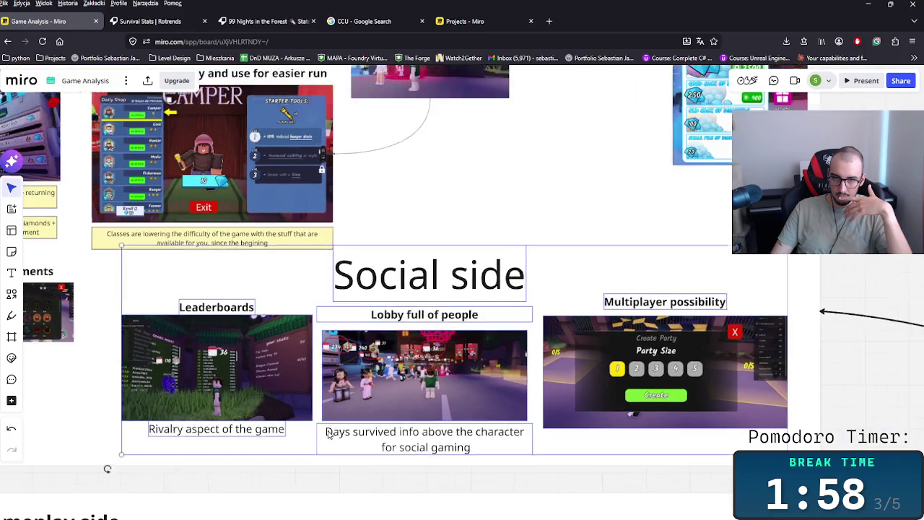
scroll(325, 430, "down", 1)
left_click(407, 240)
scroll(395, 255, "left", 5)
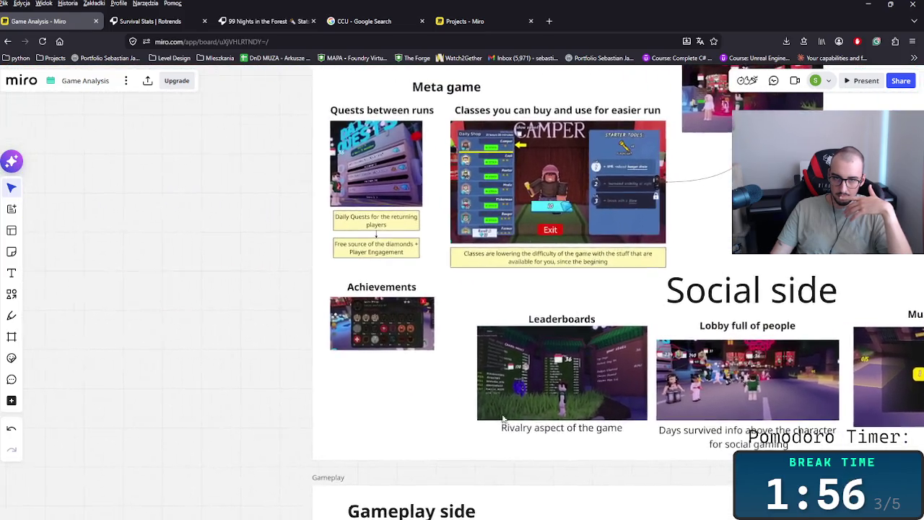
scroll(596, 447, "up", 2)
scroll(577, 433, "up", 2)
scroll(506, 418, "up", 1)
- Add '+ classes' after 'Days survived' in the lobby caption
double_click(417, 393)
left_click(432, 368)
left_click(560, 368)
key("ctrl+plus")
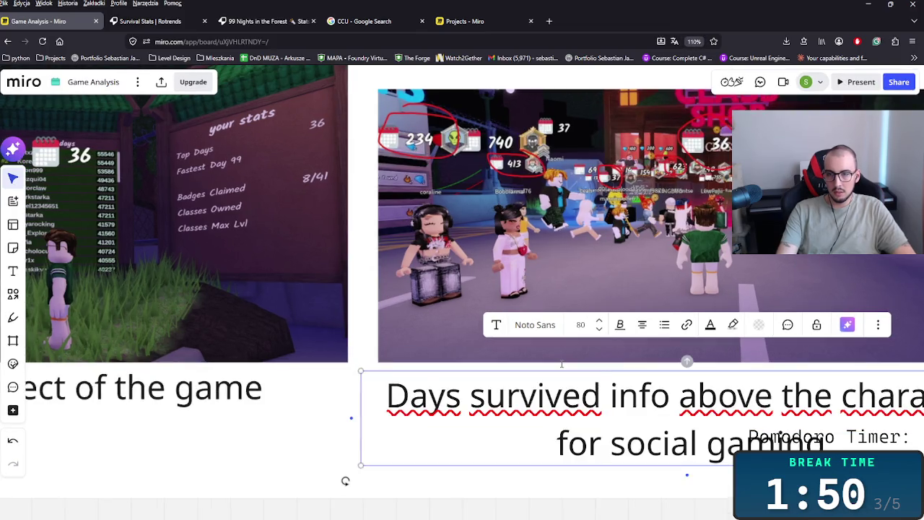
type("+ classes")
- Reword the caption ending to social gaming and clearer progression for other players
scroll(506, 433, "down", 3)
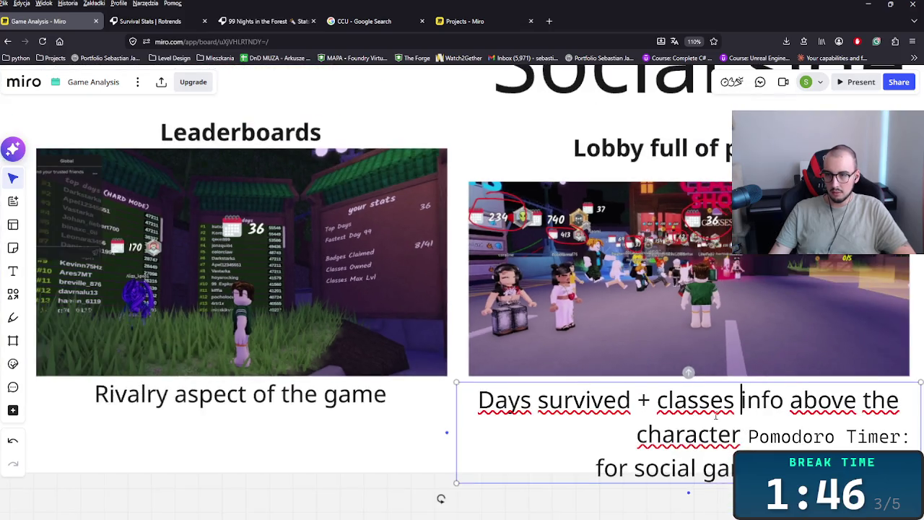
scroll(534, 473, "down", 2)
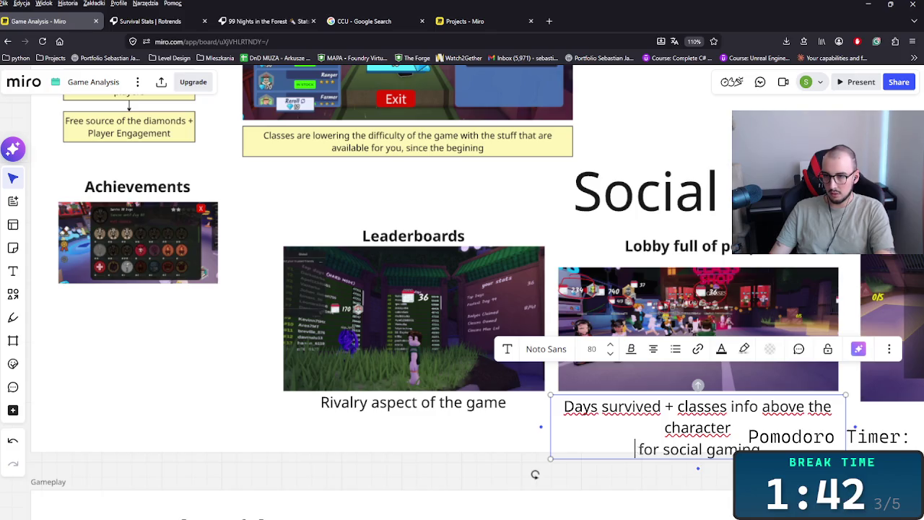
left_click(635, 449)
key("BackSpace")
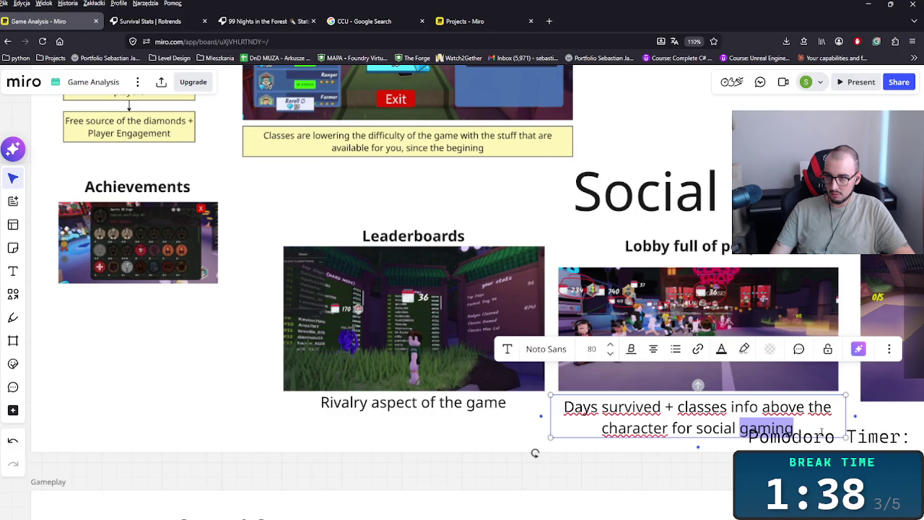
type("and invites to the game")
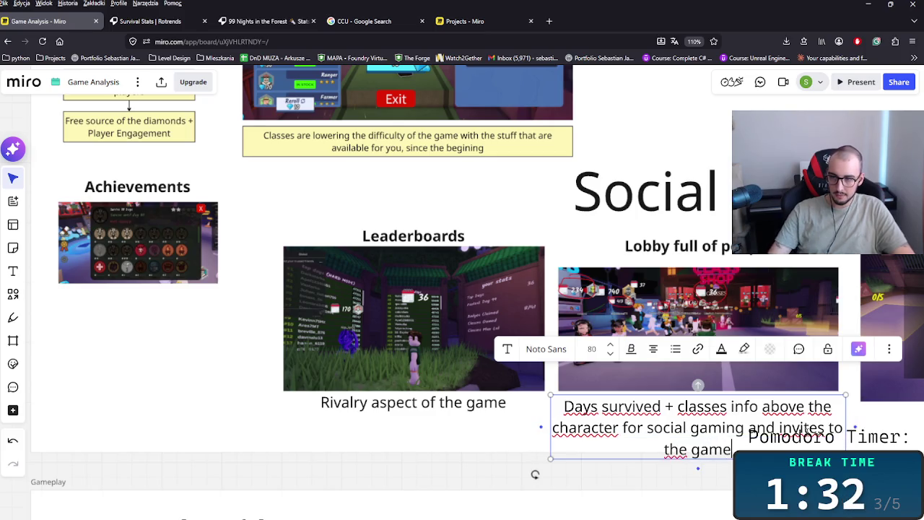
left_click(779, 427)
type("c")
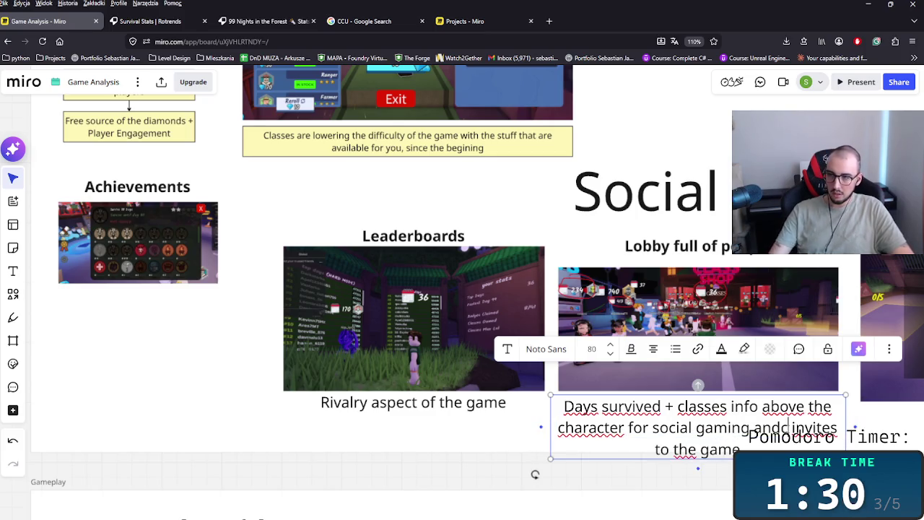
type("lear ernavig")
key("BackSpace")
key("BackSpace")
key("BackSpace")
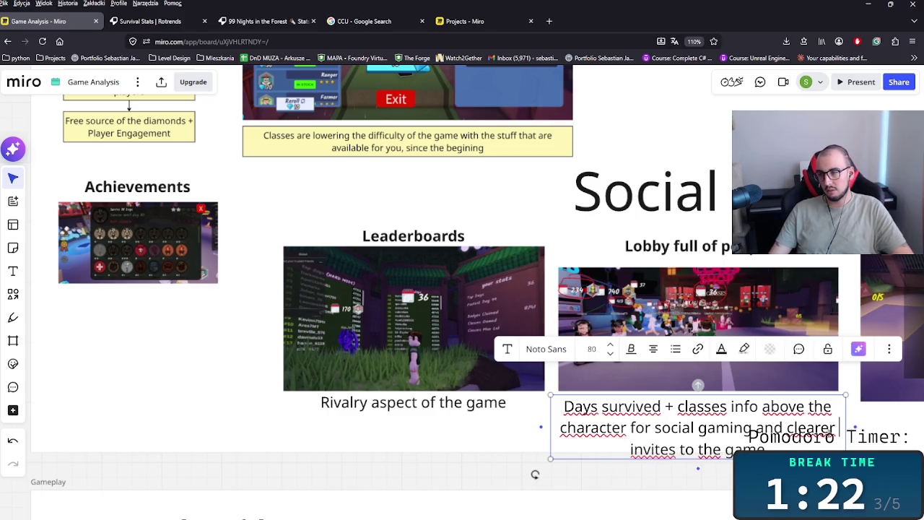
left_click_drag(801, 449, 640, 458)
key("BackSpace")
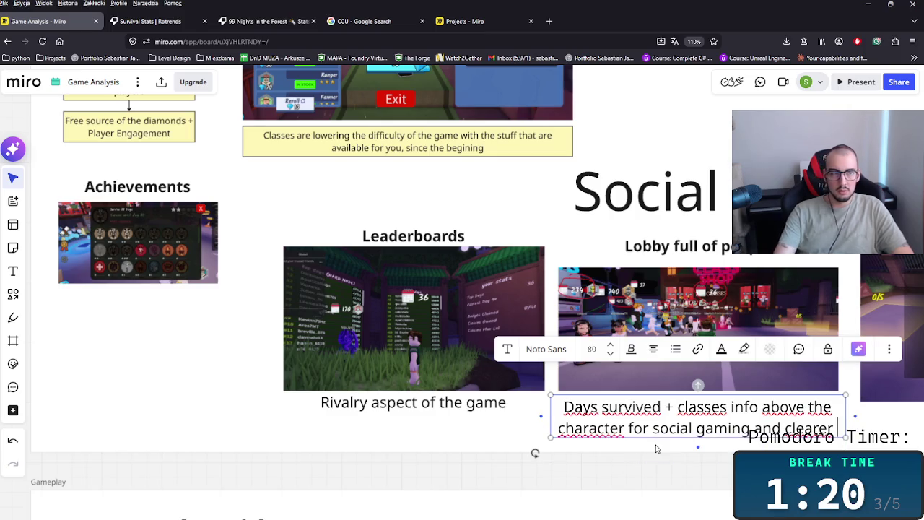
key("BackSpace")
key("BackSpace")
type("r prog")
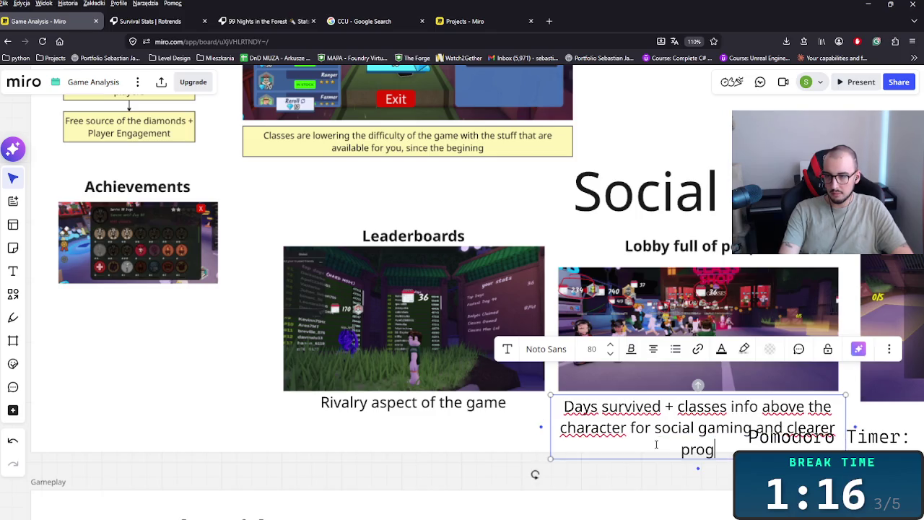
type("ression")
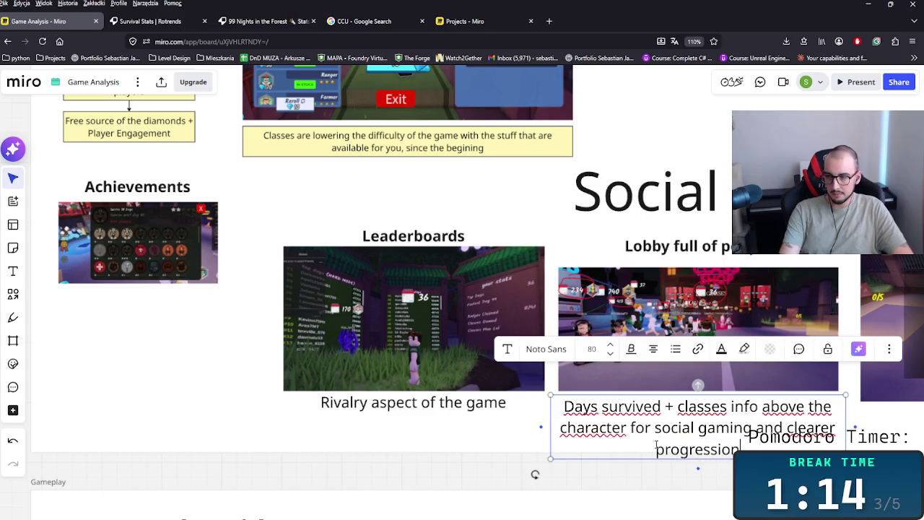
type(" for other players")
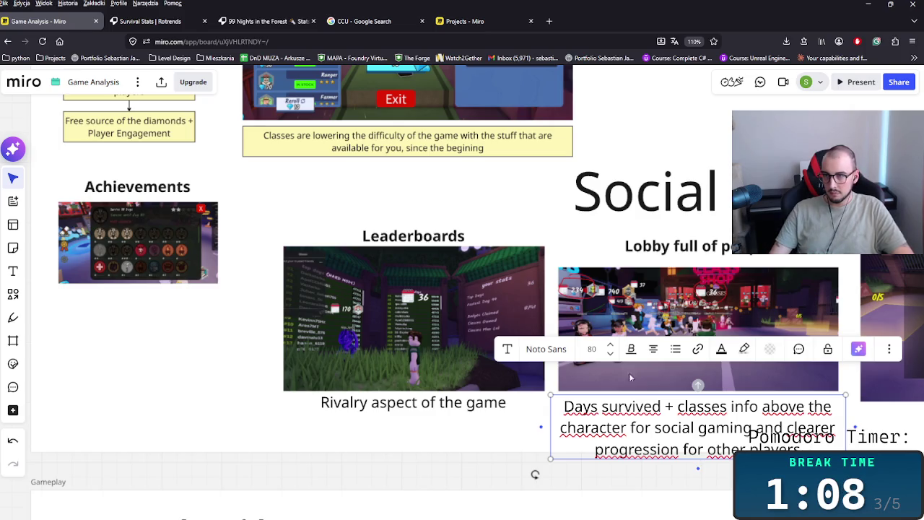
- Move the lobby screenshot and its caption up slightly
left_click(692, 264)
left_click(708, 319)
left_click_drag(708, 319, 708, 299)
left_click_drag(678, 415, 677, 398)
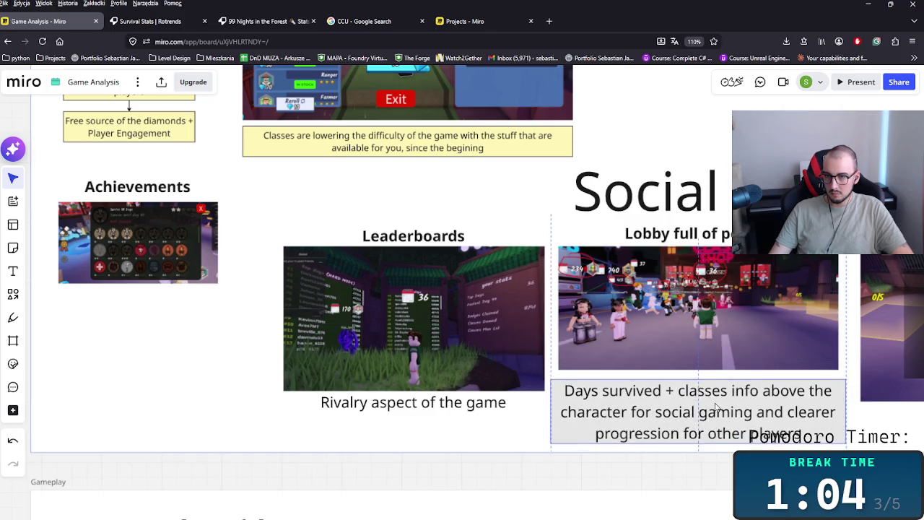
- Insert a bold 'UI' after 'classes' in the lobby caption
scroll(533, 419, "right", 5)
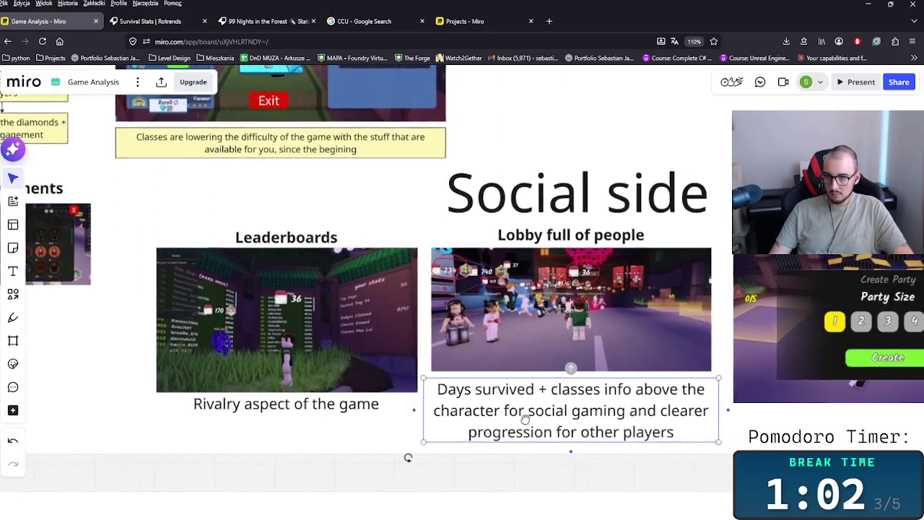
double_click(528, 377)
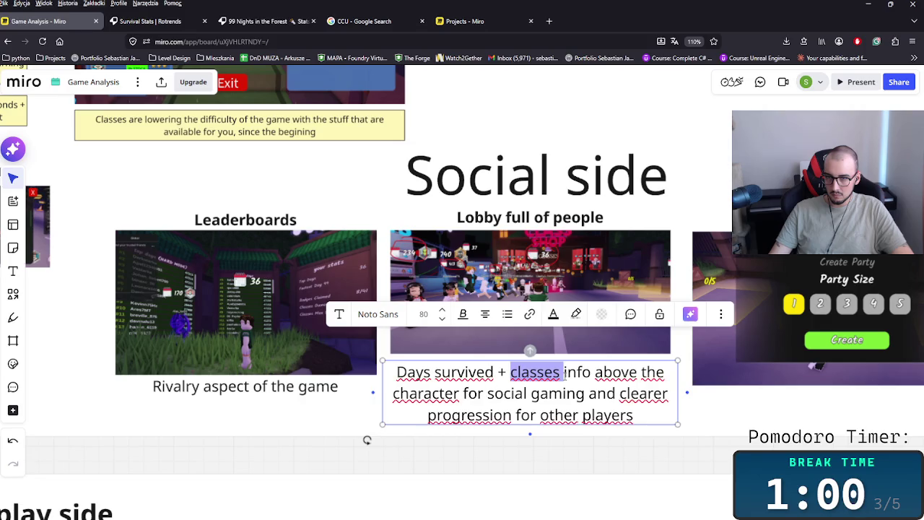
type("UI")
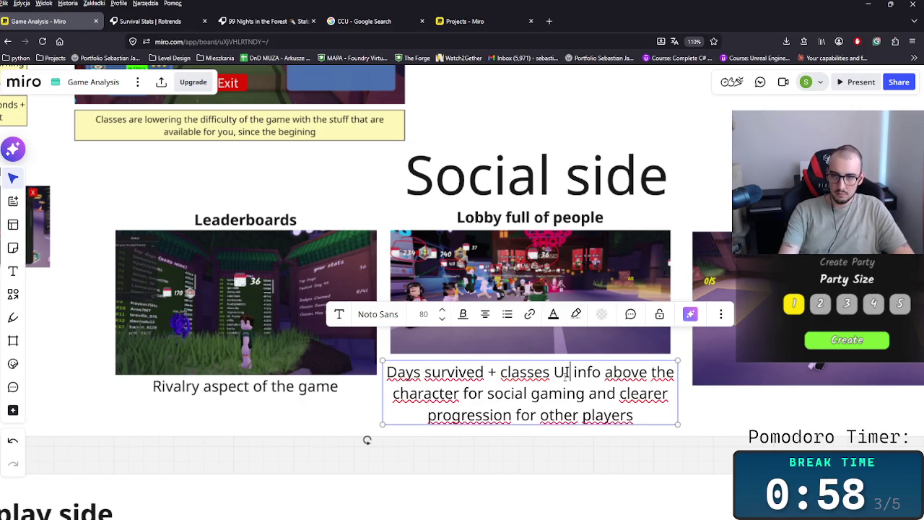
key("ctrl+b")
left_click(367, 439)
- Copy the Daily Quests sticky below Achievements and replace its text with 'The long-run engagement of the players'
scroll(414, 416, "left", 10)
scroll(415, 416, "up", 2)
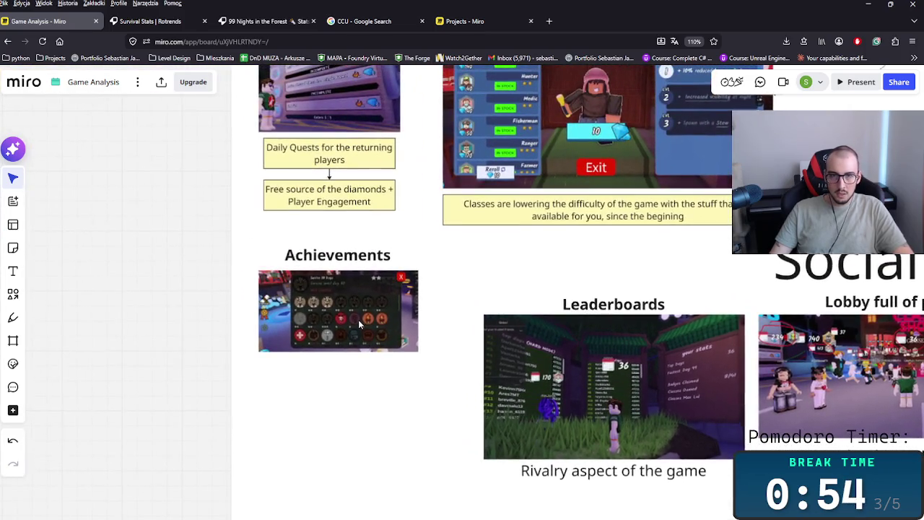
mouse_move(329, 163)
left_mouse_down()
mouse_move(332, 408)
mouse_move(336, 372)
left_mouse_up()
double_click(333, 369)
key("ctrl+a")
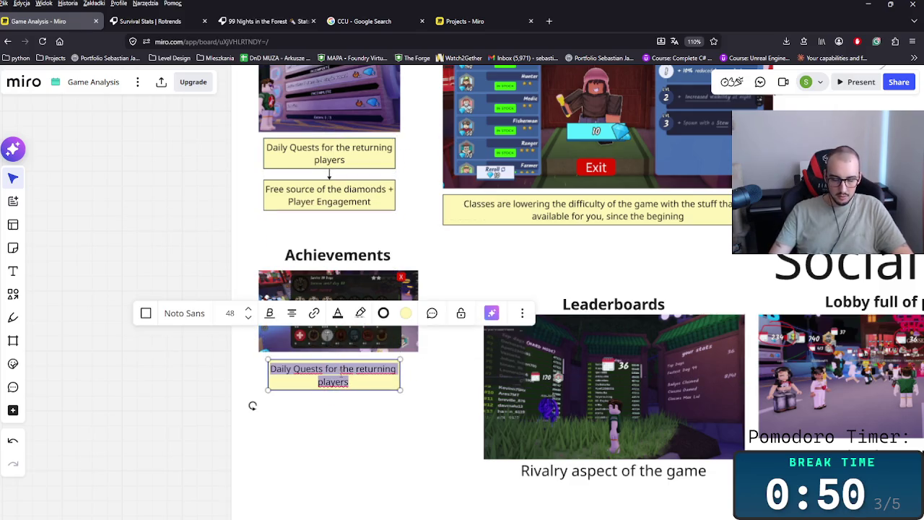
type("The longer")
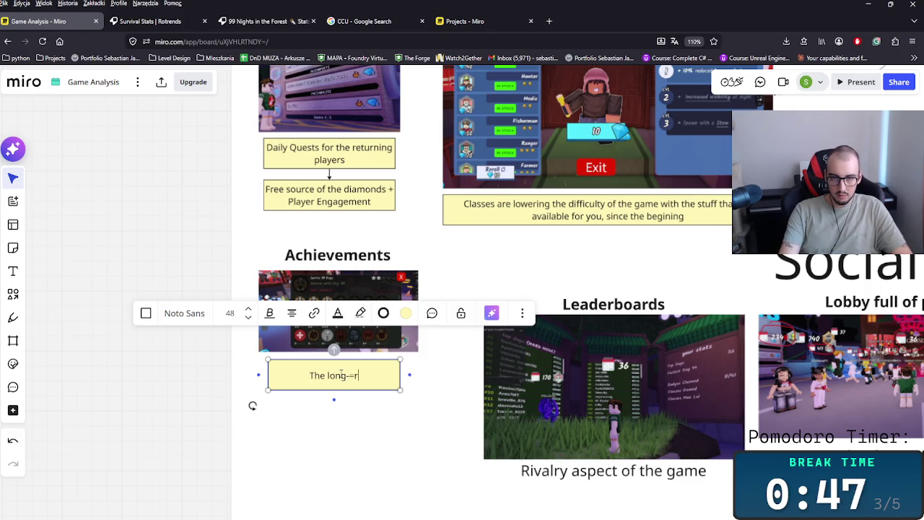
key("BackSpace")
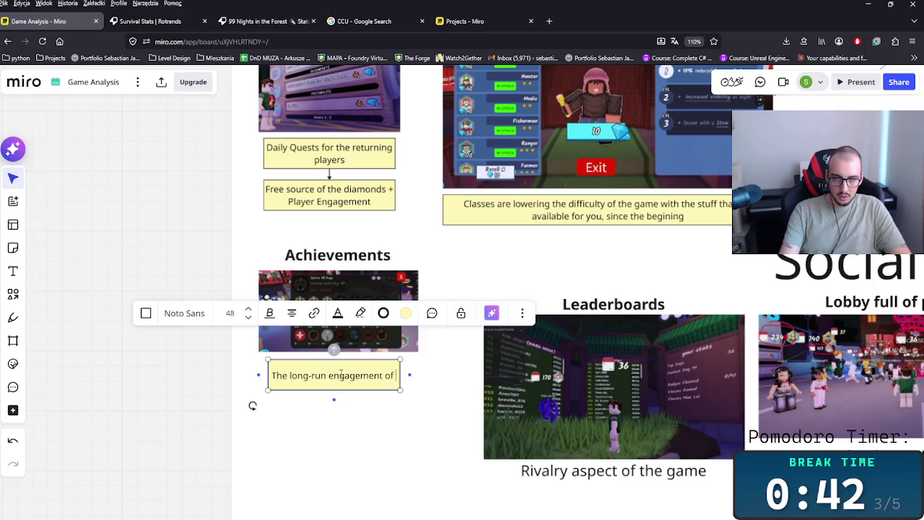
type("the players")
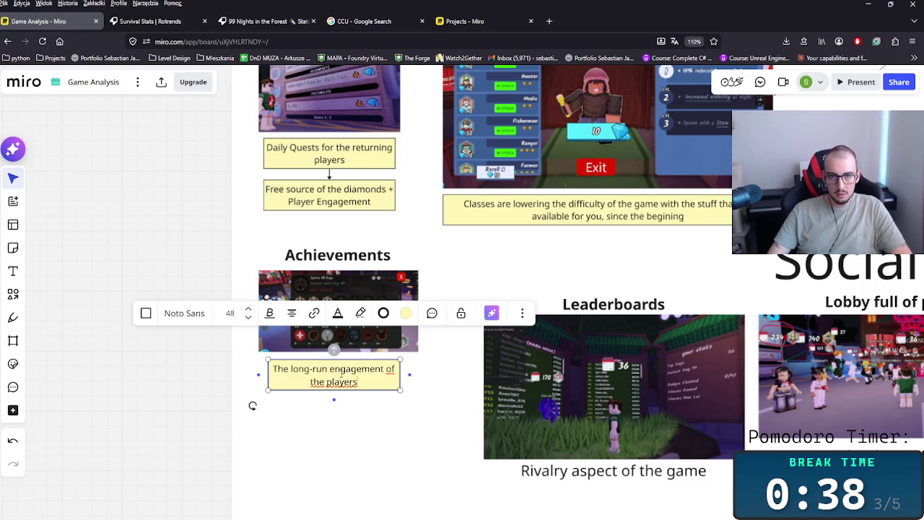
left_click(394, 407)
- Shift the whole Social side group upward in the HUB frame
scroll(420, 410, "down", 3)
scroll(375, 402, "down", 2)
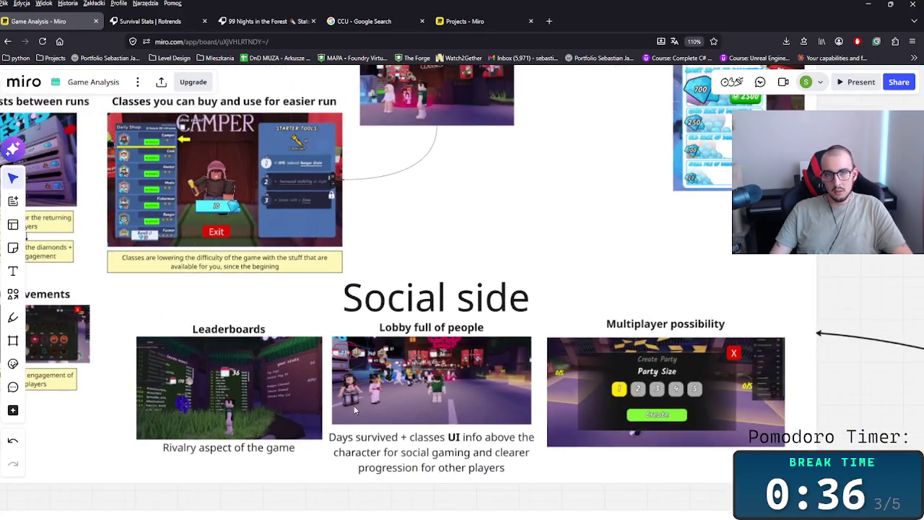
scroll(332, 397, "down", 2)
scroll(318, 394, "down", 2)
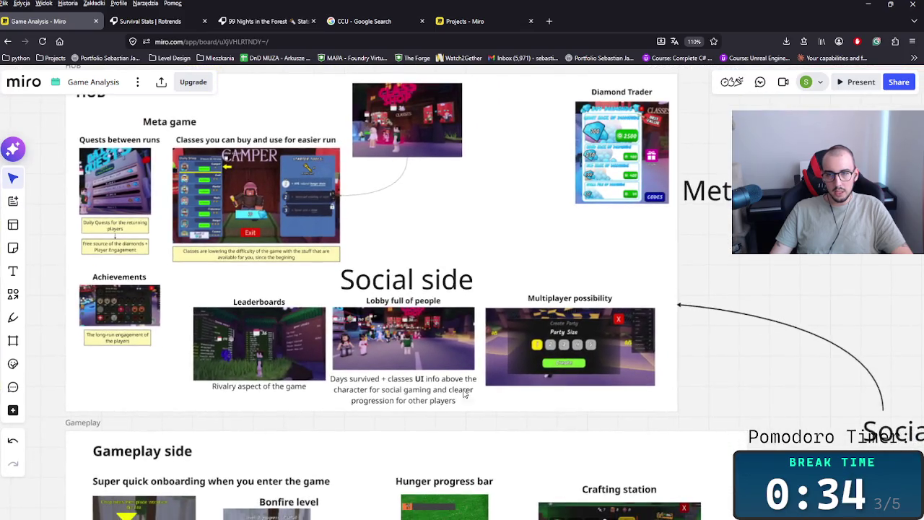
scroll(638, 407, "right", 2)
left_click_drag(614, 406, 222, 302)
left_click_drag(325, 321, 328, 296)
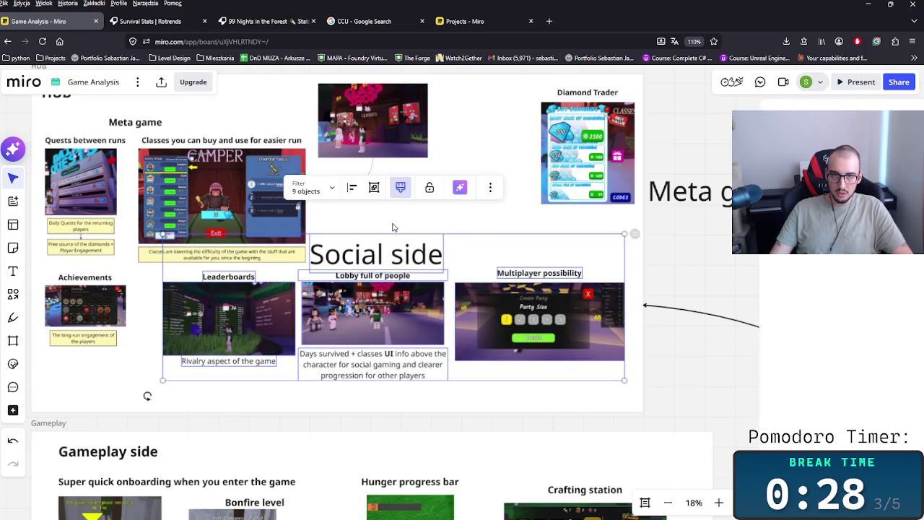
left_click(394, 228)
- Move the Meta game group and Achievements up slightly, closer together
scroll(358, 263, "left", 2)
scroll(358, 262, "up", 1)
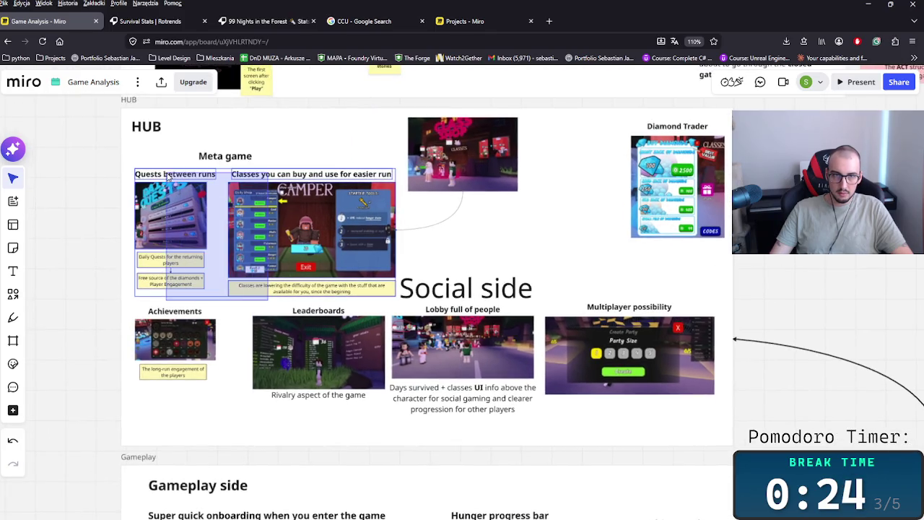
left_click_drag(268, 186, 269, 173)
left_click(180, 349)
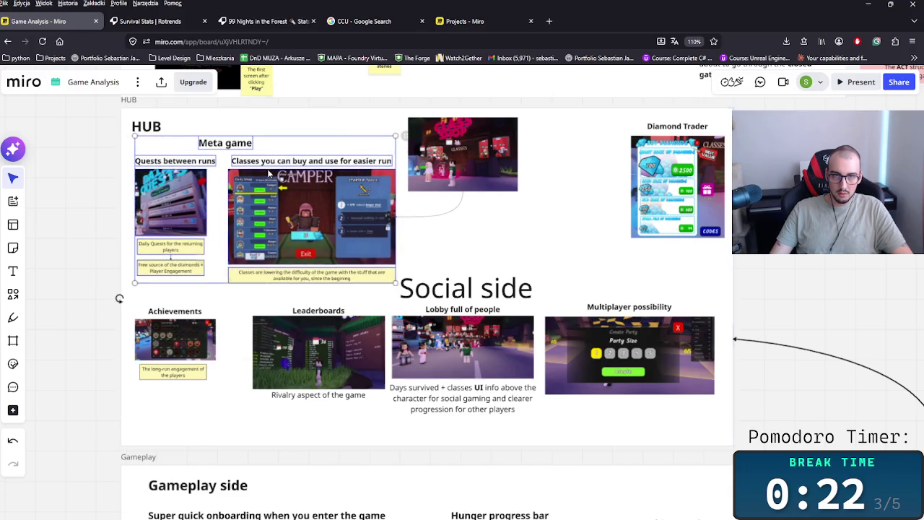
left_click_drag(179, 349, 180, 330)
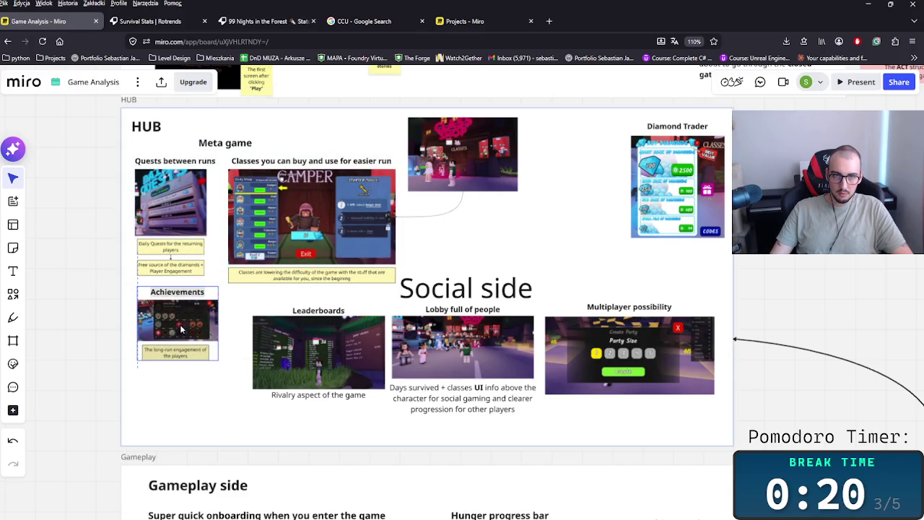
- Discard a stray frame drawn around Meta game and move Leaderboards beside Diamond Trader
left_click(13, 338)
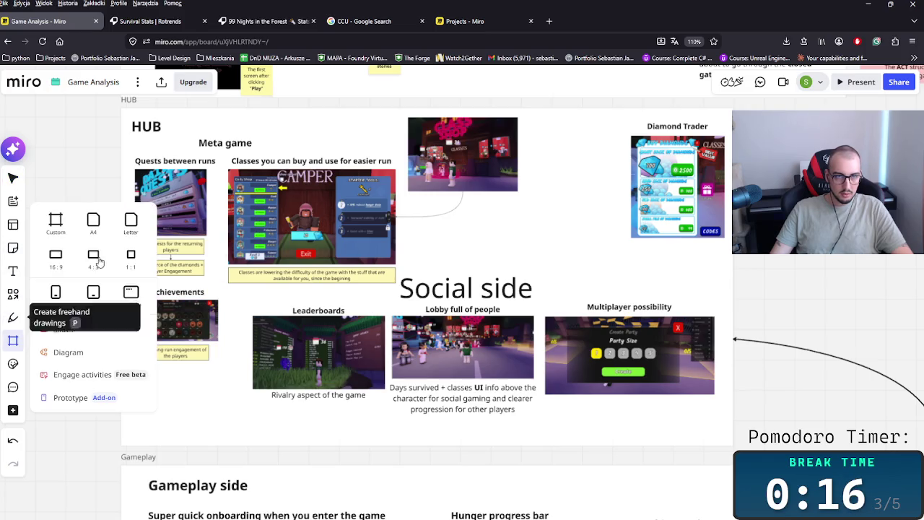
left_click_drag(129, 136, 401, 296)
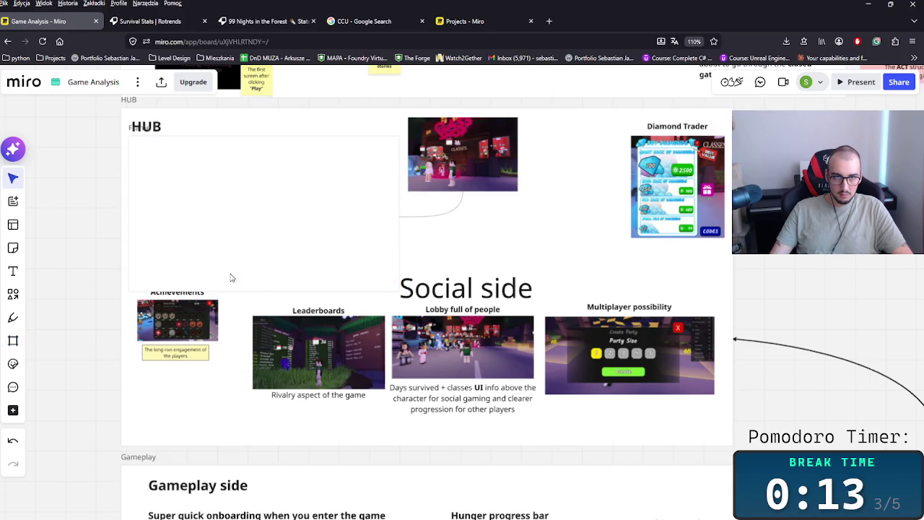
left_click(140, 134)
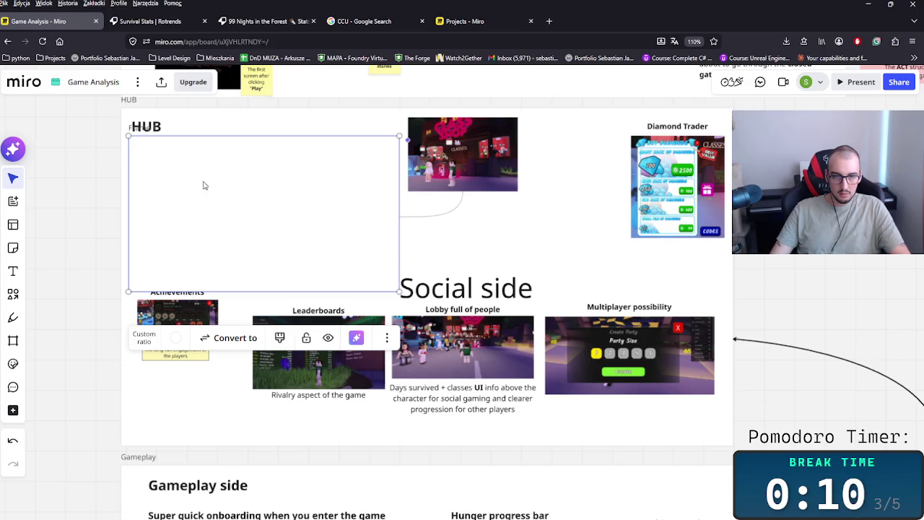
key("Delete")
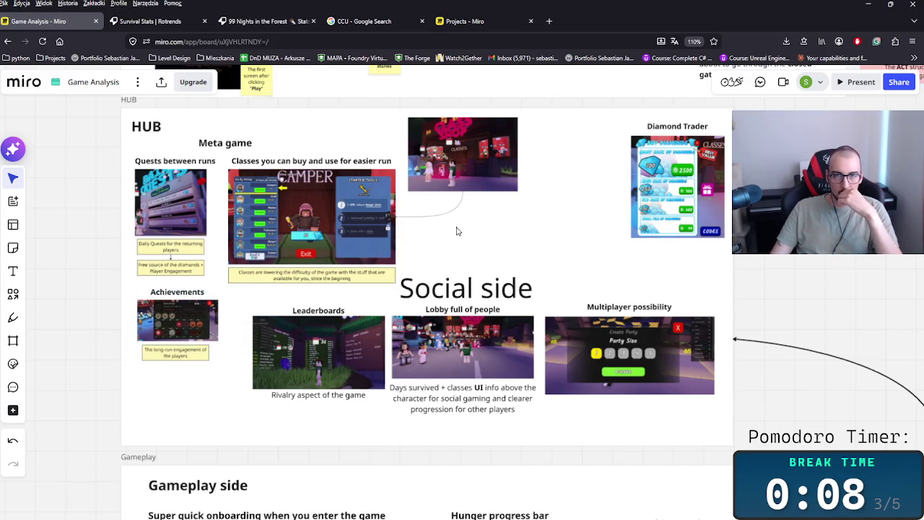
left_click_drag(365, 378, 623, 254)
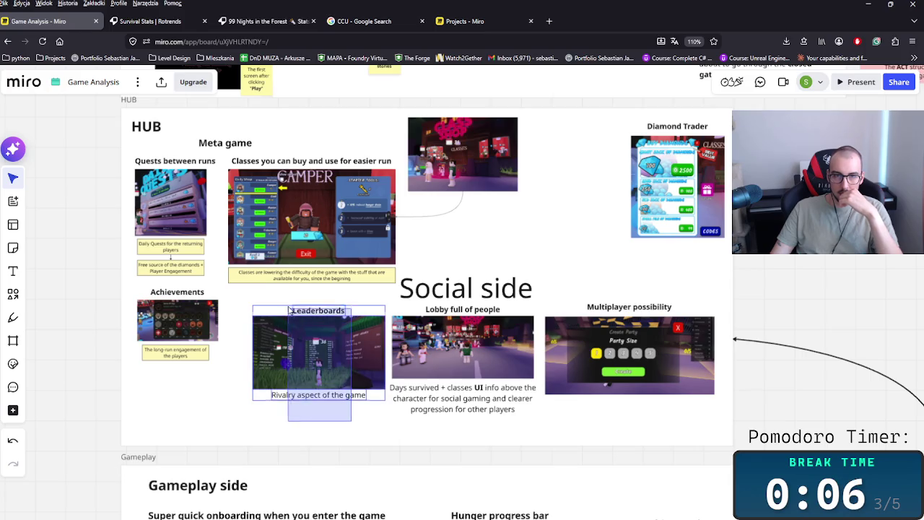
left_click(689, 209)
- Move Diamond Trader below Achievements and the Social side title to the frame's top right
left_click(705, 246)
left_click(685, 163)
mouse_move(685, 164)
left_mouse_down()
mouse_move(264, 397)
mouse_move(308, 350)
left_mouse_up()
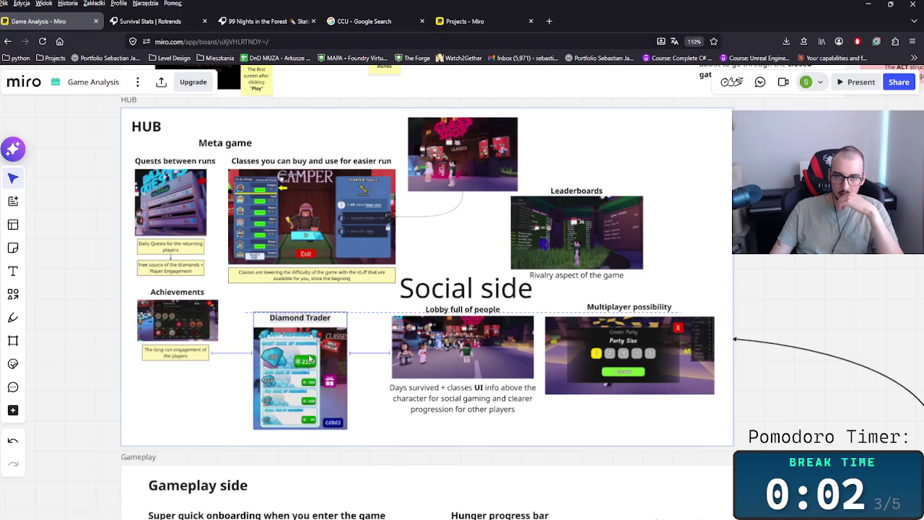
left_click(474, 285)
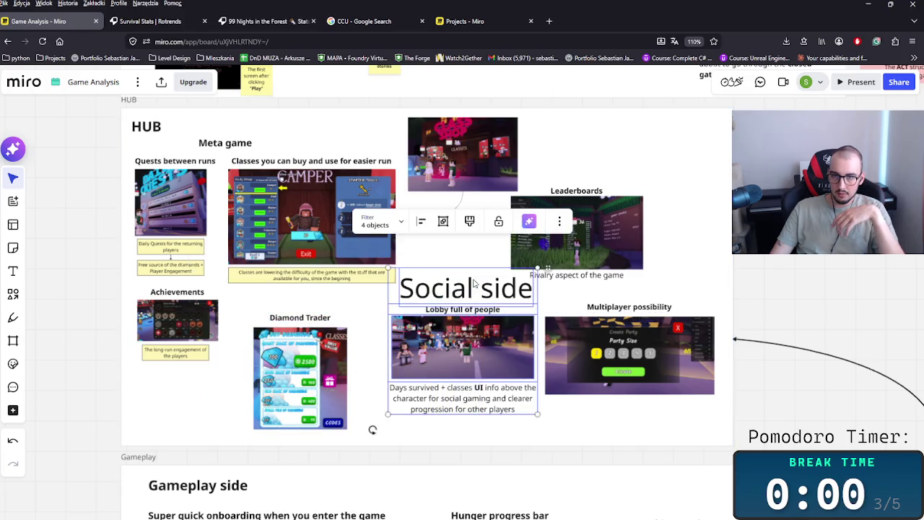
left_click(688, 286)
left_click_drag(466, 288, 632, 137)
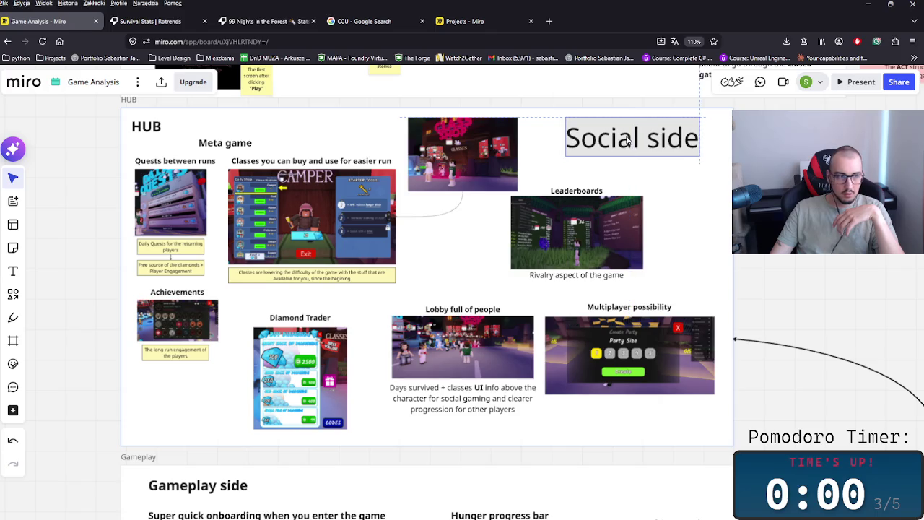
left_click(218, 228)
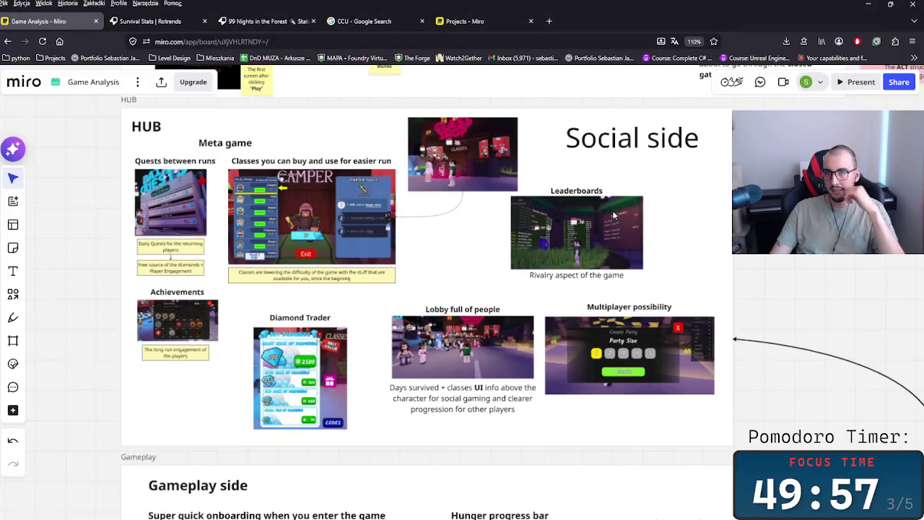
- Place Leaderboards under the title, push Multiplayer possibility down, and move Lobby up beside it
left_click_drag(565, 225, 618, 202)
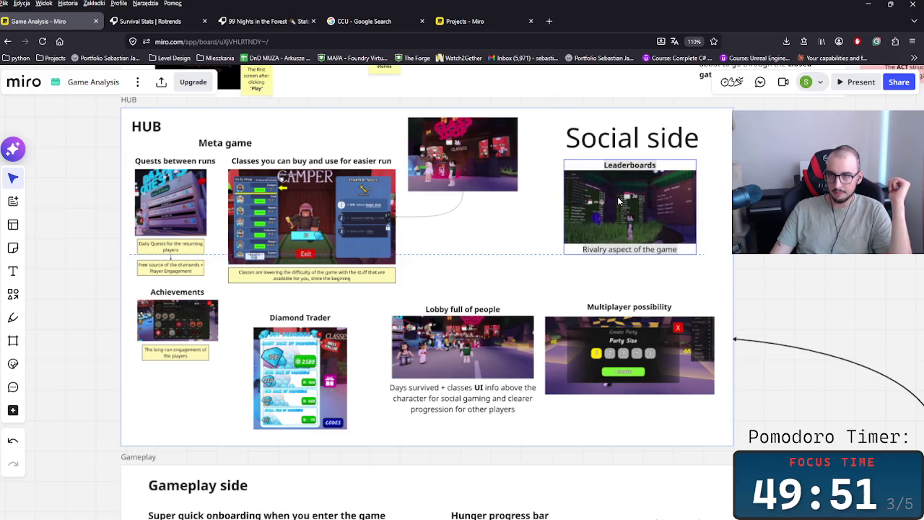
scroll(578, 210, "down", 2)
left_click(606, 303)
left_click_drag(607, 306, 605, 362)
left_click_drag(440, 296, 605, 247)
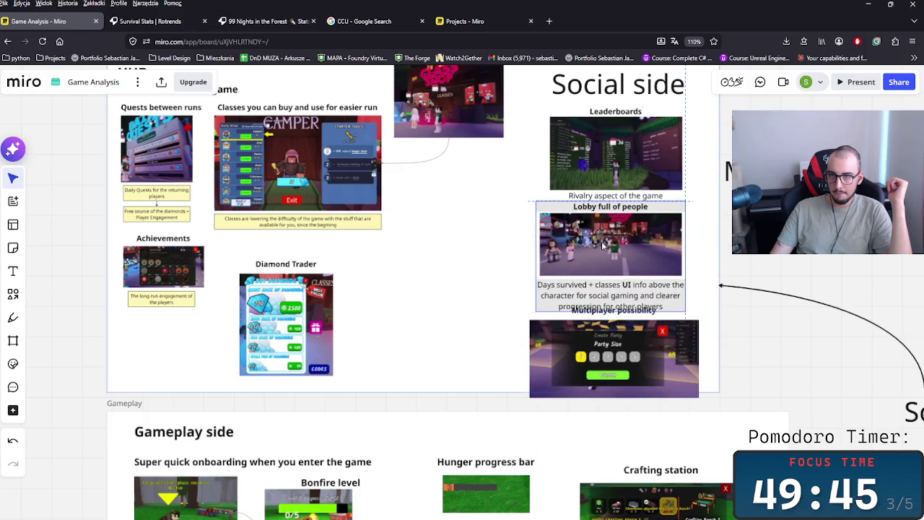
left_click_drag(605, 247, 457, 247)
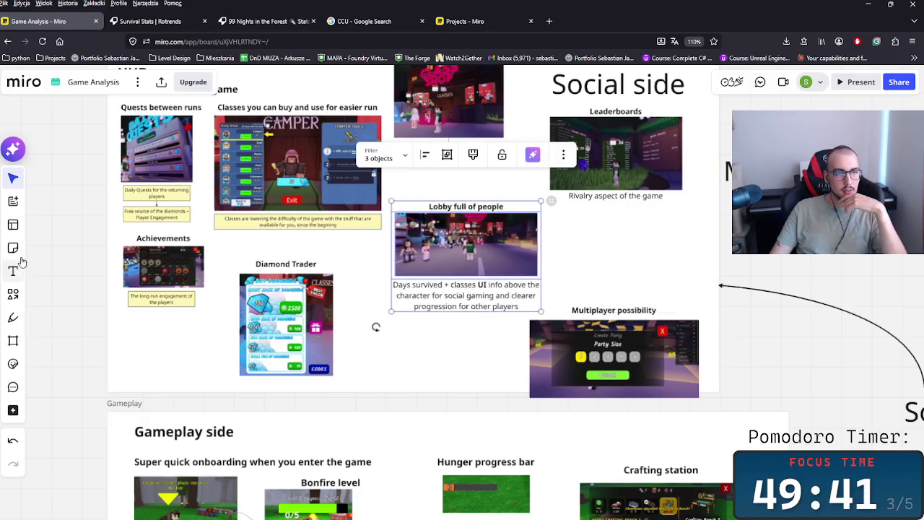
- Draw a lavender rectangle over the Leaderboards card
left_click(13, 294)
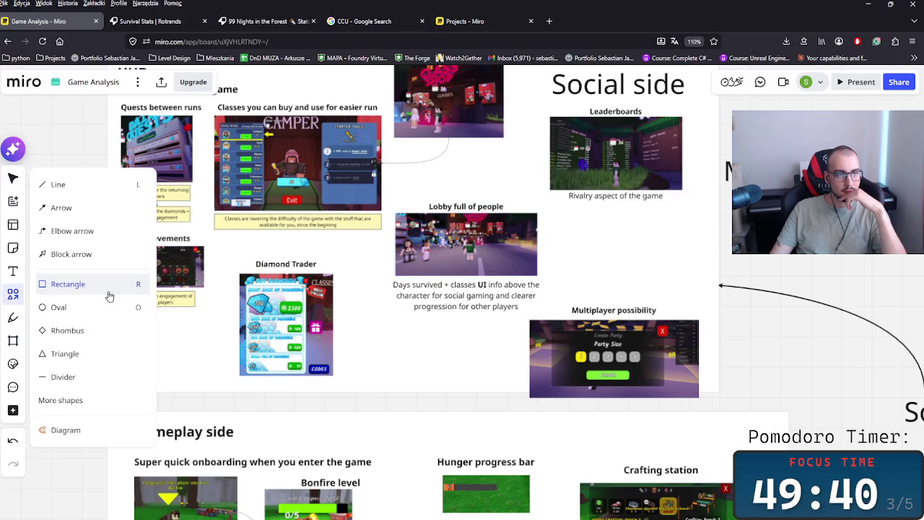
left_click(84, 290)
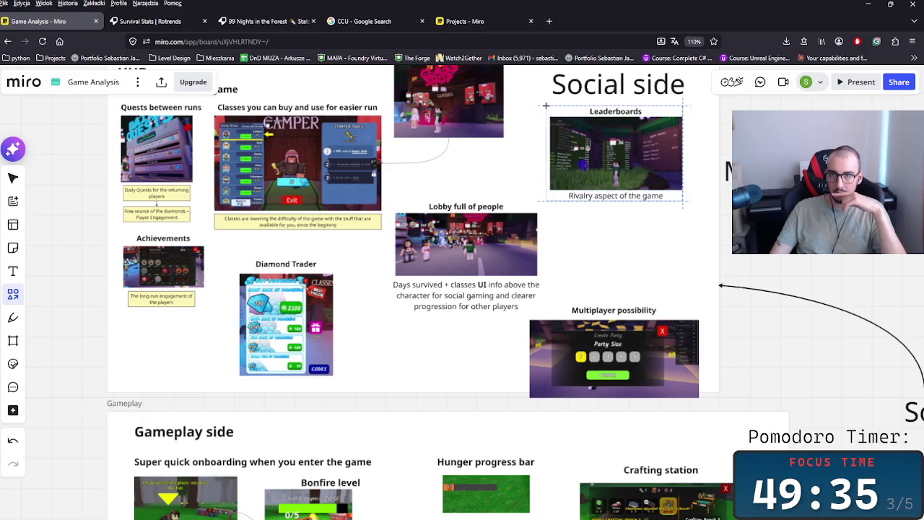
left_click_drag(548, 106, 682, 200)
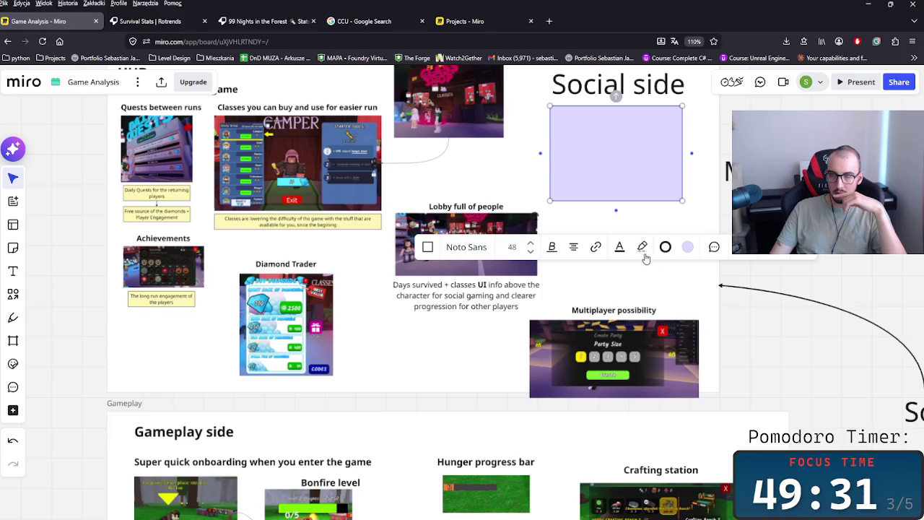
left_click(688, 248)
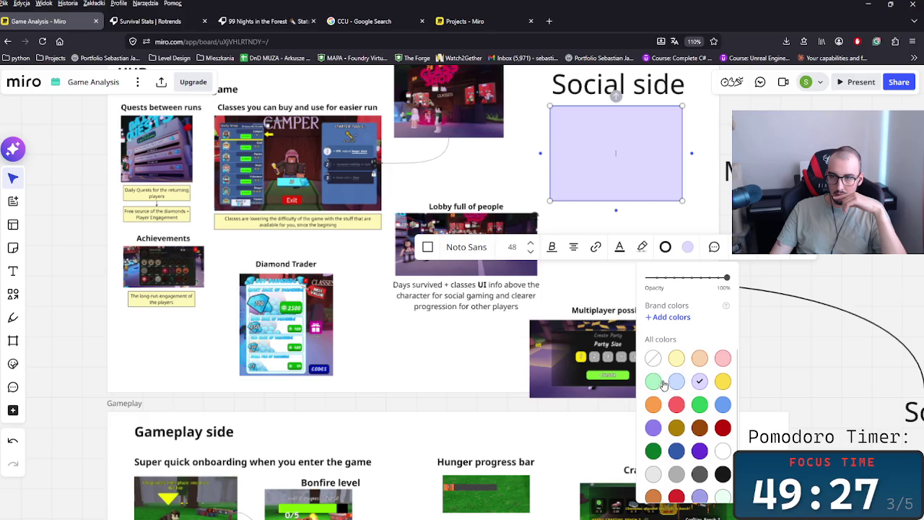
left_click(688, 248)
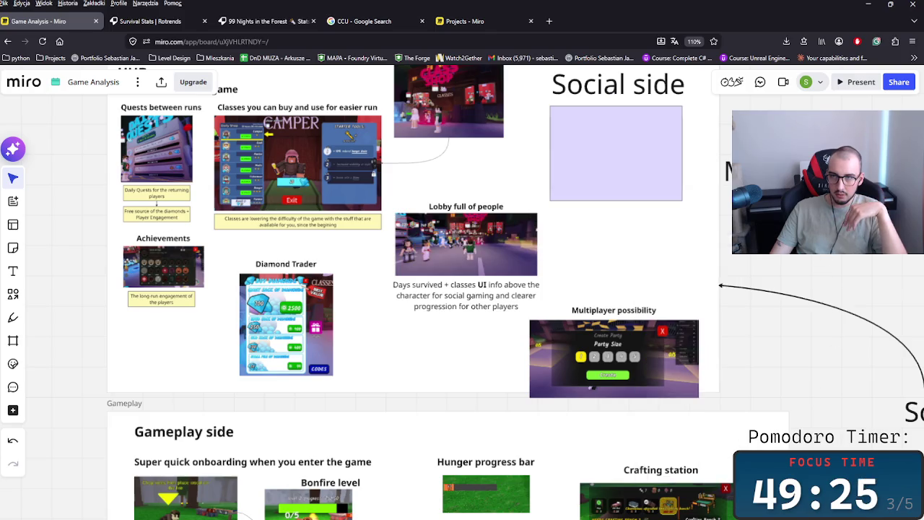
- Adjust the stacking order of the Leaderboards image and the lavender rectangle
right_click(638, 165)
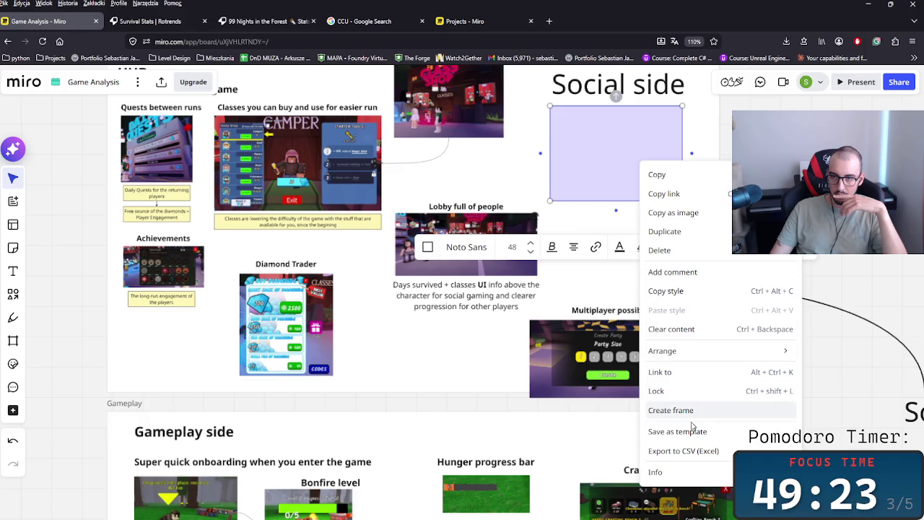
mouse_move(619, 132)
left_mouse_down()
mouse_move(641, 223)
mouse_move(640, 272)
left_mouse_up()
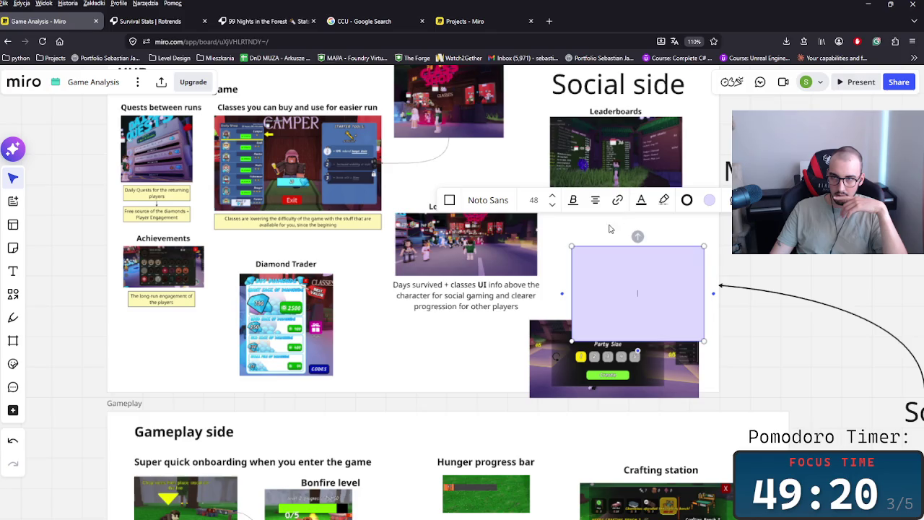
left_click(610, 227)
left_click(614, 155)
scroll(649, 195, "up", 1)
right_click(649, 195)
left_click(647, 180)
right_click(645, 178)
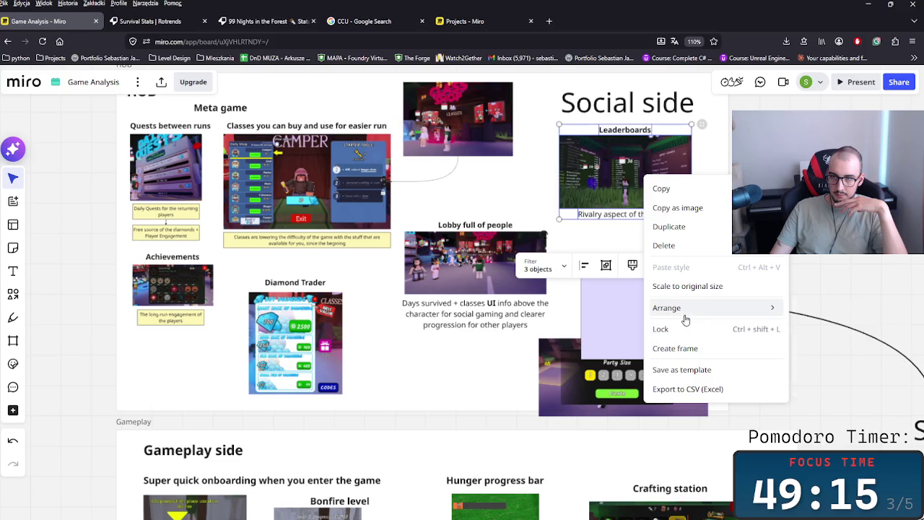
left_click(831, 326)
mouse_move(665, 330)
left_mouse_down()
mouse_move(620, 194)
mouse_move(666, 271)
left_mouse_up()
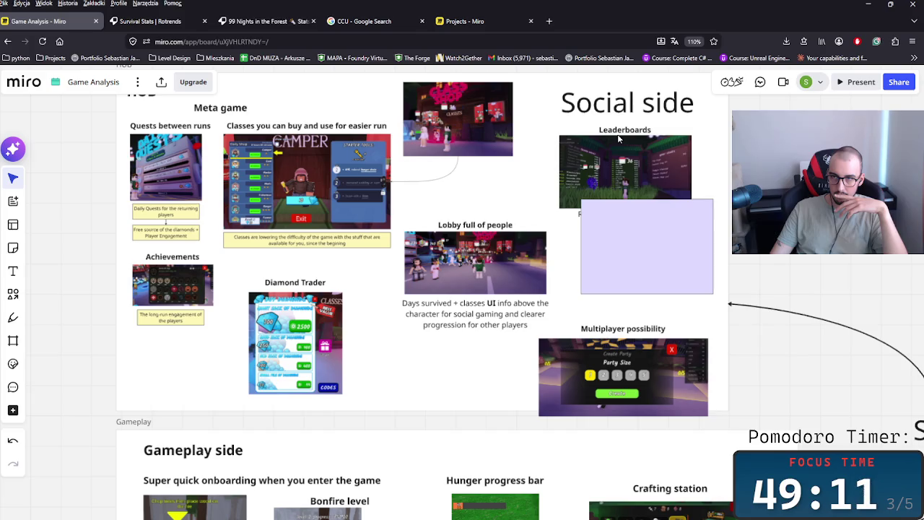
right_click(615, 157)
mouse_move(638, 354)
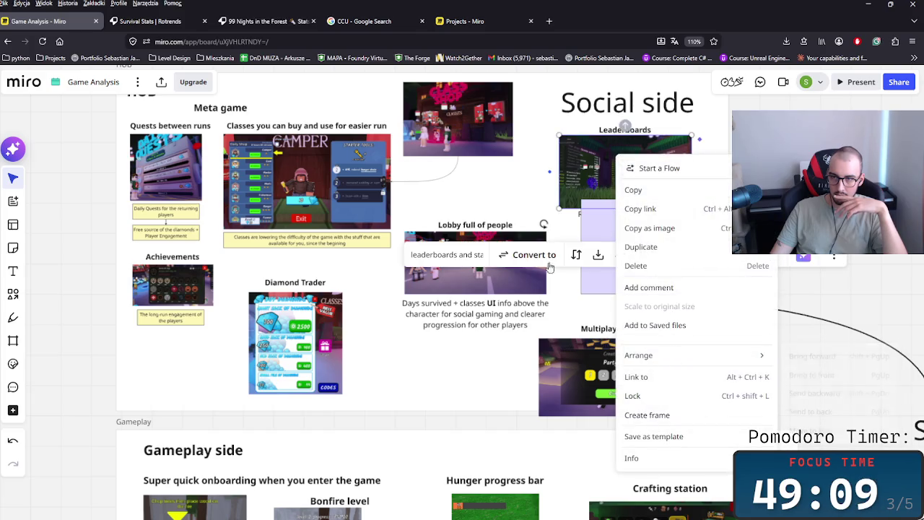
left_click(831, 354)
- Send the lavender rectangle to back behind Leaderboards and its caption, and paste a copy
left_click(593, 281)
right_click(594, 283)
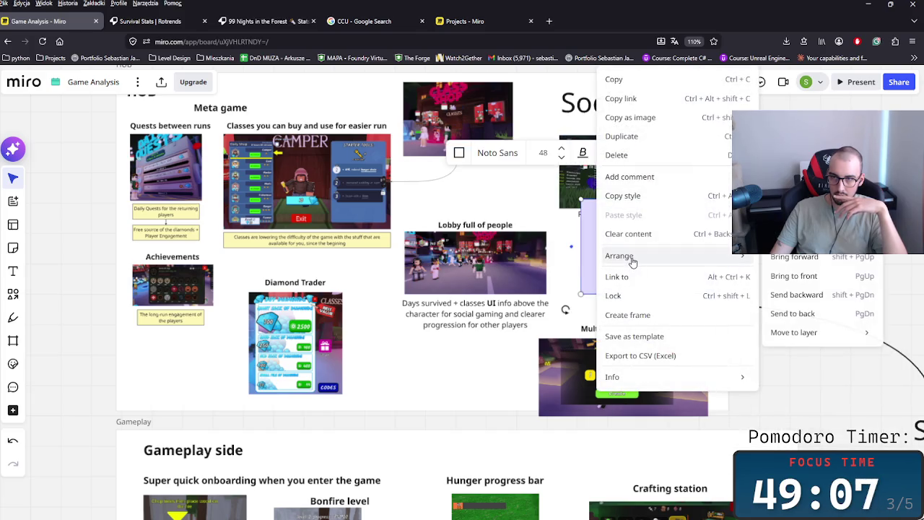
left_click(792, 313)
left_click_drag(629, 257, 602, 182)
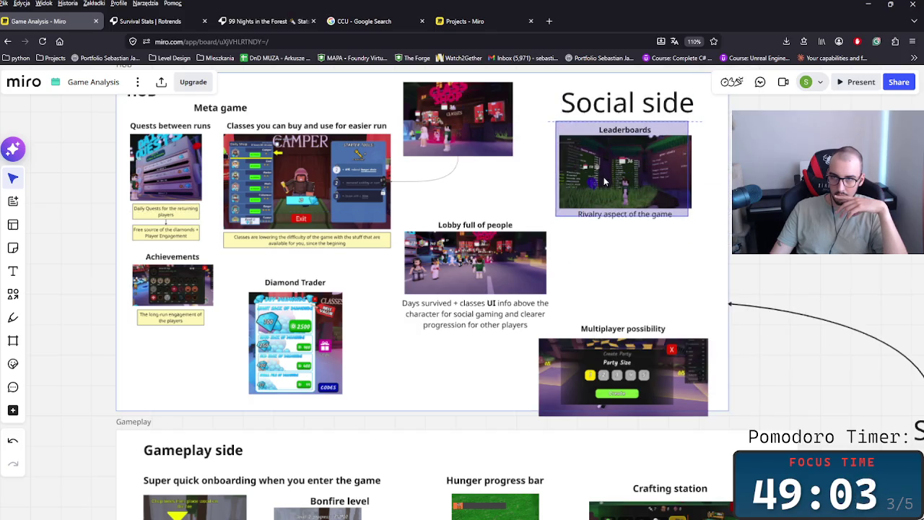
left_click_drag(688, 216, 697, 225)
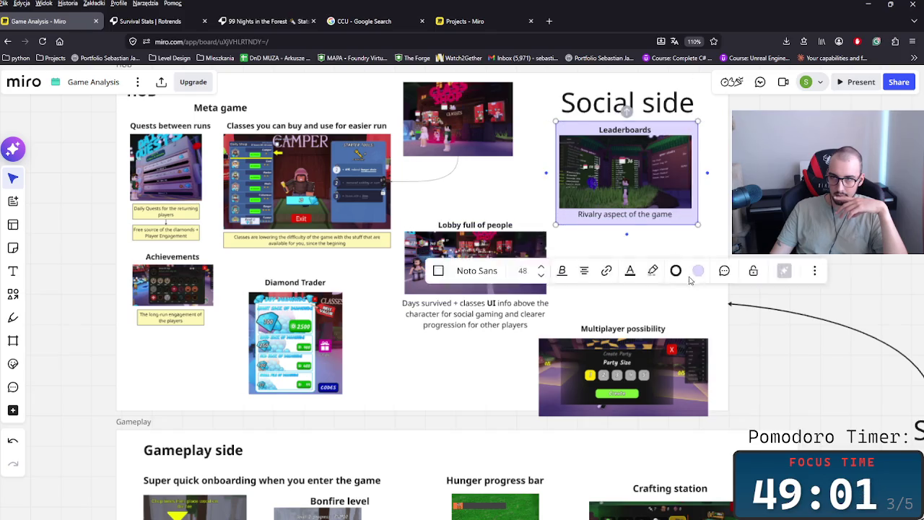
scroll(650, 278, "up", 2)
scroll(650, 278, "right", 3)
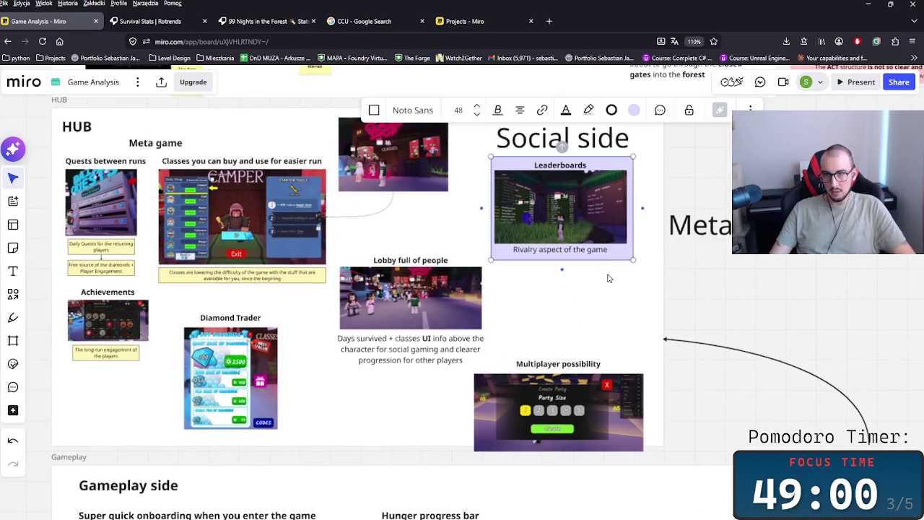
key("ctrl+v")
- Fit the pasted lavender card behind the Lobby full of people screenshot
left_click_drag(417, 337, 418, 310)
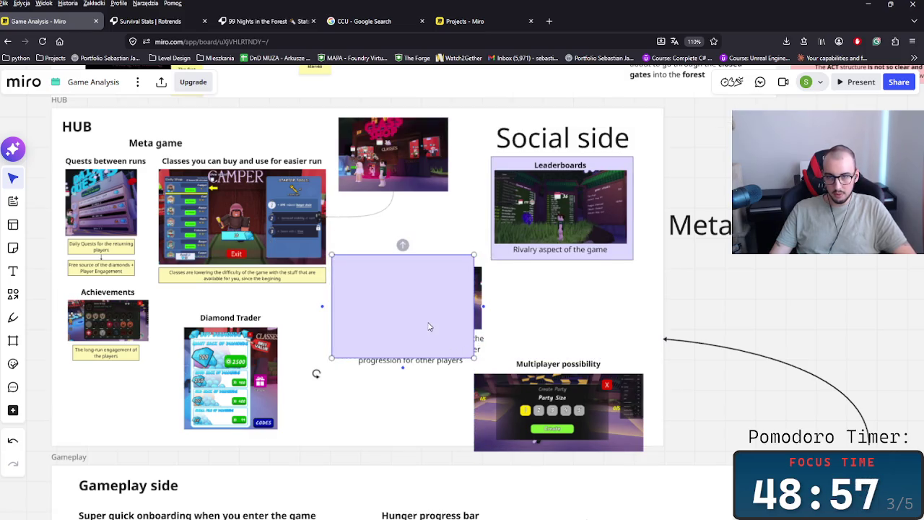
right_click(428, 327)
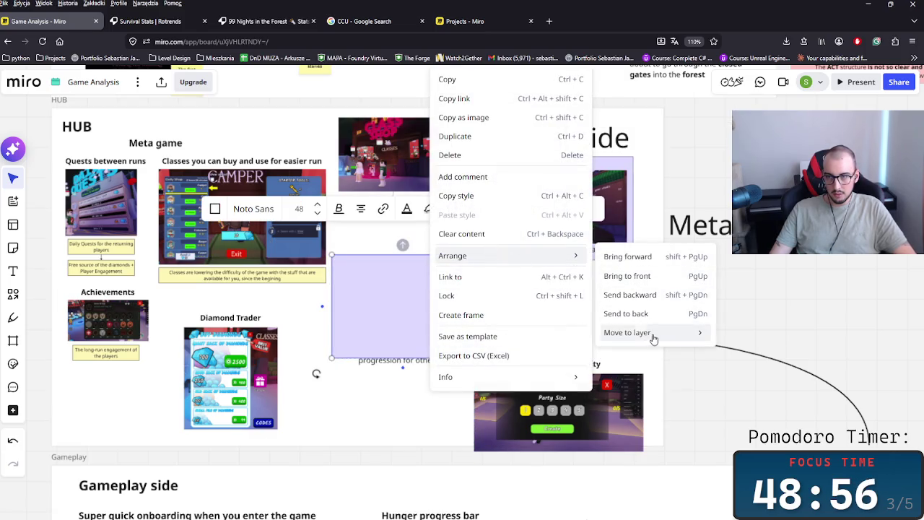
left_click(654, 315)
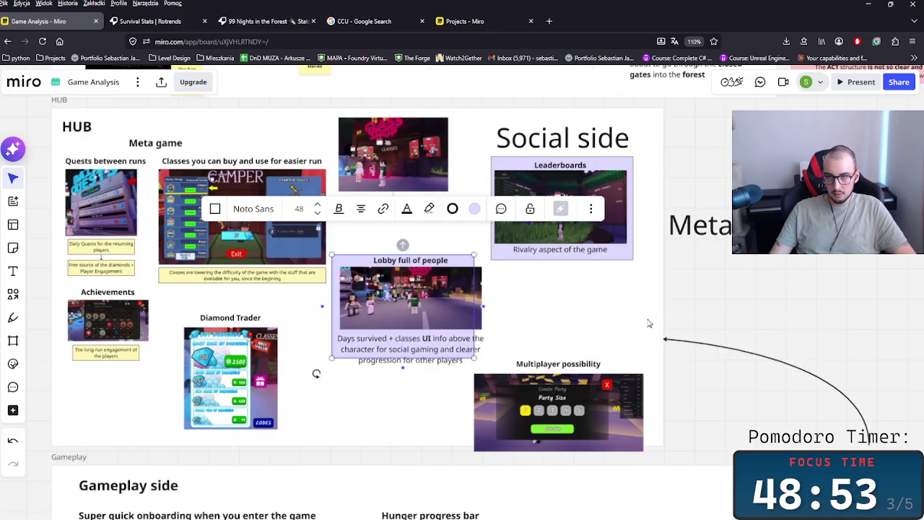
left_click_drag(474, 359, 486, 366)
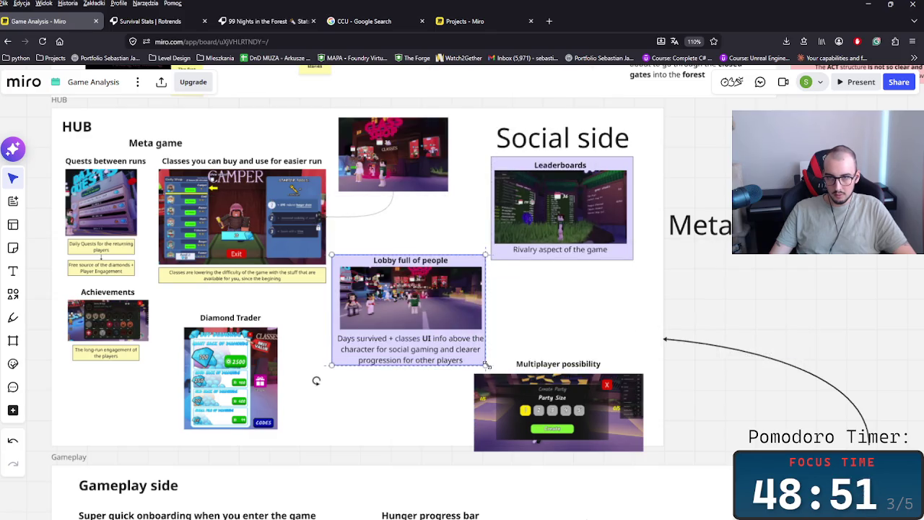
- Move the Lobby card below Leaderboards and narrow it to match
left_click(406, 294)
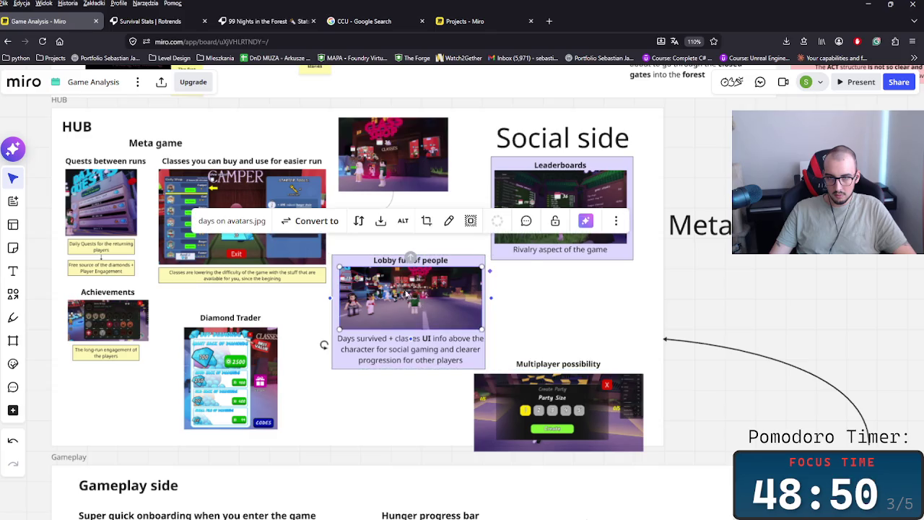
left_click(356, 261)
left_click(411, 367)
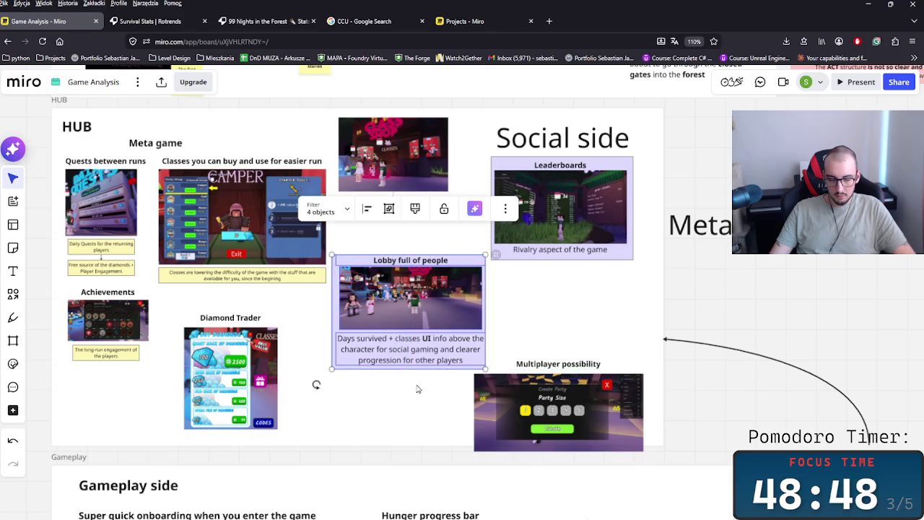
mouse_move(399, 311)
left_mouse_down()
mouse_move(531, 327)
mouse_move(557, 317)
left_mouse_up()
left_click(489, 302)
left_click_drag(490, 302, 494, 302)
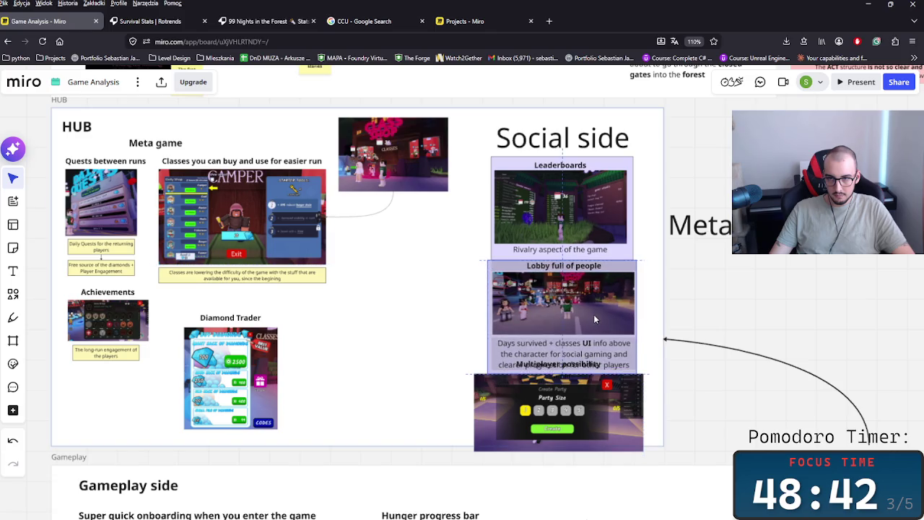
- Move the Multiplayer possibility image beside Diamond Trader with its title above it
scroll(603, 317, "down", 3)
left_click_drag(556, 310, 343, 279)
left_click(526, 246)
left_click_drag(526, 245, 317, 209)
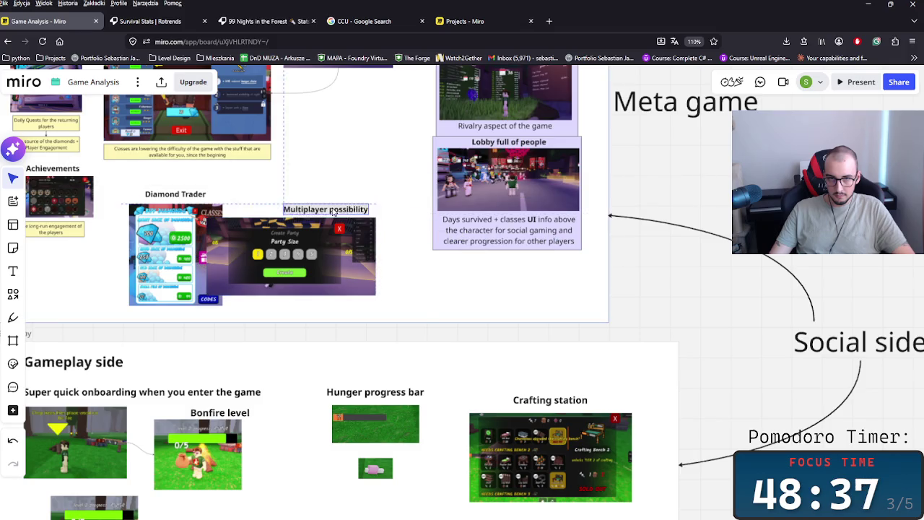
- Shift the Multiplayer image right and crop its left and right edges inward
scroll(429, 297, "left", 1)
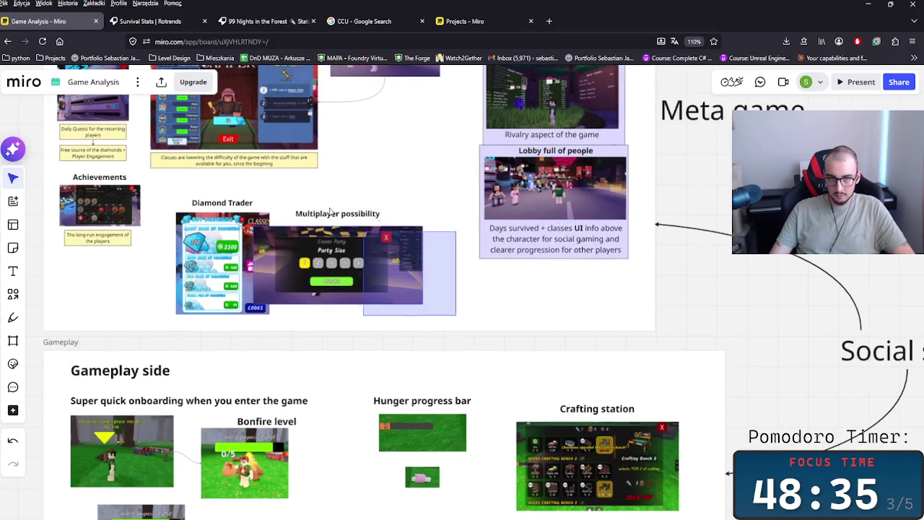
left_click_drag(357, 251, 402, 244)
double_click(450, 274)
left_click_drag(466, 258, 440, 252)
left_click_drag(297, 256, 312, 255)
left_click(547, 356)
left_click(411, 214)
- Nudge the Lobby card and Multiplayer image into alignment, then paste a lavender square
left_click_drag(591, 300, 473, 141)
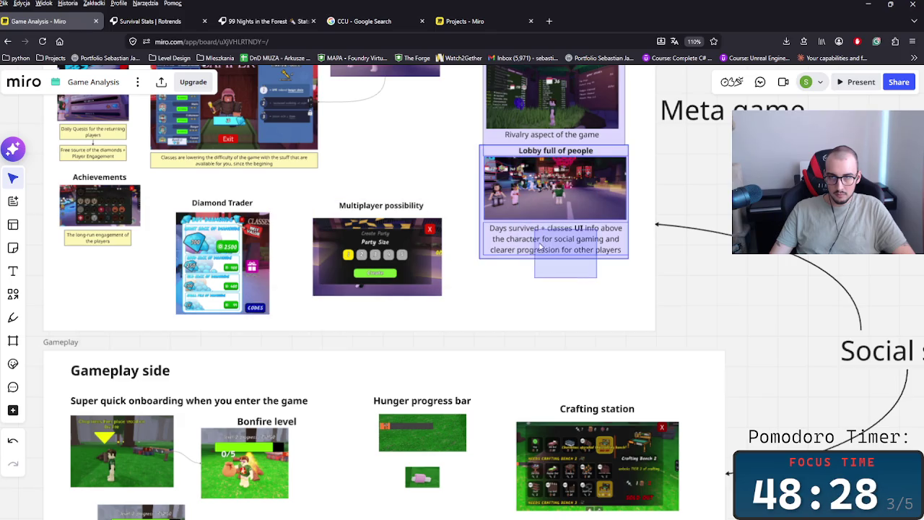
left_click(447, 182)
left_click(575, 190)
left_click_drag(576, 191, 576, 194)
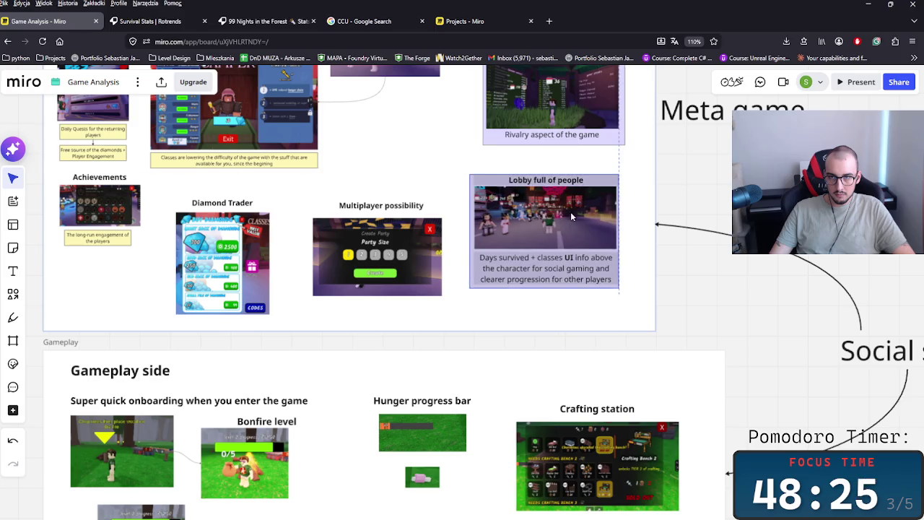
left_click(334, 191)
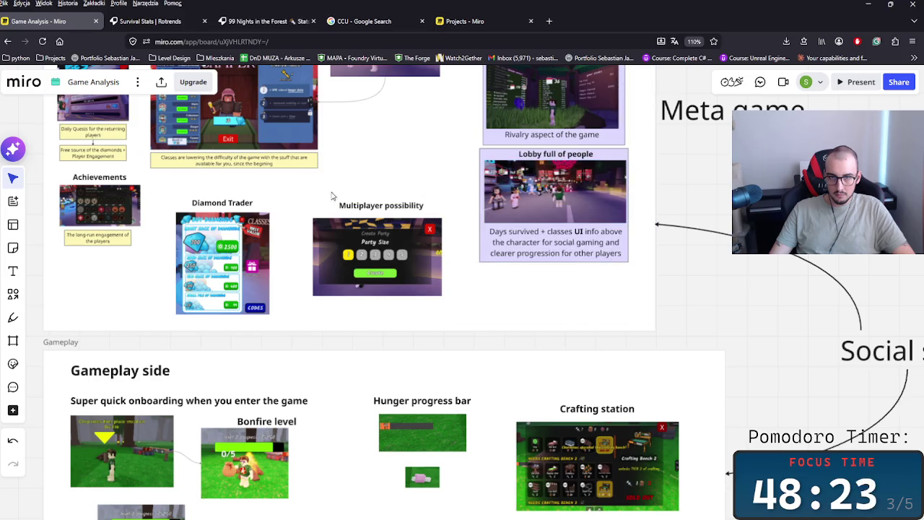
left_click_drag(406, 291, 410, 291)
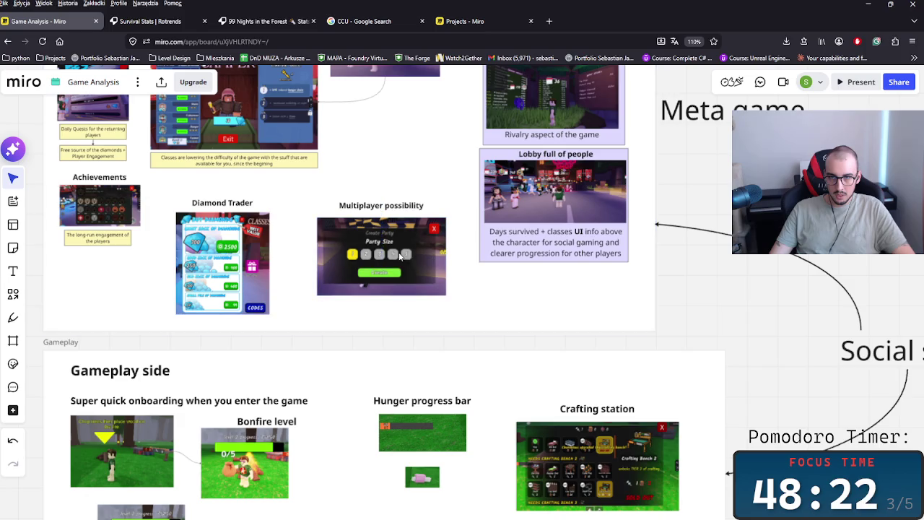
left_click(489, 252)
left_click(388, 162)
key("ctrl+v")
- Back the Multiplayer possibility screenshot with the lavender square and move it below the Lobby card
left_click_drag(429, 154, 392, 248)
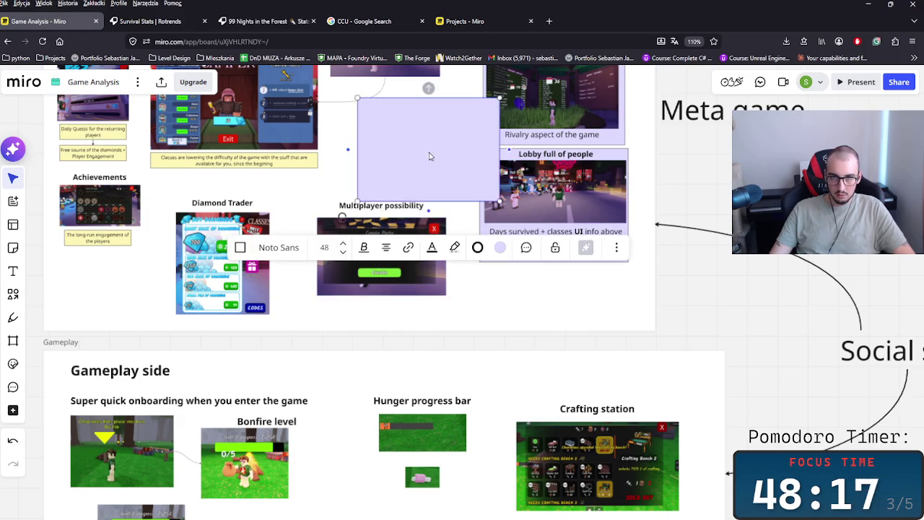
right_click(446, 261)
mouse_move(470, 384)
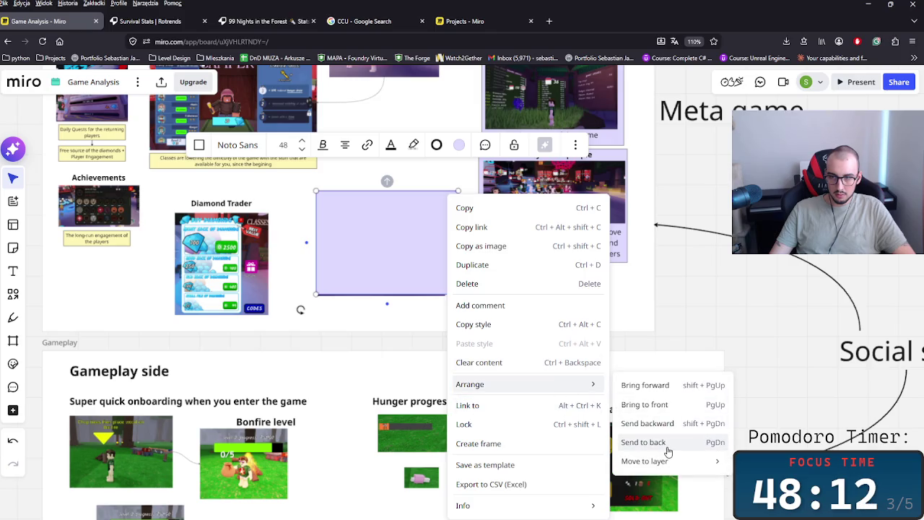
left_click(669, 442)
left_click_drag(449, 206, 445, 211)
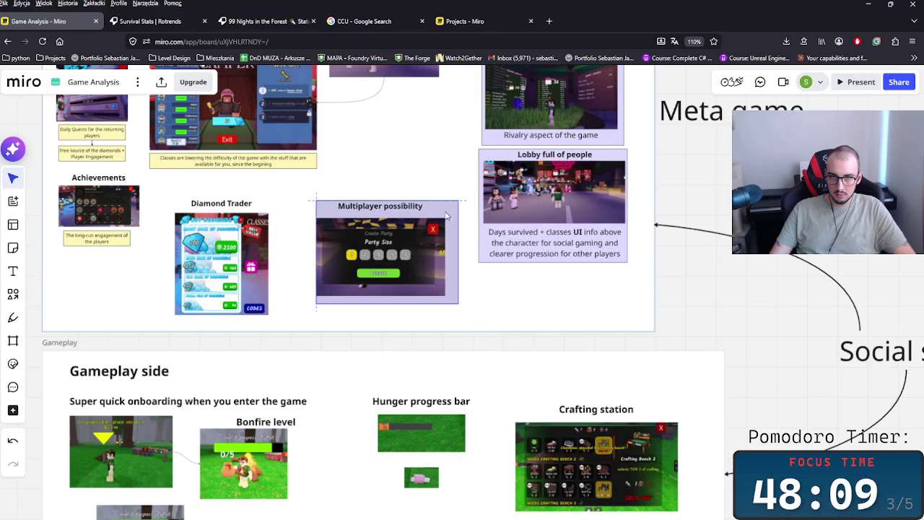
left_click_drag(454, 252, 452, 253)
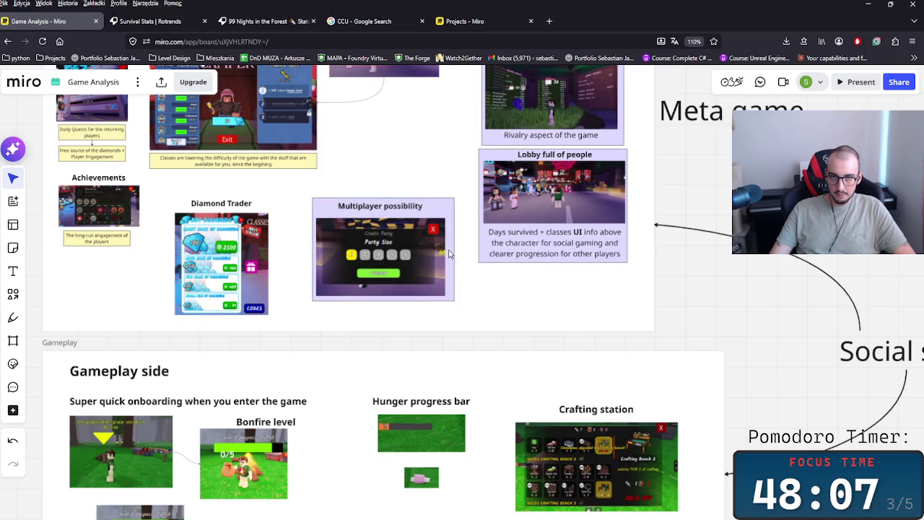
left_click(428, 271)
left_click_drag(397, 281, 548, 313)
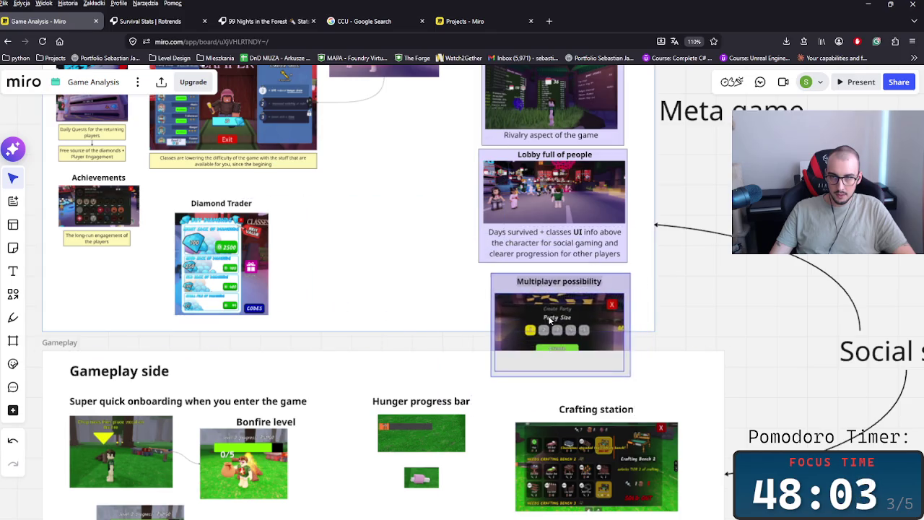
- Move the Gameplay frame down, then unlock the HUB frame and extend its bottom edge
scroll(702, 304, "down", 3)
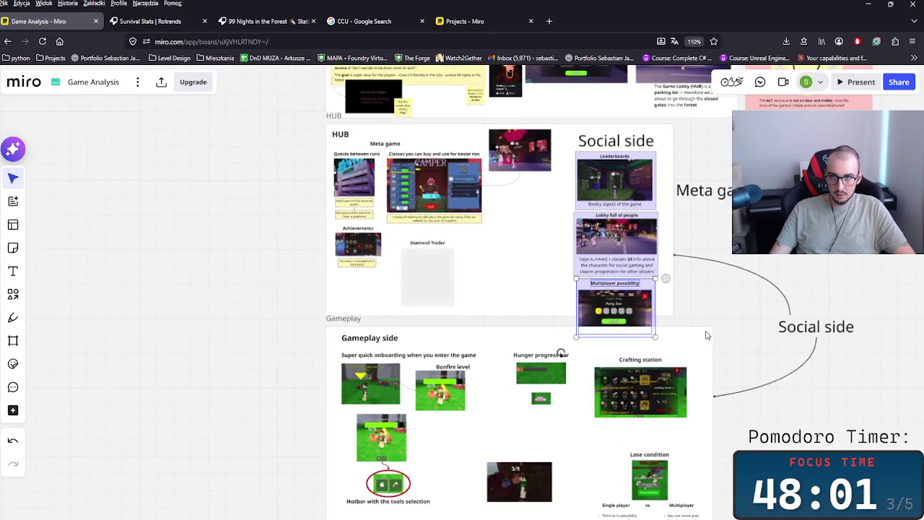
scroll(701, 328, "down", 2)
left_click(329, 322)
left_click_drag(217, 305, 217, 330)
left_click(384, 303)
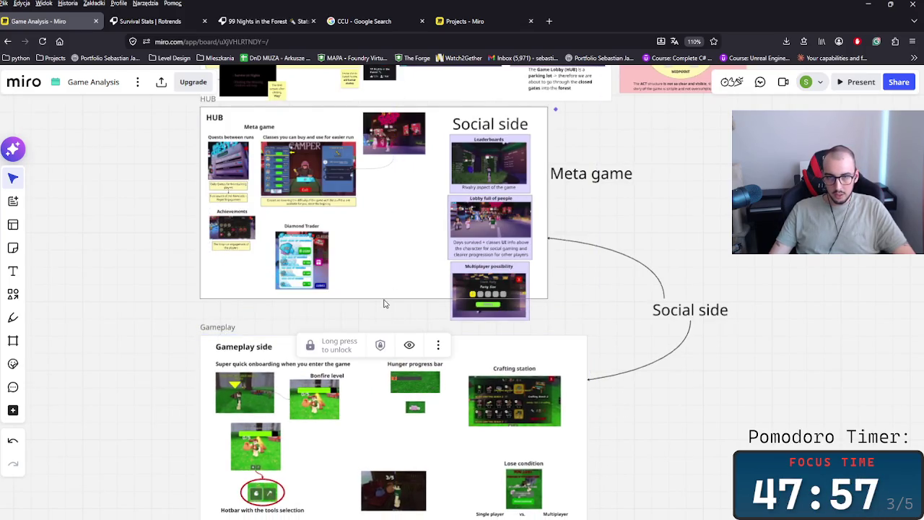
left_click(340, 341)
mouse_move(383, 298)
left_mouse_down()
mouse_move(381, 333)
mouse_move(380, 325)
left_mouse_up()
- Settle the HUB frame's new bottom edge and move Diamond Trader right and down
left_click_drag(311, 319, 312, 319)
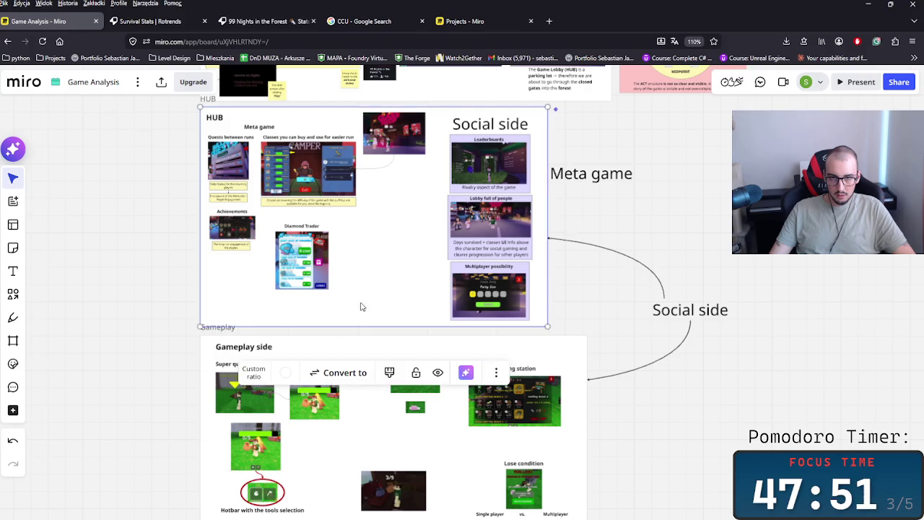
scroll(351, 285, "up", 5)
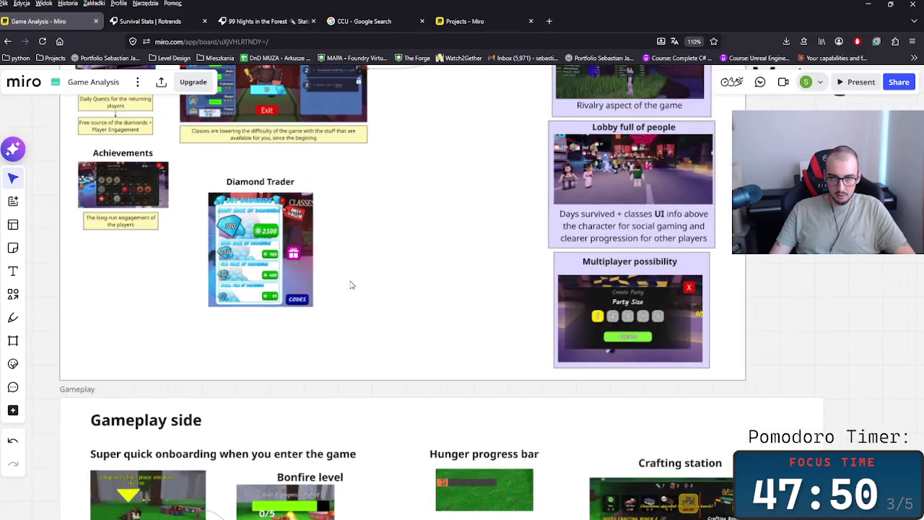
scroll(384, 326, "up", 2)
scroll(404, 303, "left", 2)
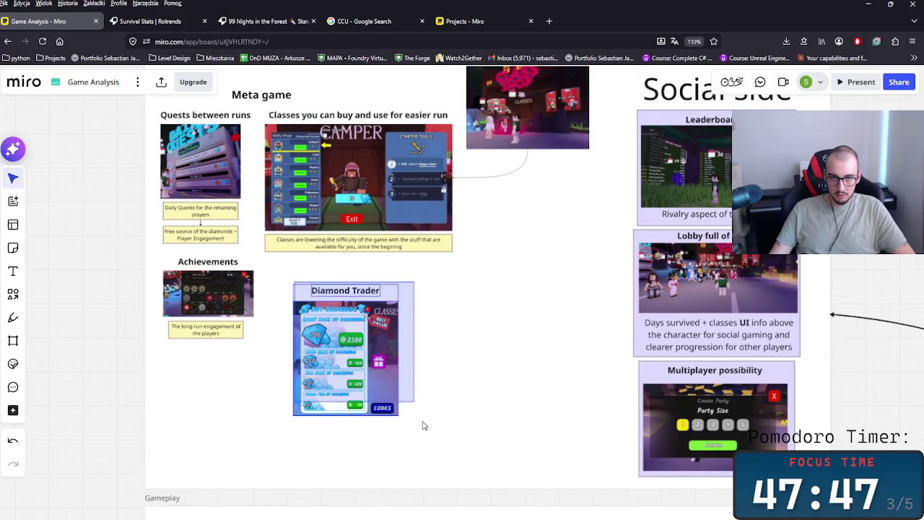
left_click_drag(372, 341, 533, 356)
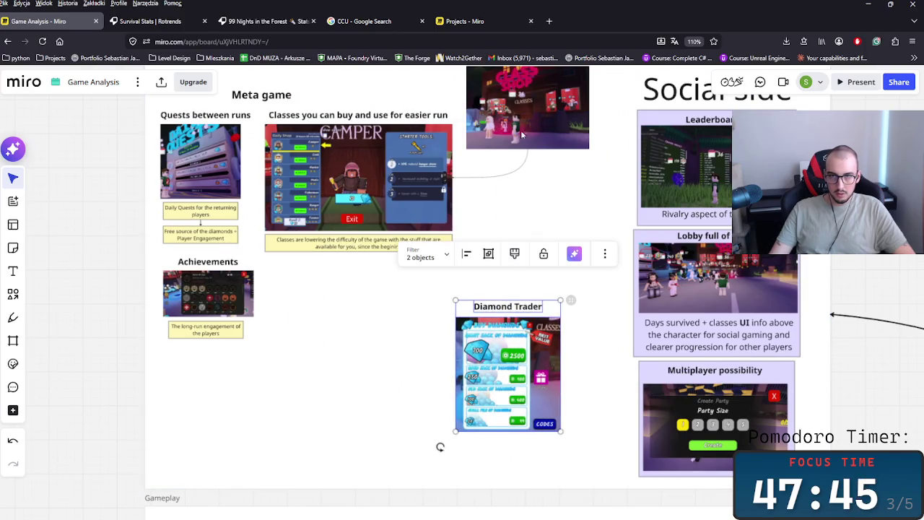
left_click(337, 302)
mouse_move(415, 291)
left_mouse_down()
mouse_move(482, 385)
mouse_move(473, 409)
left_mouse_up()
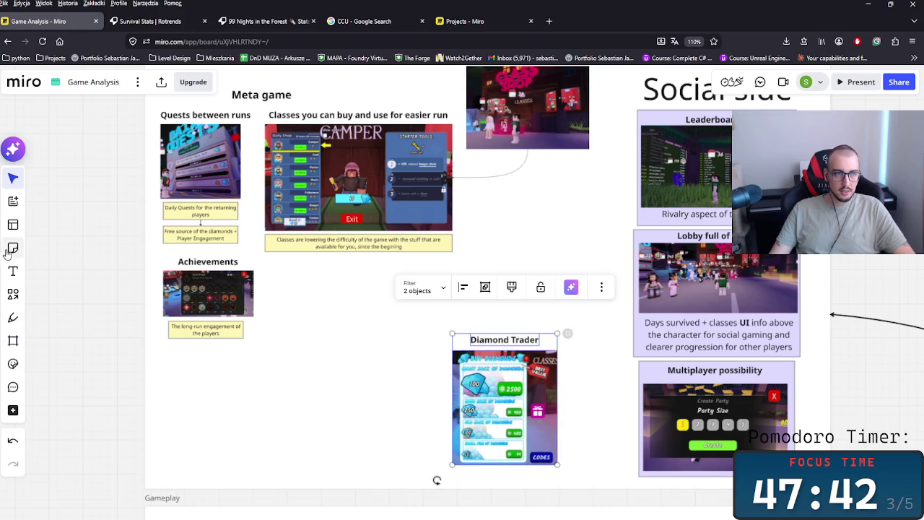
- Draw a light yellow rectangle over the Meta game section and send it to back
left_click(13, 294)
left_click_drag(458, 336, 153, 108)
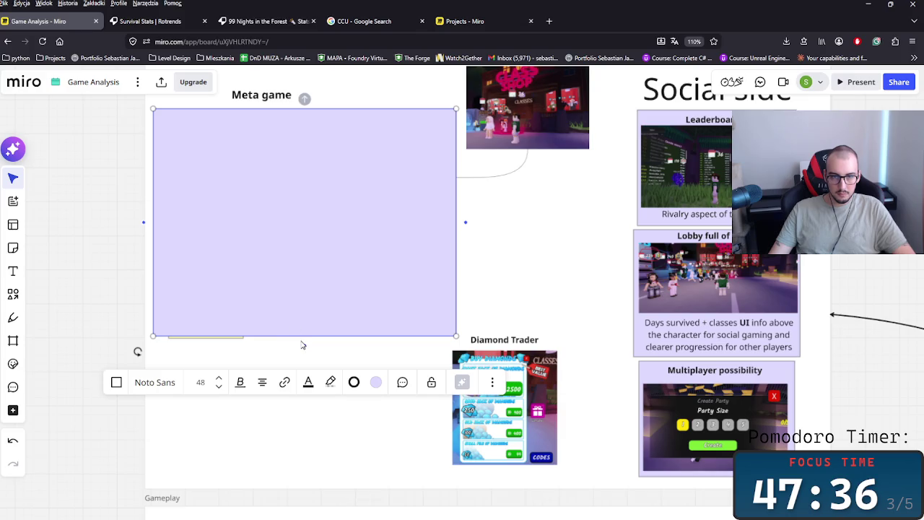
left_click(375, 396)
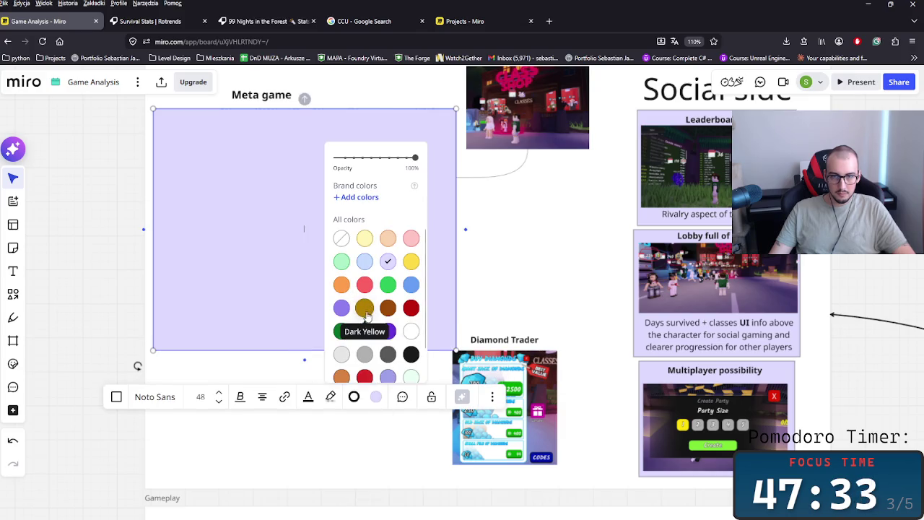
left_click(365, 239)
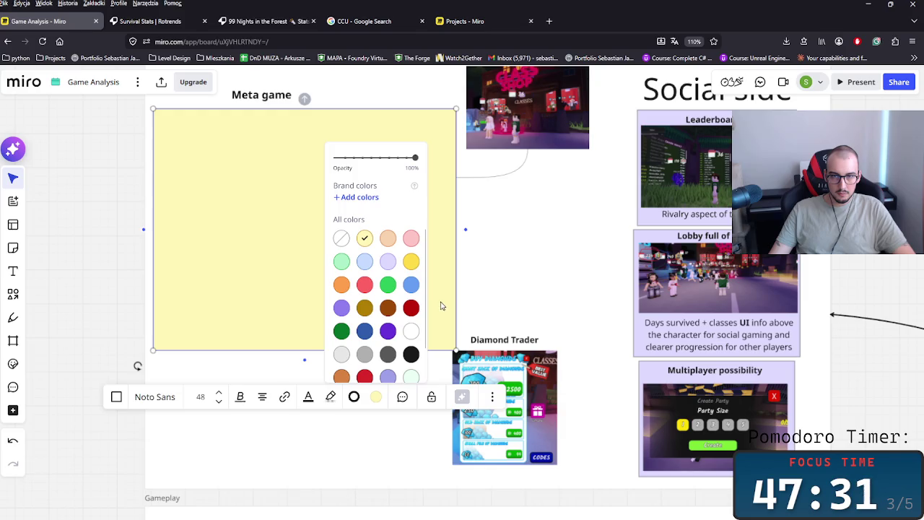
right_click(434, 270)
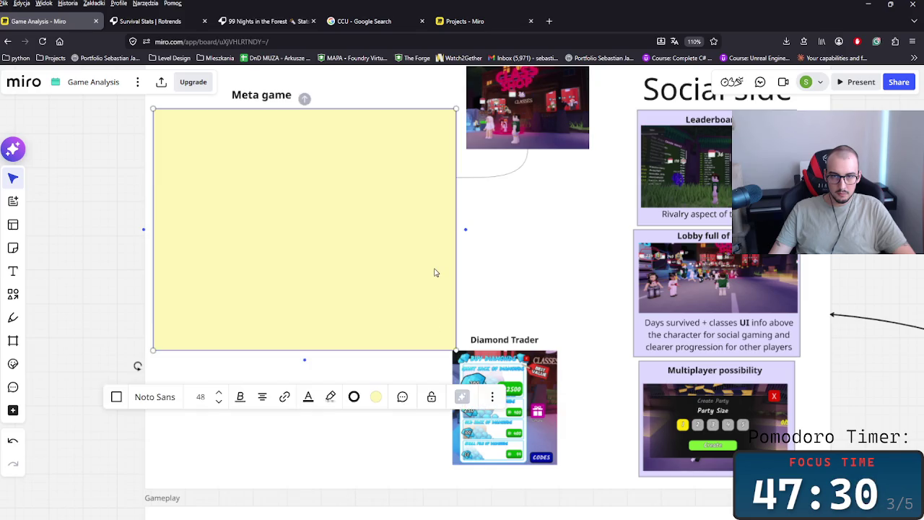
mouse_move(460, 384)
left_click(663, 442)
- Recolour the Meta game panel pale cream and move Diamond Trader up and right
right_click(413, 194)
left_click(363, 291)
left_click(376, 397)
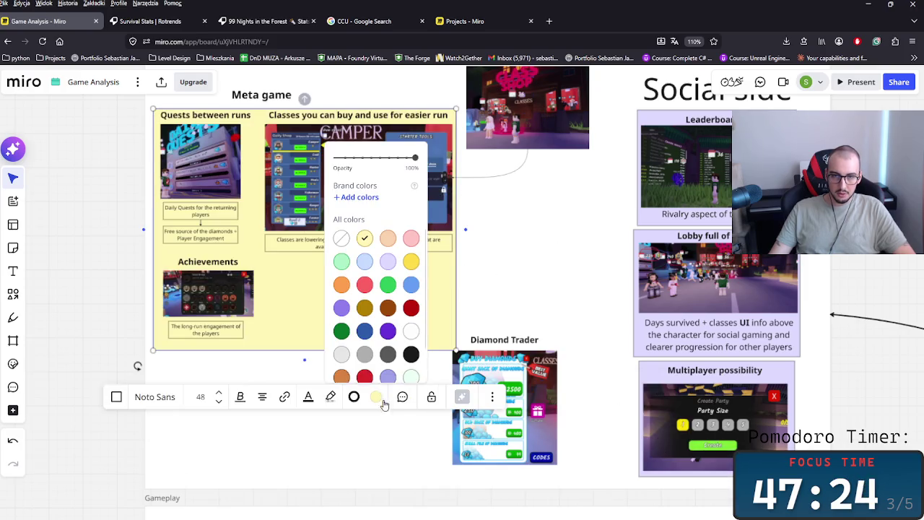
scroll(409, 354, "down", 1)
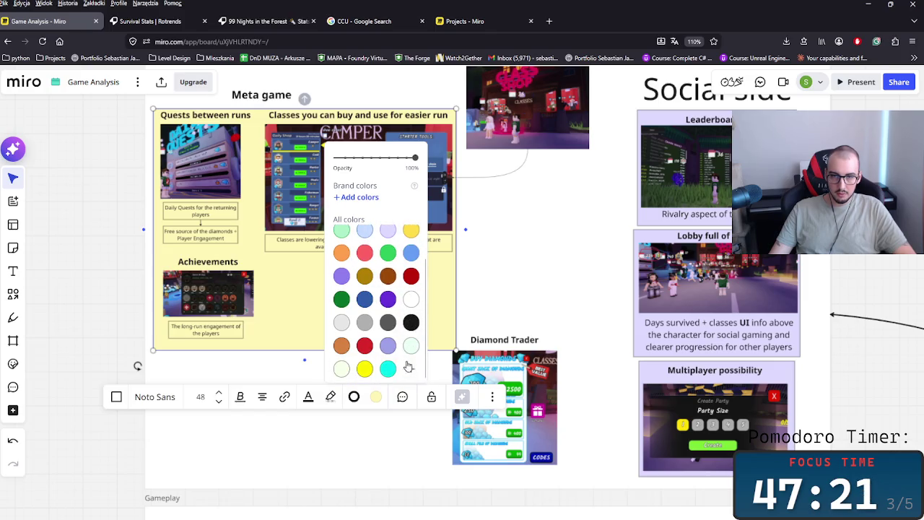
left_click(342, 369)
left_click(527, 280)
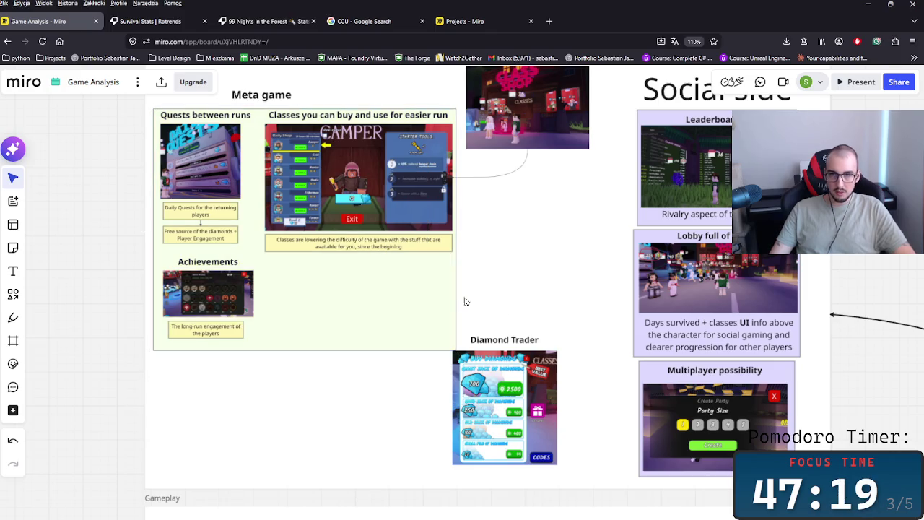
left_click_drag(526, 401, 551, 359)
left_click(473, 429)
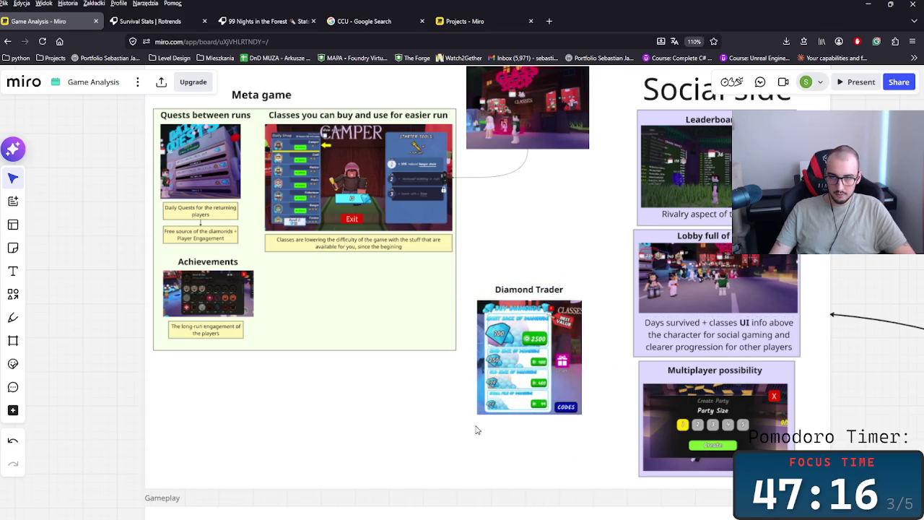
scroll(289, 361, "right", 3)
- Draw a rectangle behind Diamond Trader and fit it to the screenshot and title
left_click(13, 294)
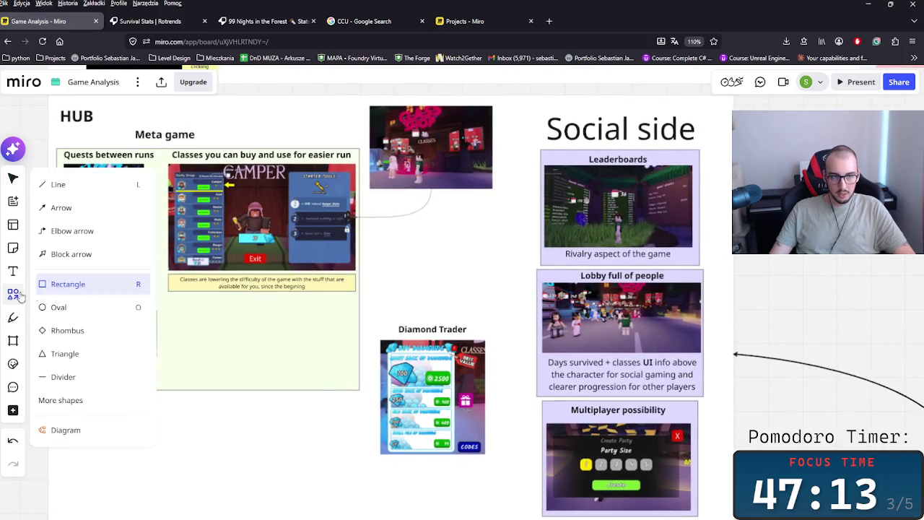
left_click_drag(501, 316, 373, 464)
right_click(496, 390)
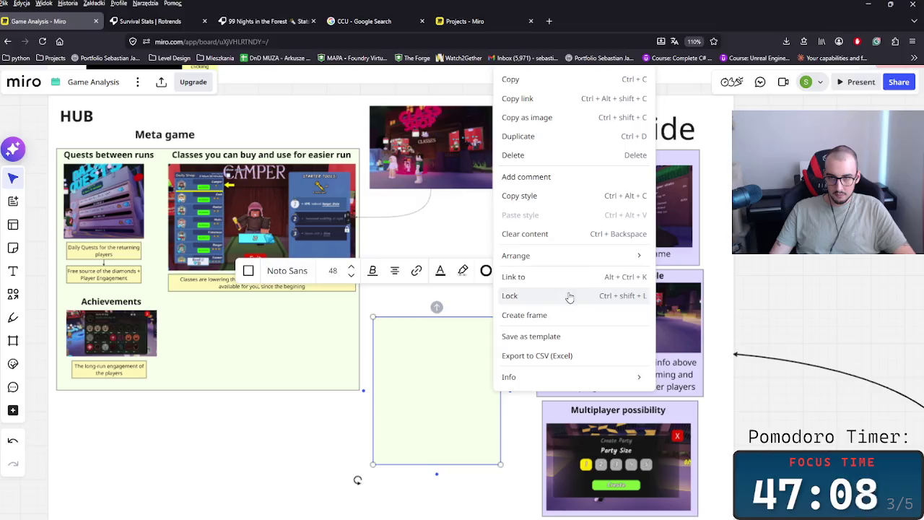
mouse_move(516, 255)
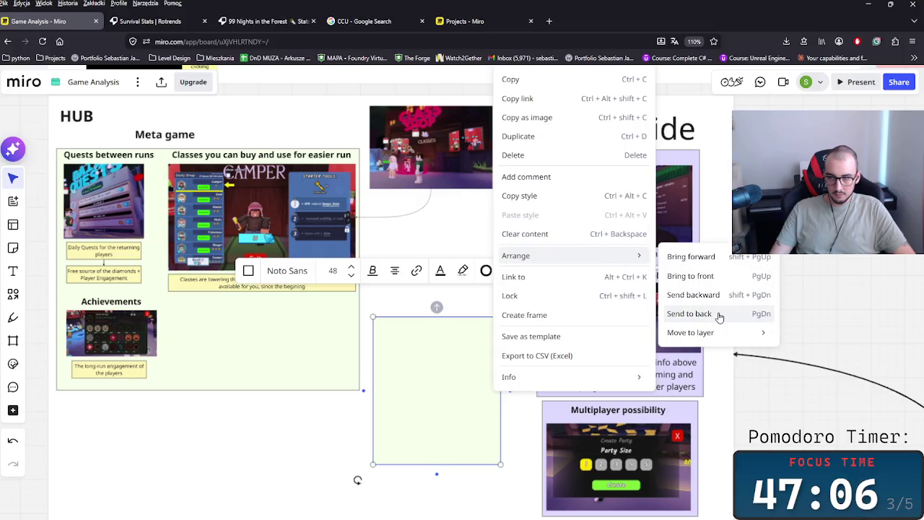
left_click(719, 315)
left_click_drag(500, 339, 493, 340)
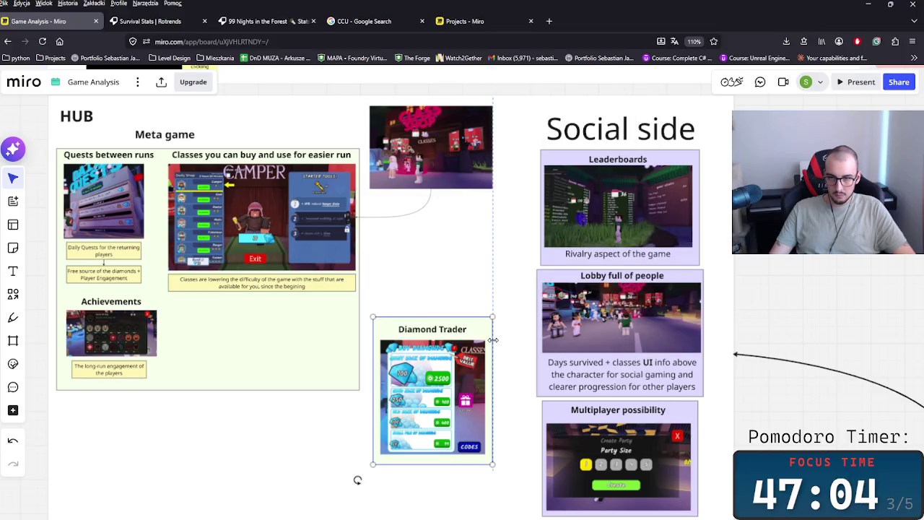
left_click_drag(450, 317, 451, 320)
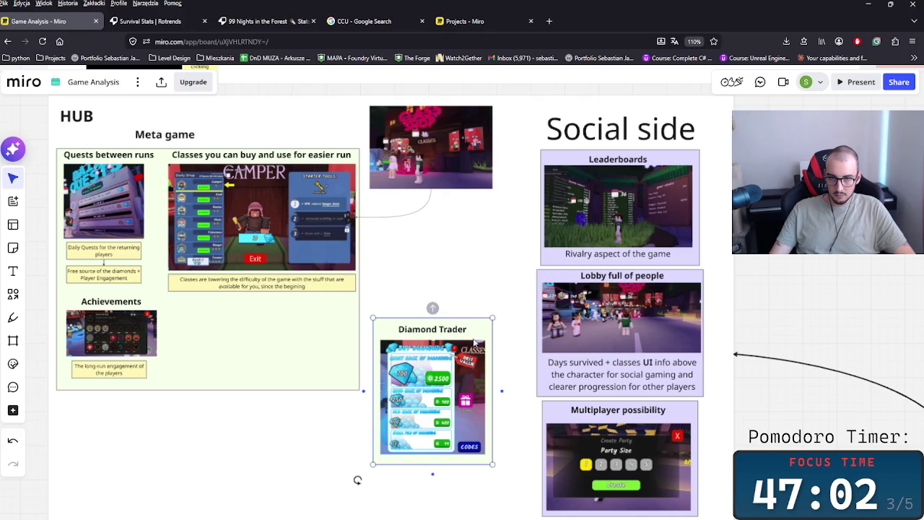
- Fill the Diamond Trader backing panel light blue
left_click(510, 272)
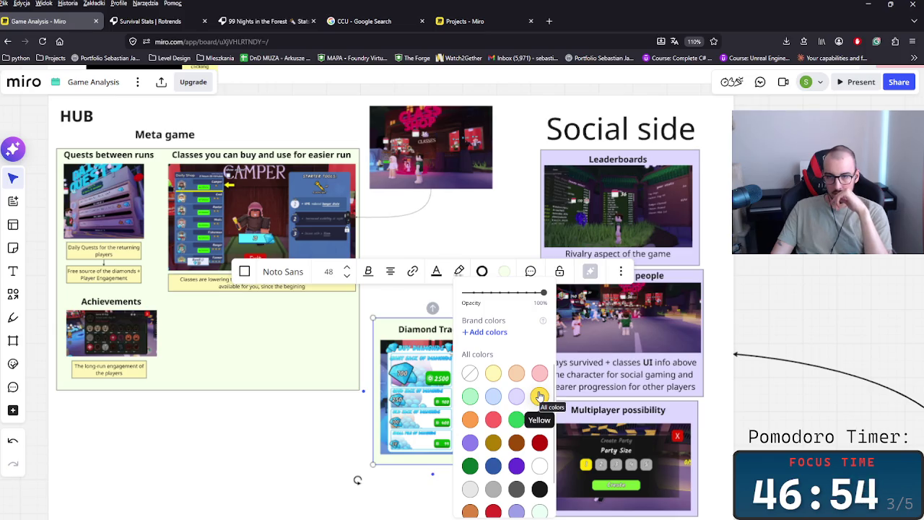
scroll(506, 470, "down", 2)
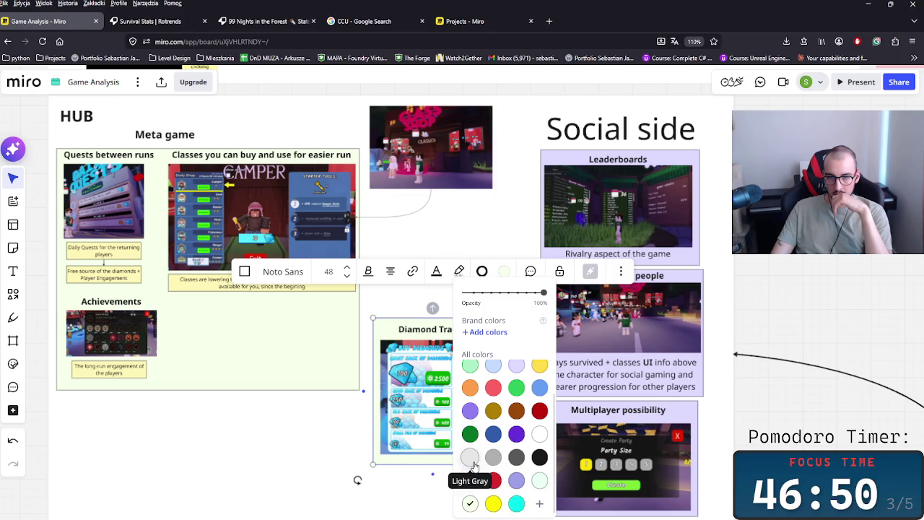
left_click(494, 366)
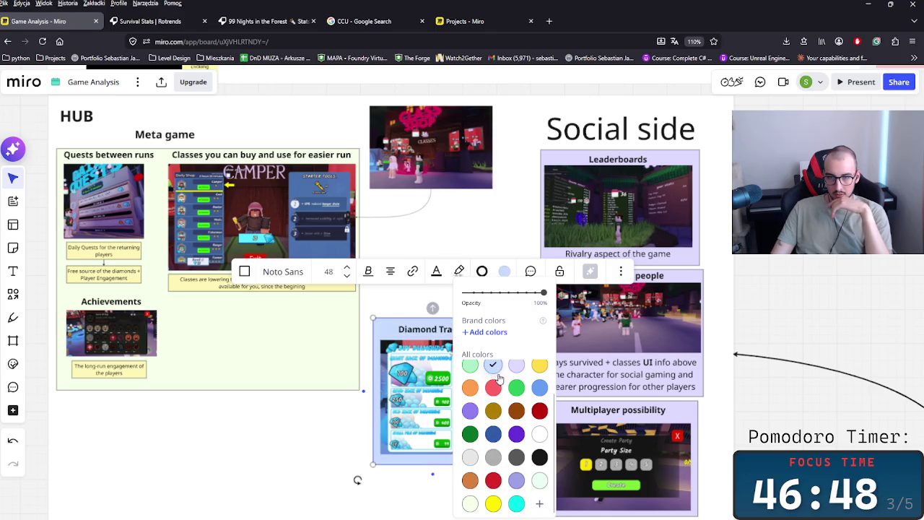
left_click(387, 302)
scroll(404, 317, "down", 5)
scroll(426, 328, "down", 3)
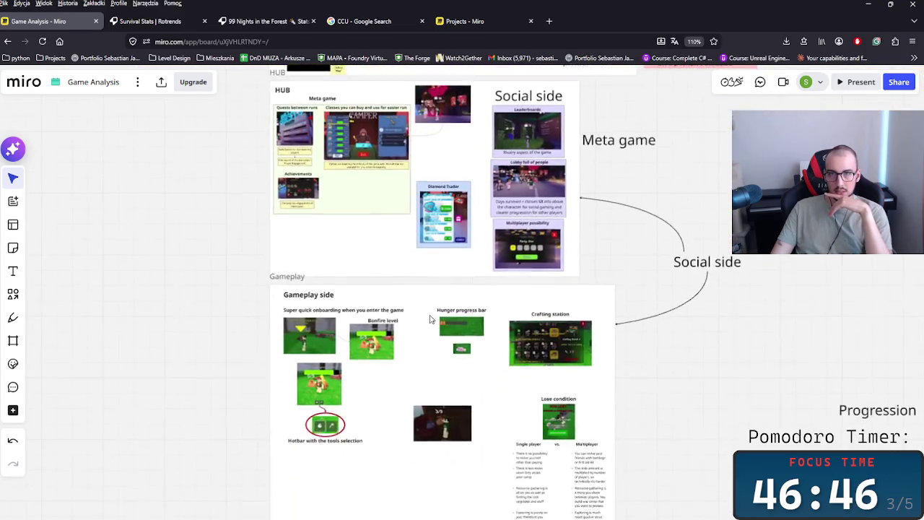
- Nudge the lobby image down inside the HUB section, then check the Intro and HUB screenshots
scroll(427, 330, "up", 3)
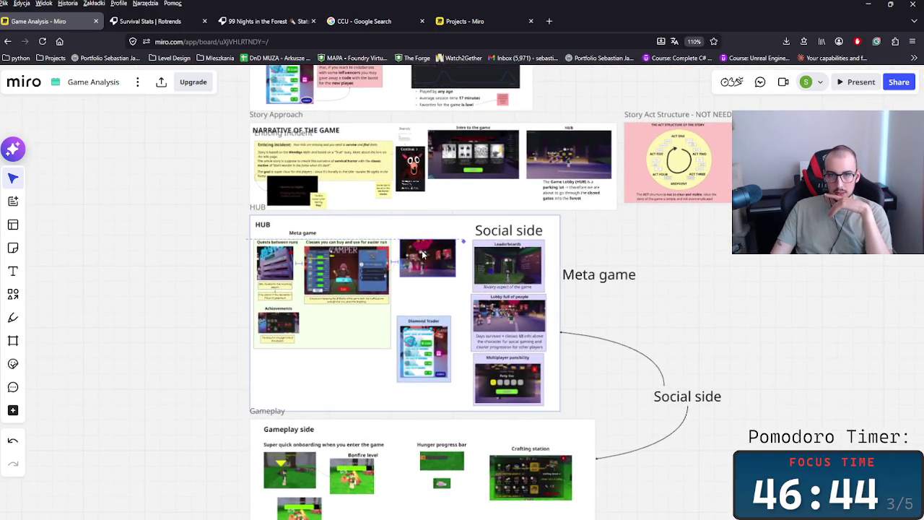
scroll(412, 327, "up", 2)
left_click_drag(440, 235, 439, 244)
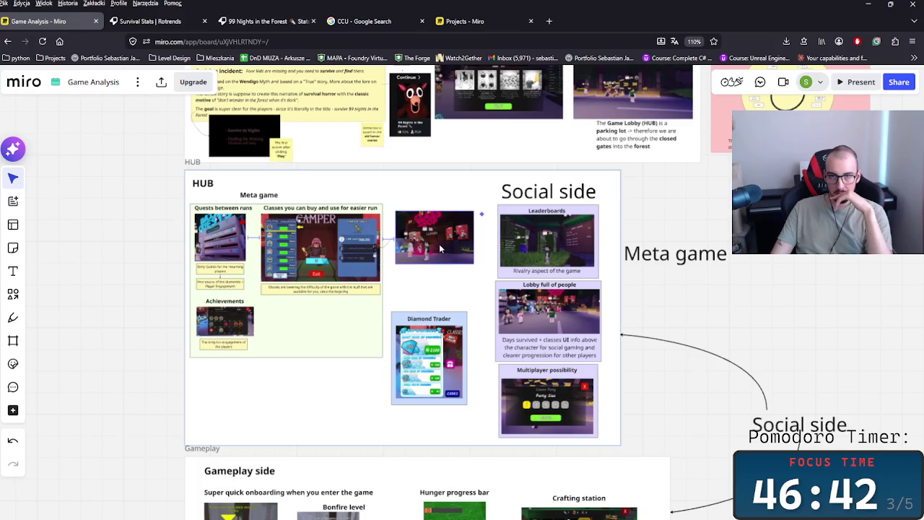
left_click(385, 301)
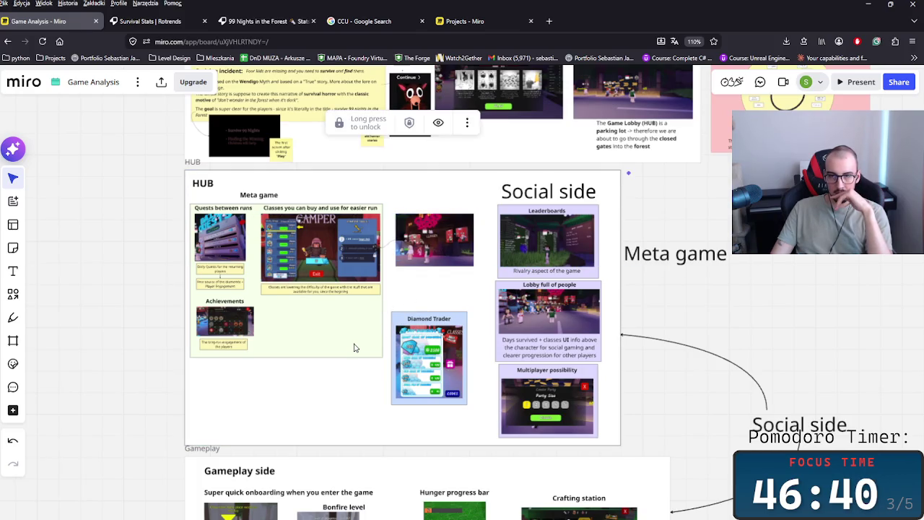
scroll(356, 353, "up", 2)
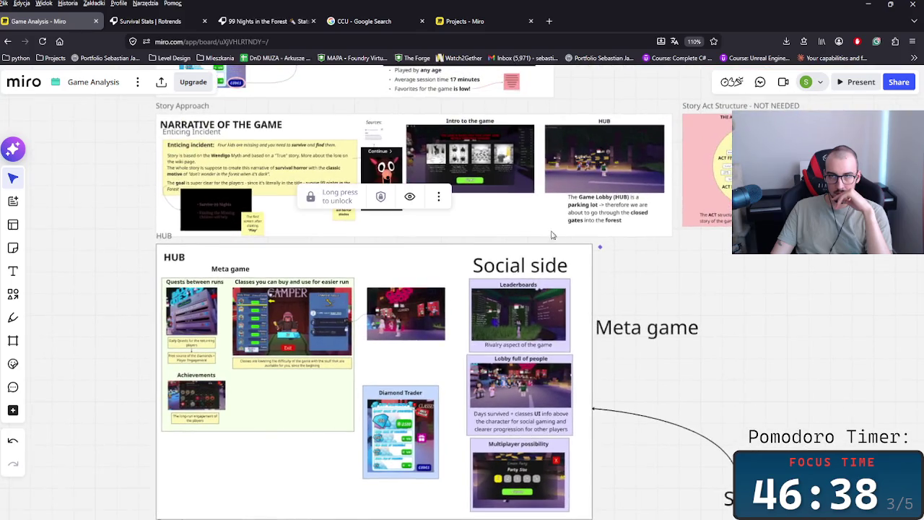
left_click(598, 151)
left_click_drag(605, 116, 505, 187)
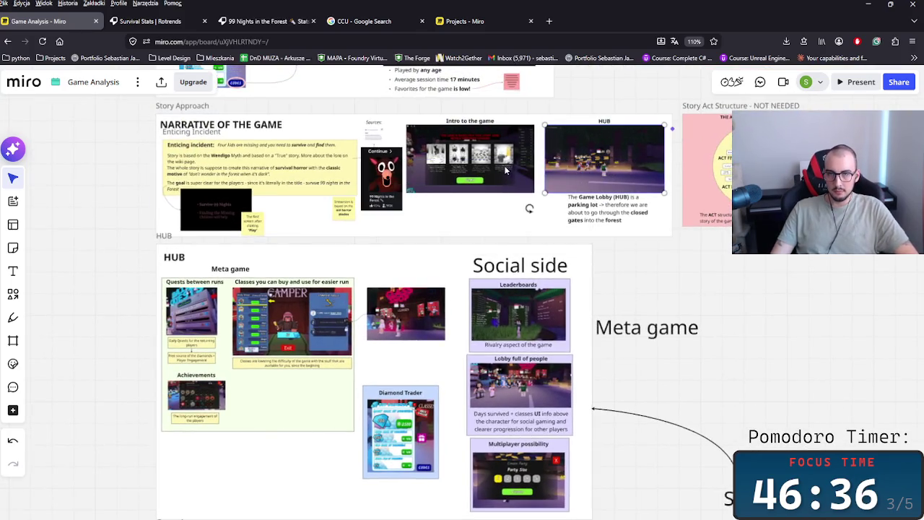
left_click(790, 303)
- Shift the Meta game heading slightly right so it centres over its green panel
scroll(618, 337, "down", 2)
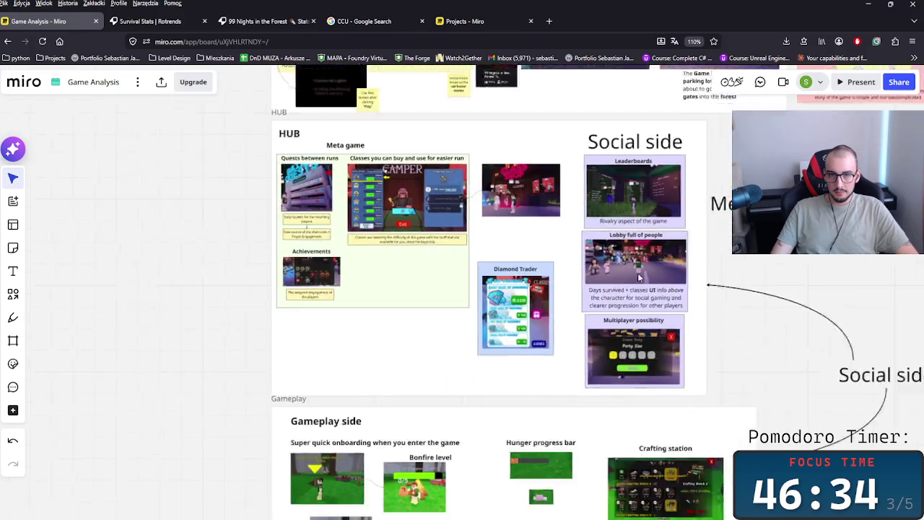
scroll(522, 319, "down", 2)
scroll(471, 362, "down", 1)
left_click(471, 359)
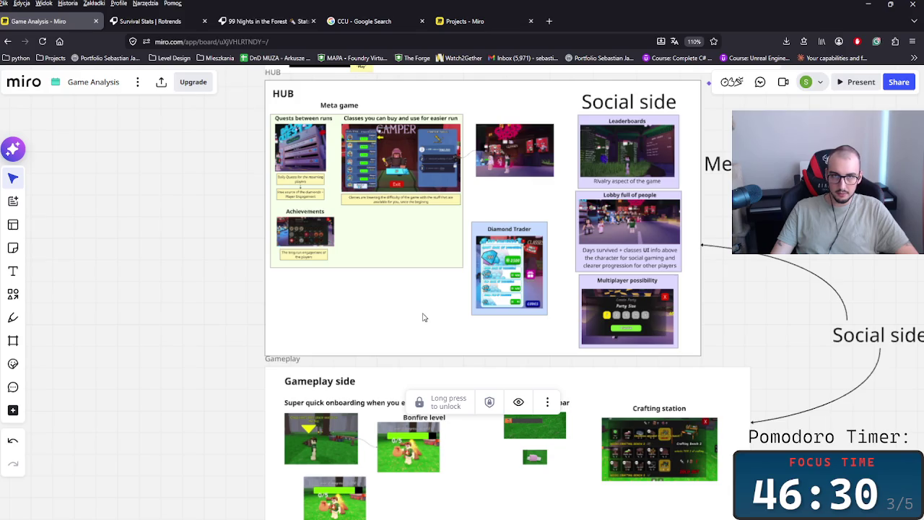
left_click(351, 105)
left_click_drag(351, 105, 373, 106)
left_click(289, 92)
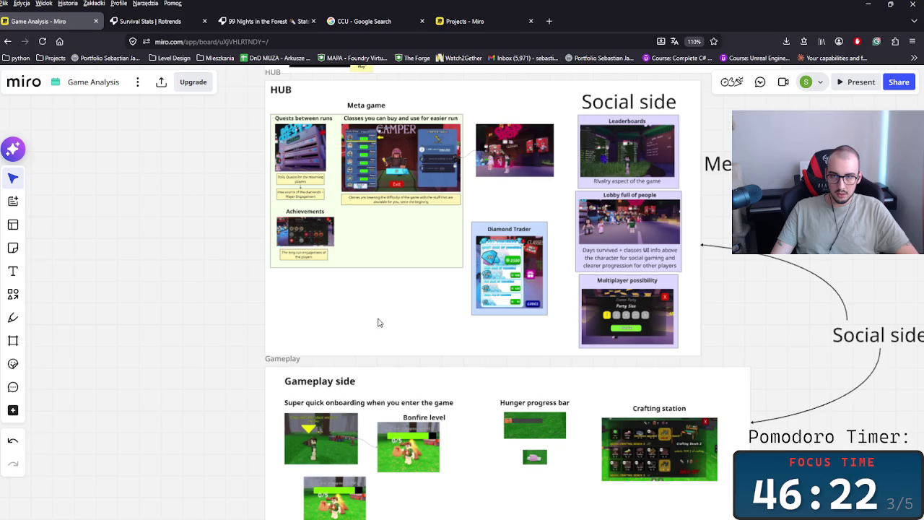
- Delete the loose Social side label with its curved connector and the stray Meta game label
scroll(658, 355, "right", 3)
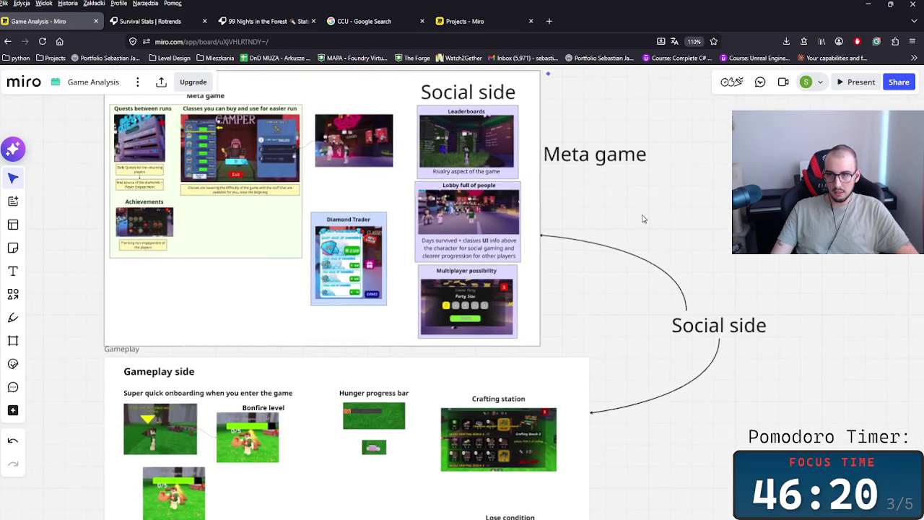
left_click_drag(622, 227, 759, 416)
key("Delete")
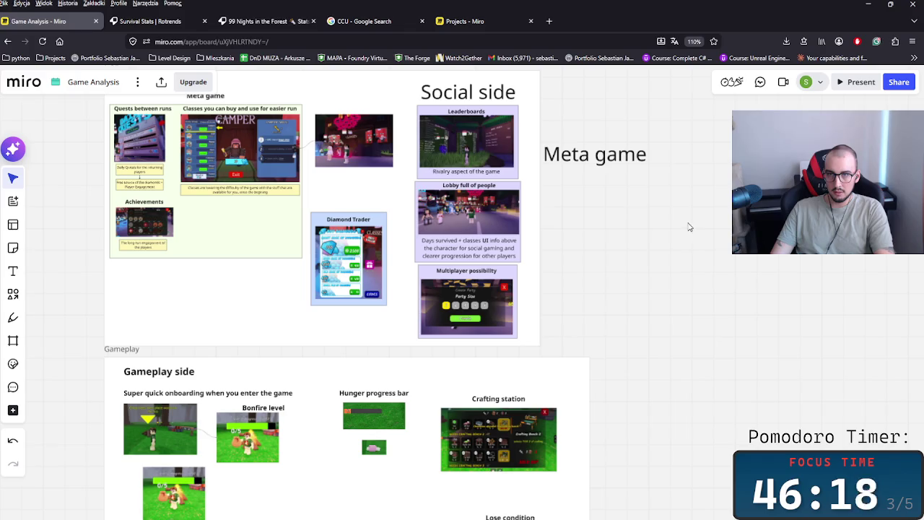
left_click_drag(692, 239, 543, 130)
key("Delete")
scroll(712, 270, "down", 1)
scroll(486, 272, "right", 5)
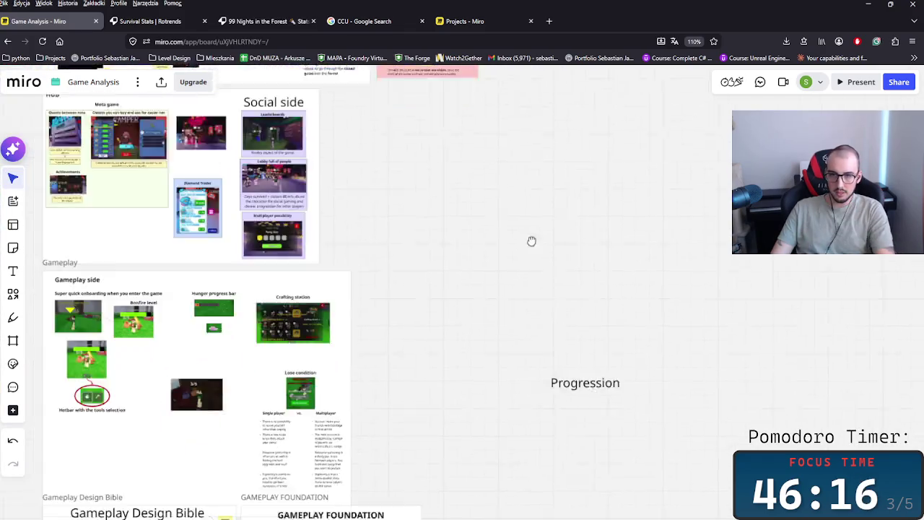
- Move the lower bonfire screenshot up and left in the Gameplay side area
scroll(530, 252, "down", 2)
left_click(604, 245)
scroll(457, 307, "left", 3)
scroll(458, 308, "up", 2)
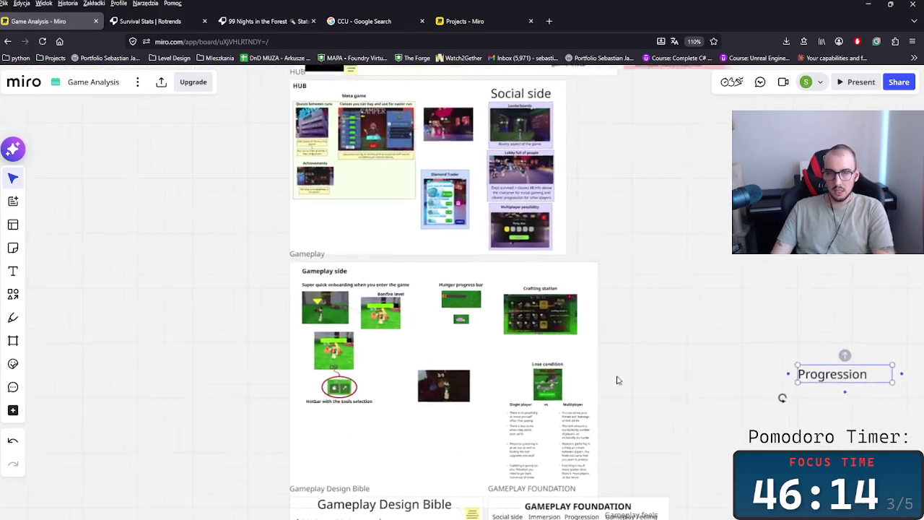
scroll(739, 394, "down", 2)
scroll(738, 394, "right", 3)
scroll(248, 315, "up", 3)
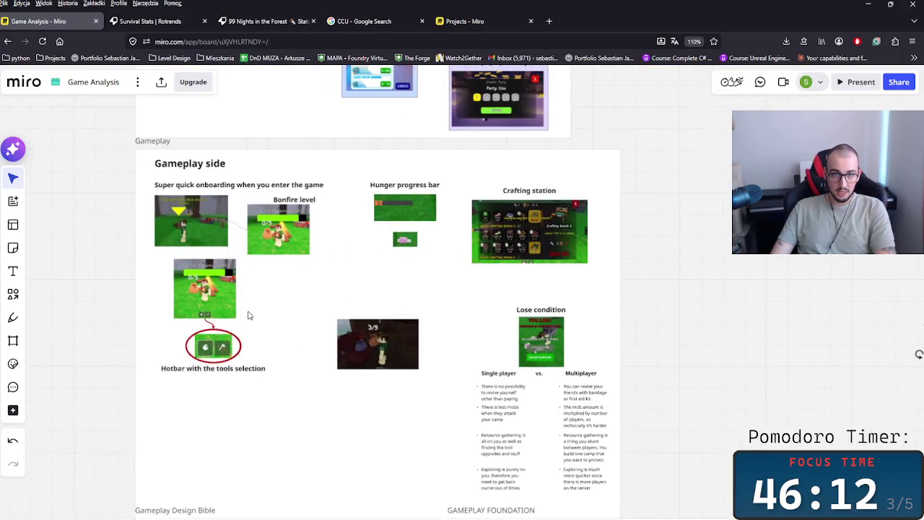
scroll(248, 315, "up", 2)
scroll(255, 299, "up", 2)
scroll(239, 295, "up", 2)
scroll(351, 379, "left", 2)
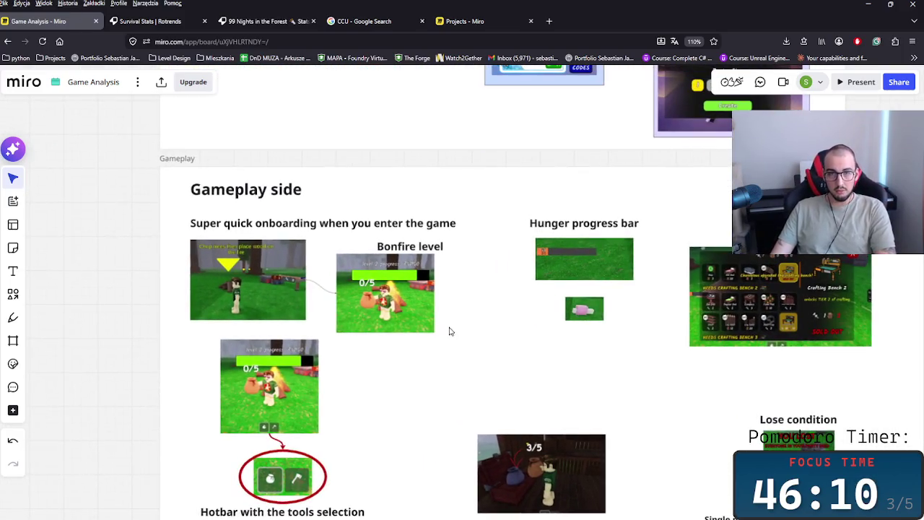
scroll(447, 335, "up", 5)
left_click(308, 201)
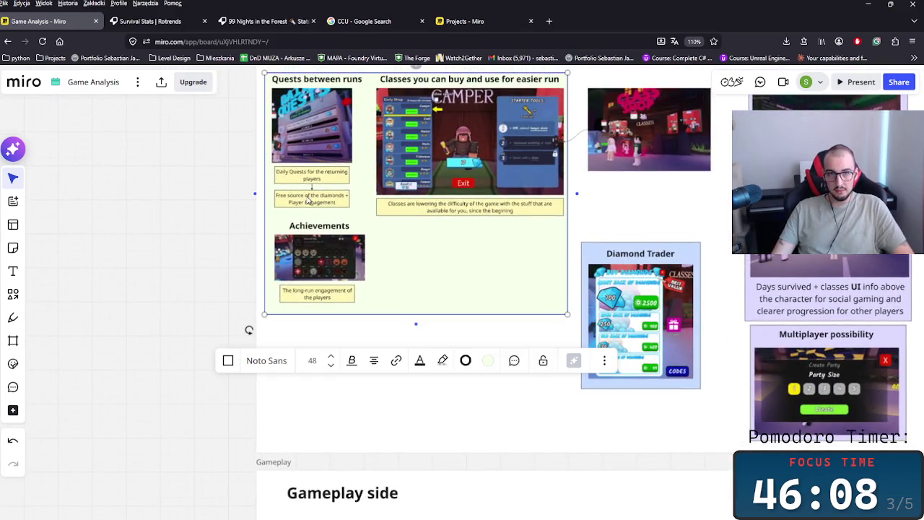
scroll(412, 257, "down", 5)
scroll(375, 313, "down", 3)
scroll(365, 297, "up", 2)
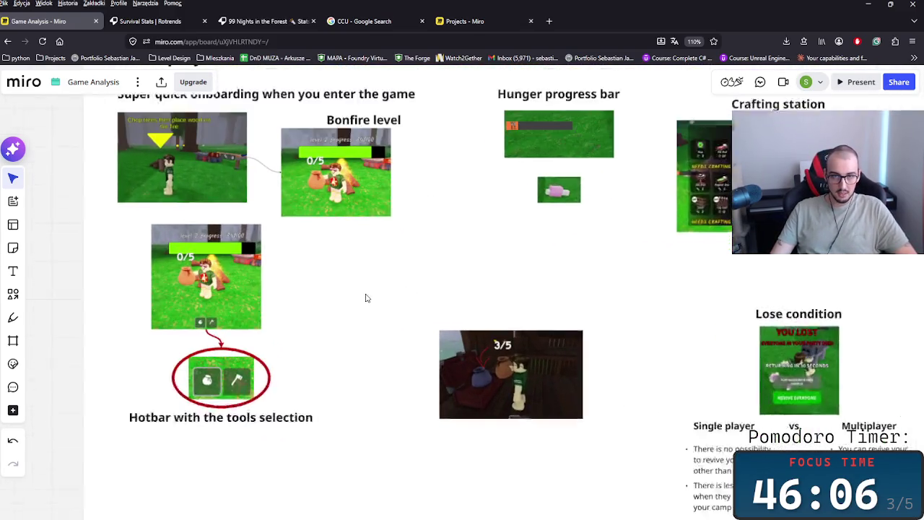
scroll(351, 313, "up", 1)
scroll(407, 407, "up", 3)
scroll(337, 398, "up", 2)
scroll(431, 463, "up", 2)
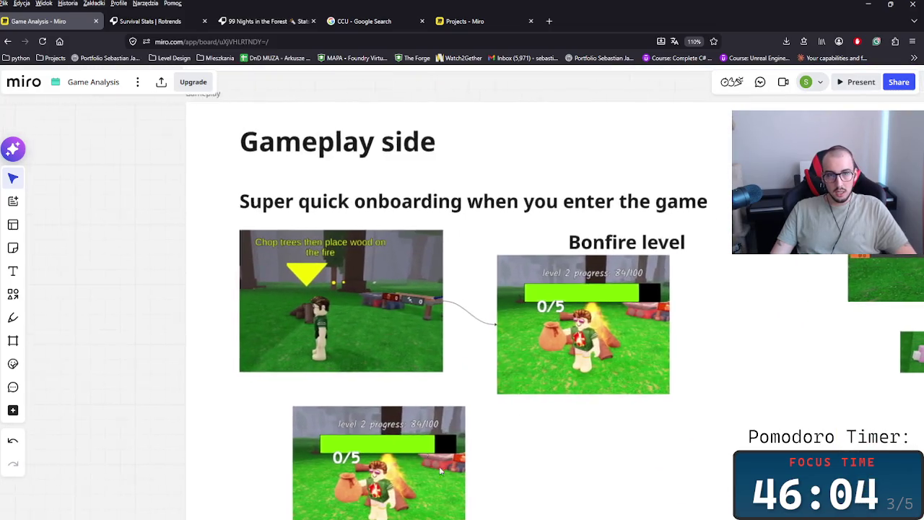
scroll(431, 463, "down", 2)
left_click(390, 444)
left_click_drag(390, 445, 343, 422)
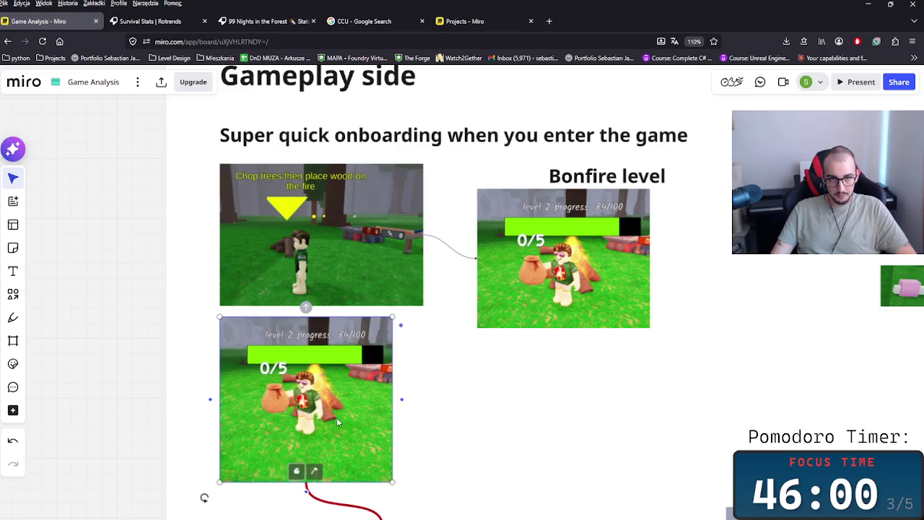
- Move the 3/5 screenshot down below the hotbar area
scroll(476, 330, "down", 2)
scroll(406, 398, "down", 5)
left_click_drag(476, 423, 209, 202)
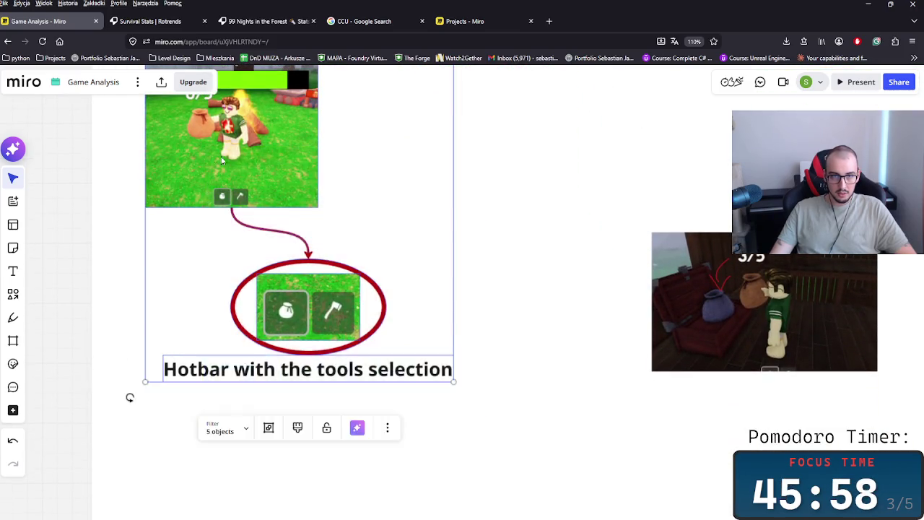
scroll(400, 398, "up", 8)
scroll(578, 357, "down", 5)
scroll(439, 367, "right", 5)
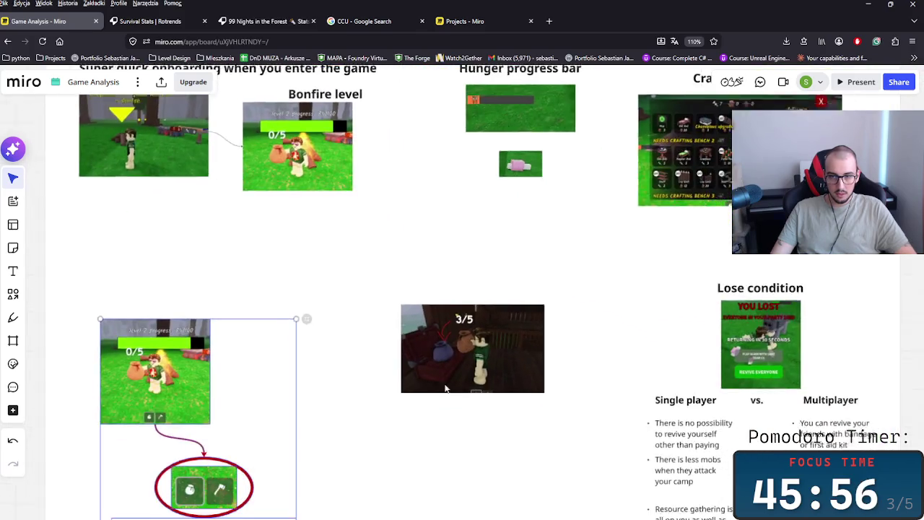
left_click(439, 367)
left_click_drag(439, 368, 371, 494)
- Move the Hunger progress bar group left beside the bonfire image
scroll(383, 434, "up", 5)
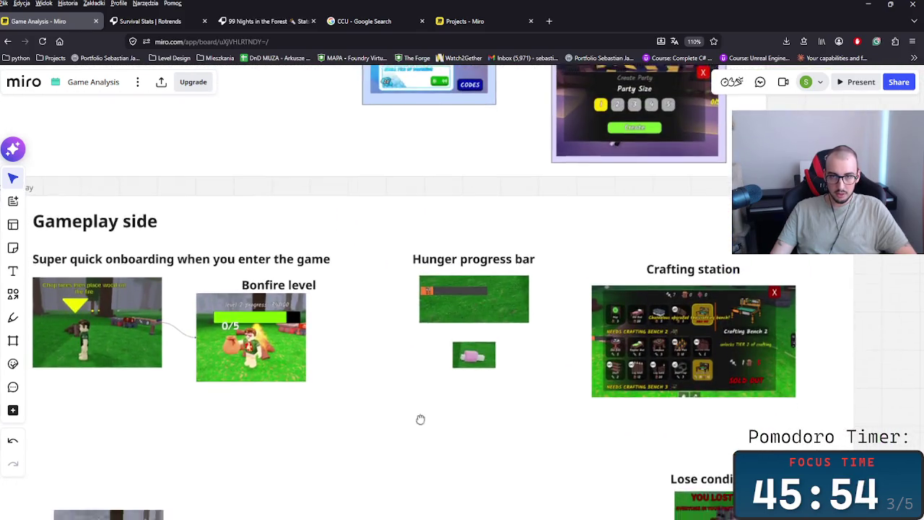
scroll(520, 400, "left", 3)
scroll(777, 354, "left", 5)
left_click_drag(766, 311, 704, 311)
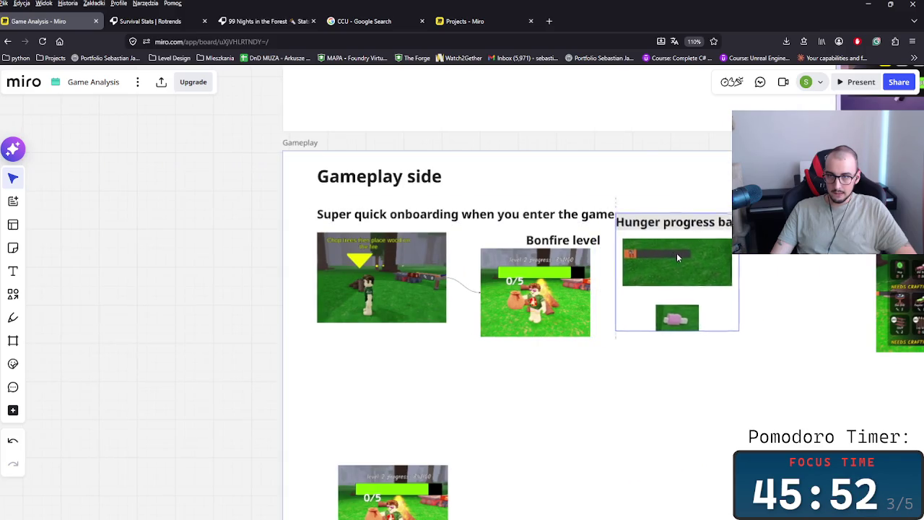
- Nudge the Super quick onboarding subtitle toward its heading and centre the Bonfire level title over its image
scroll(498, 326, "right", 3)
left_click(313, 230)
left_click_drag(313, 230, 322, 229)
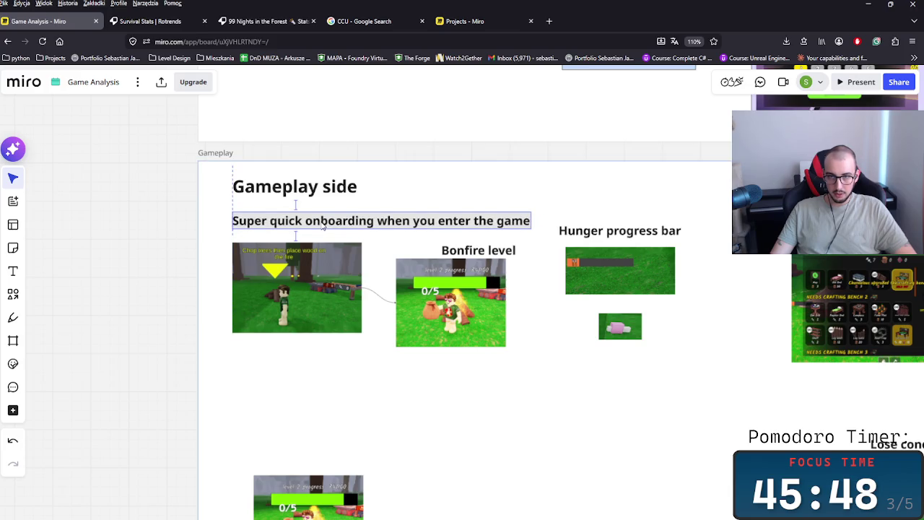
left_click_drag(474, 280, 450, 246)
left_click(469, 243)
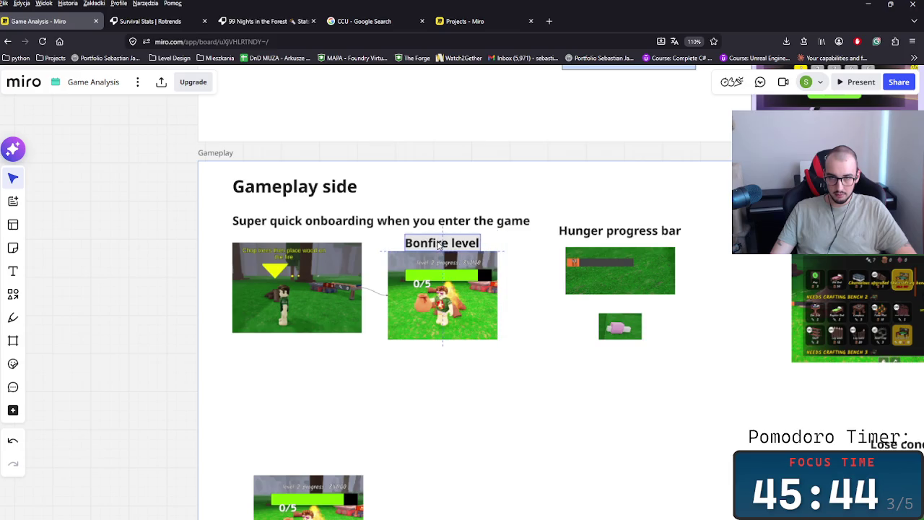
- Align the left onboarding screenshot with the bonfire image
scroll(481, 363, "up", 3)
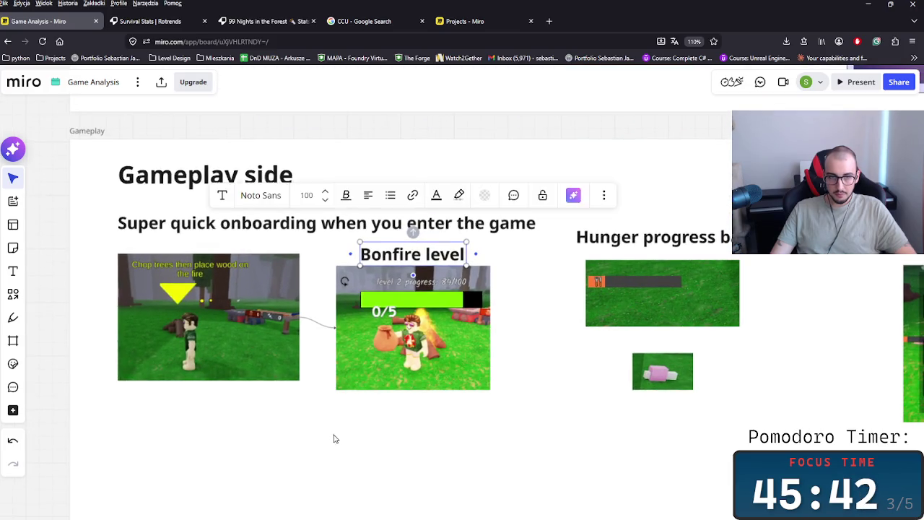
scroll(334, 439, "left", 1)
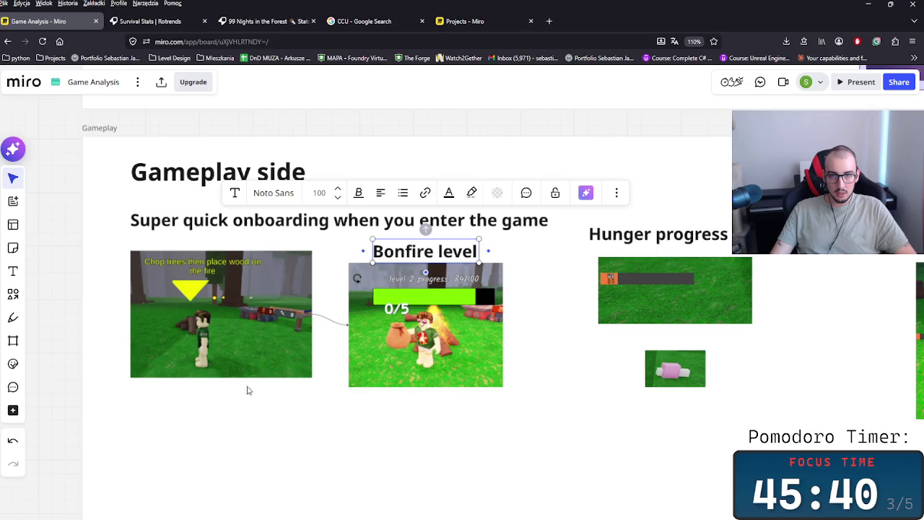
left_click_drag(235, 323, 246, 338)
left_click(525, 400)
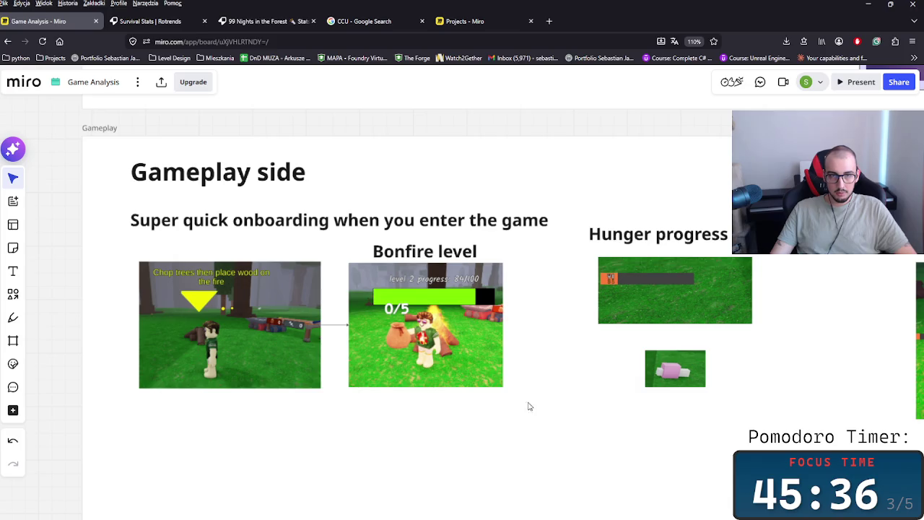
left_click(12, 341)
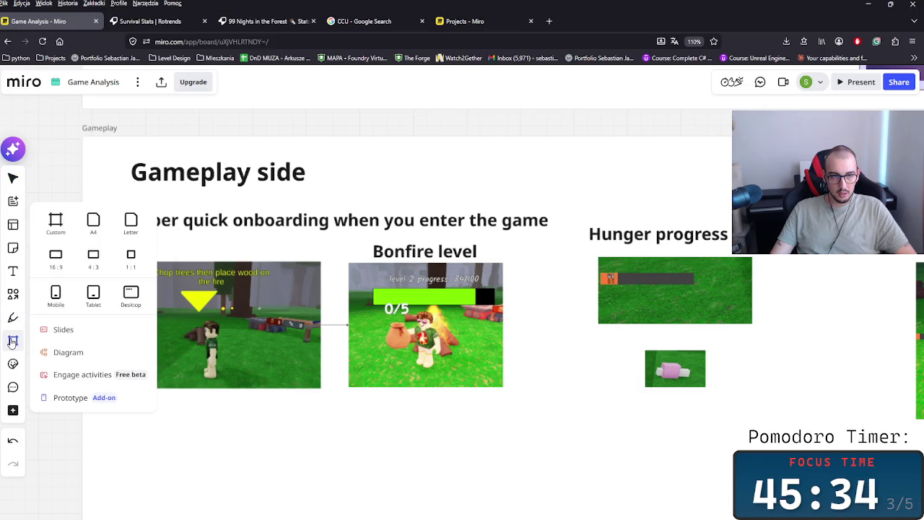
- Draw a frame around the onboarding screenshots, send it to the back, and name it 'Onboarding'
left_click_drag(564, 198, 108, 401)
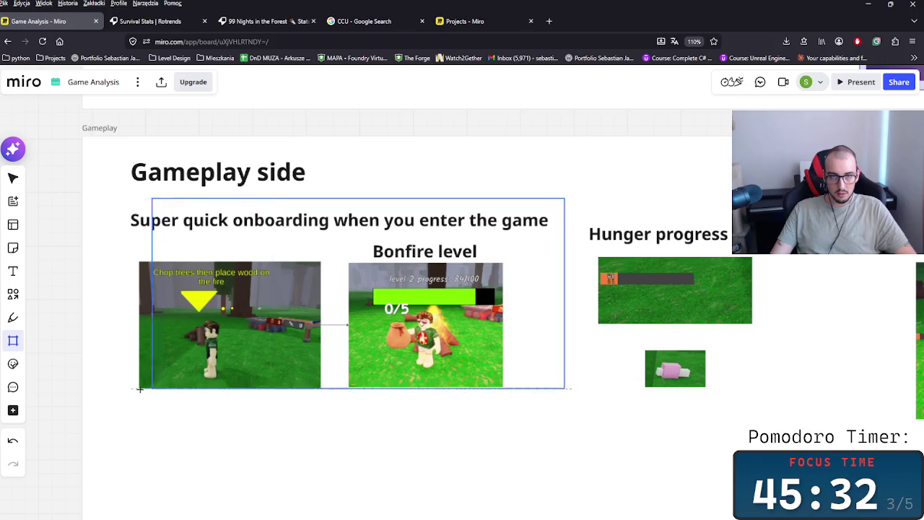
left_click(132, 199)
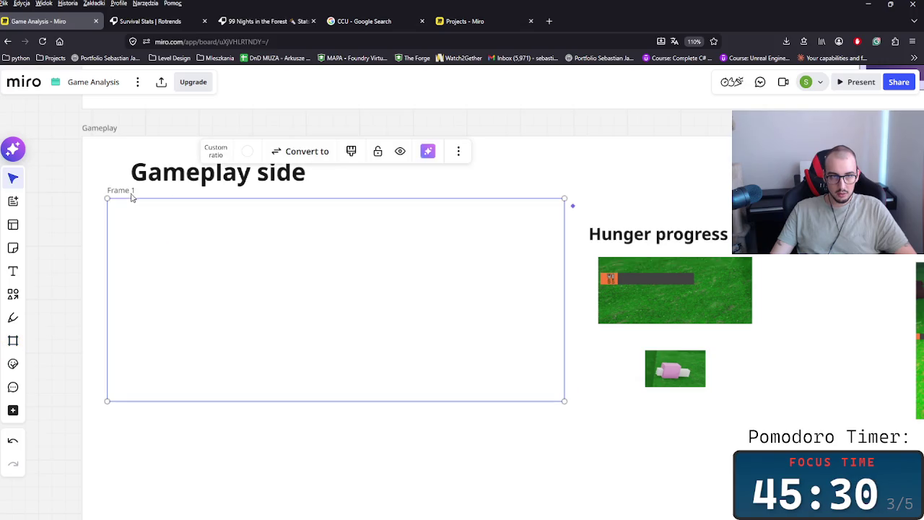
right_click(132, 199)
mouse_move(217, 384)
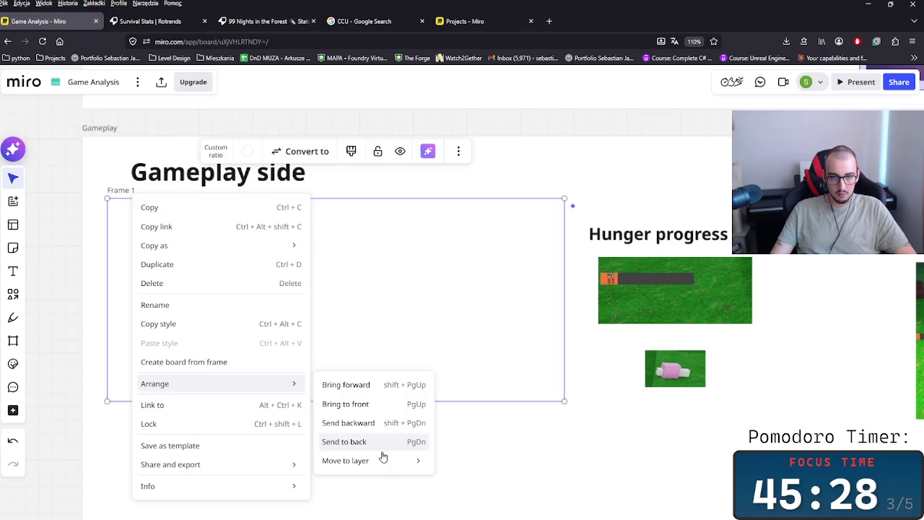
left_click(371, 442)
left_click(134, 193)
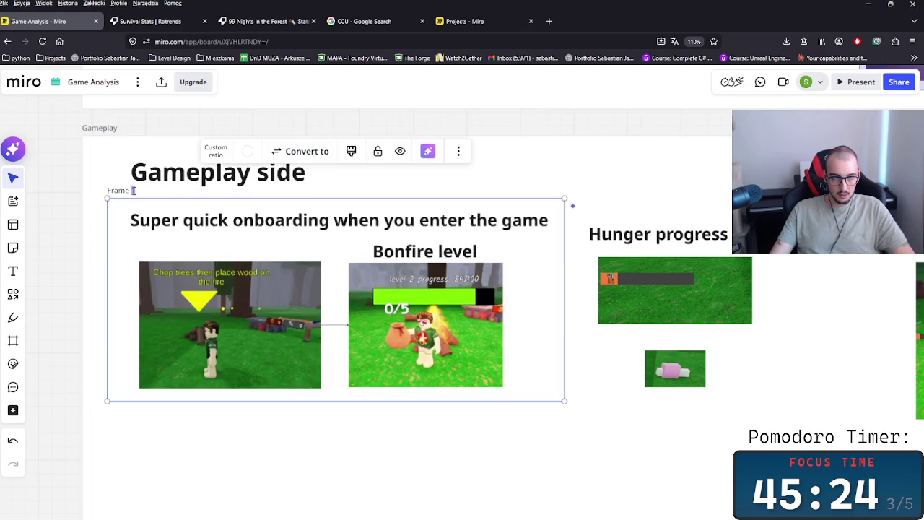
type("Onboarding")
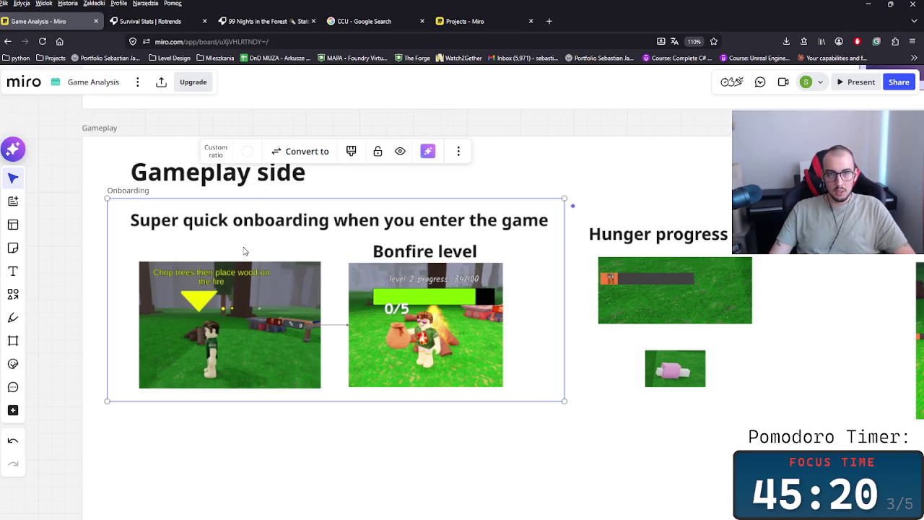
key("Return")
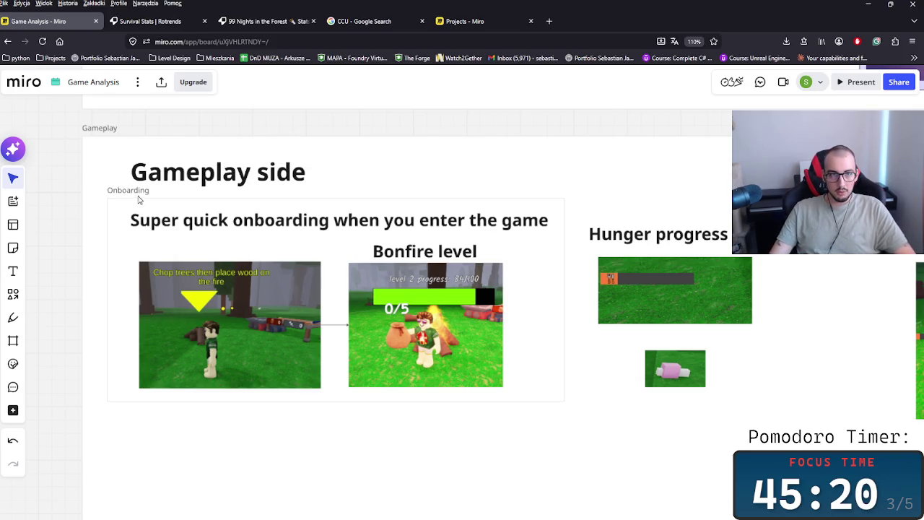
- Fill the Onboarding frame with a darker grey
left_click(247, 151)
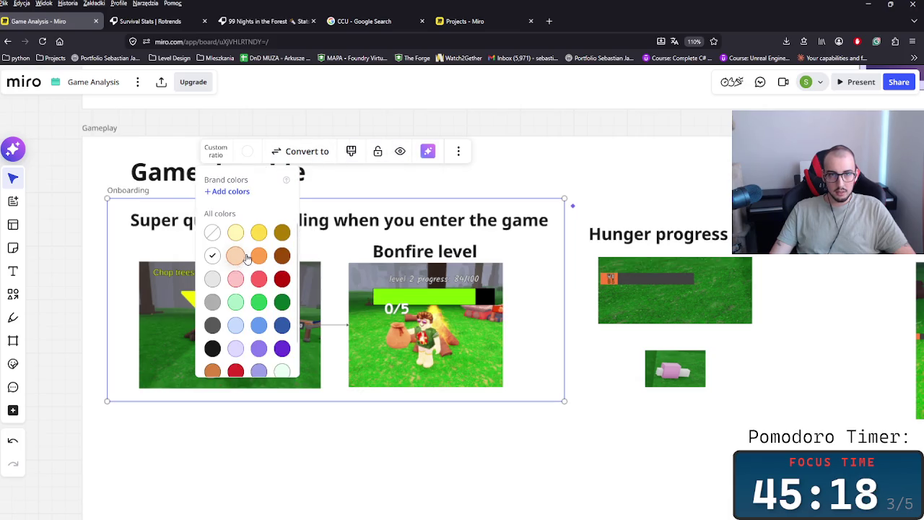
left_click(211, 282)
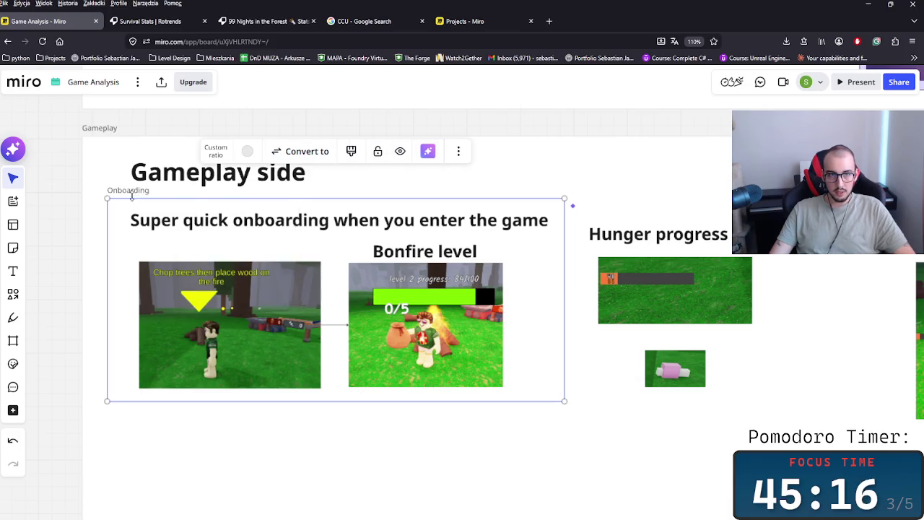
left_click(248, 152)
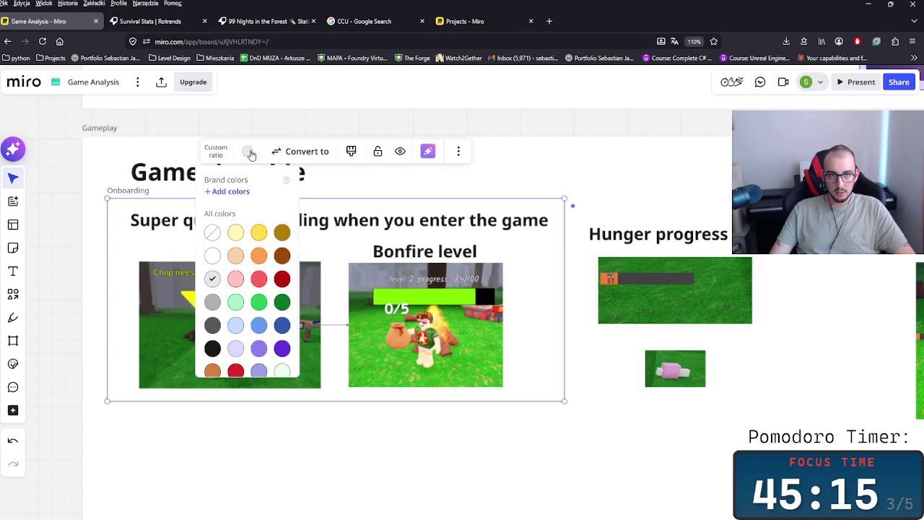
left_click(216, 306)
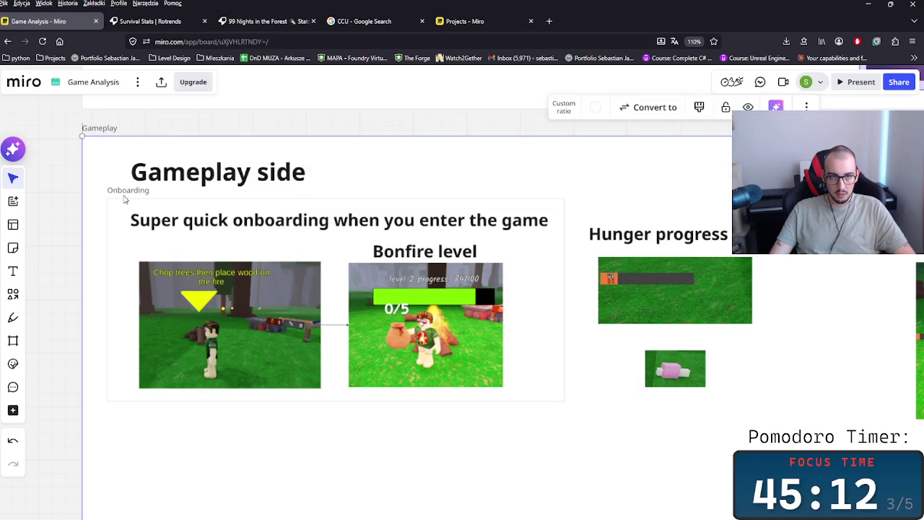
right_click(125, 195)
mouse_move(149, 381)
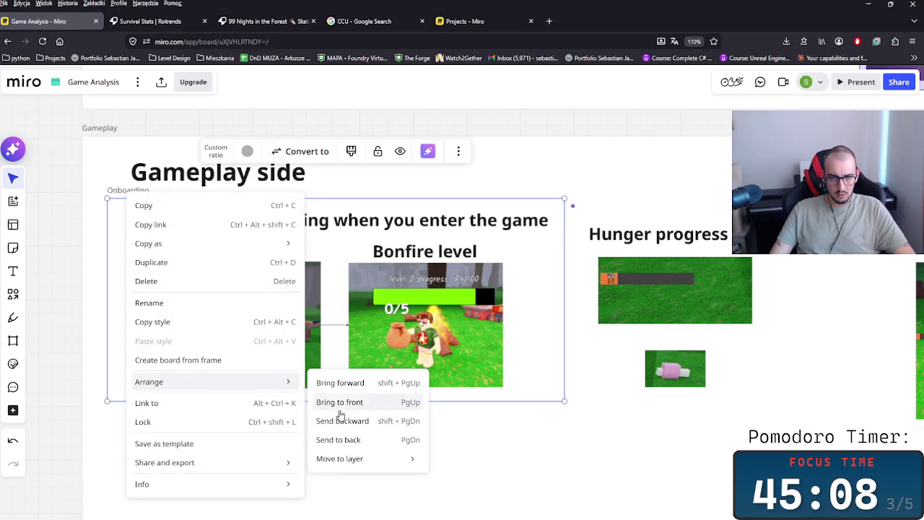
left_click(348, 391)
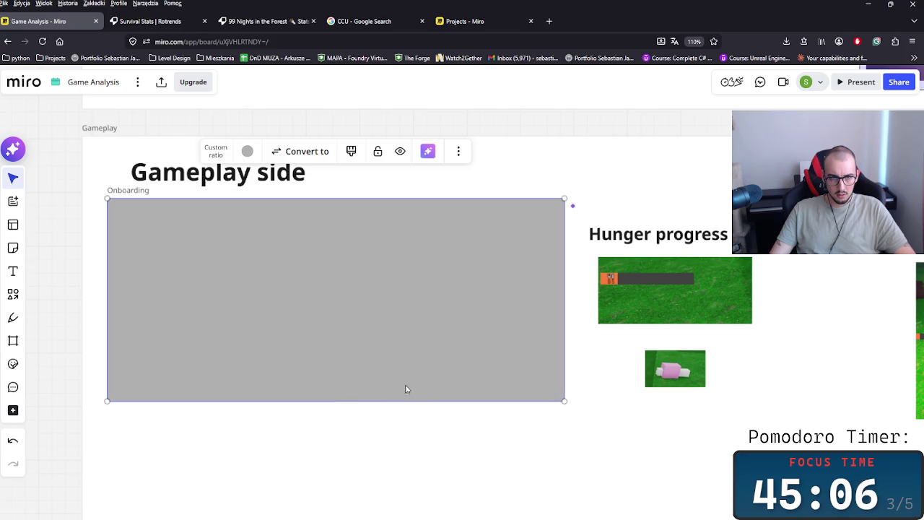
key("ctrl+z")
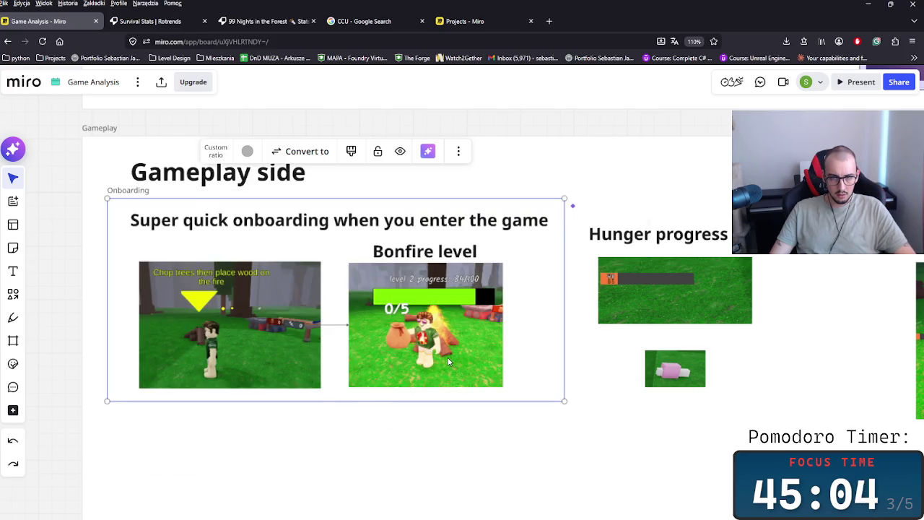
- Select the onboarding title and both screenshots and move them out of the frame
double_click(449, 362)
left_click(309, 443)
left_click(185, 319)
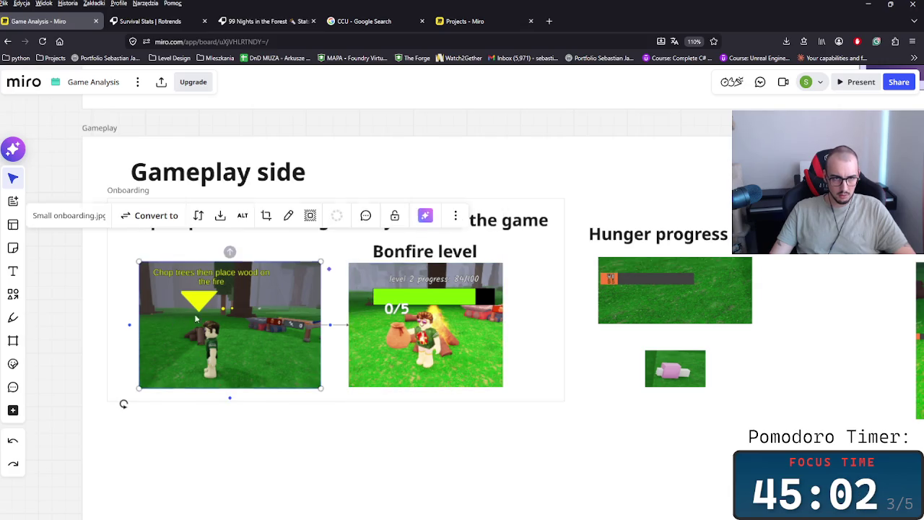
left_click(511, 316)
left_click(510, 229)
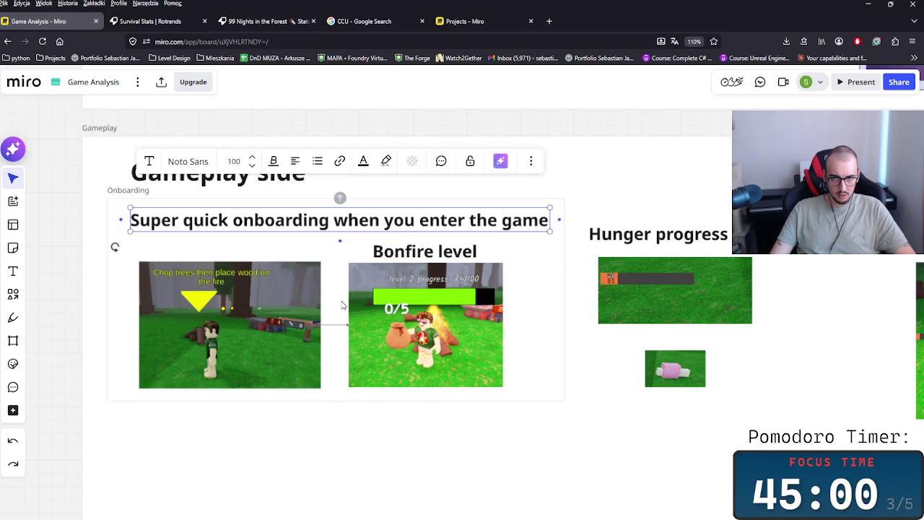
left_click(413, 249)
left_click_drag(412, 251, 411, 283)
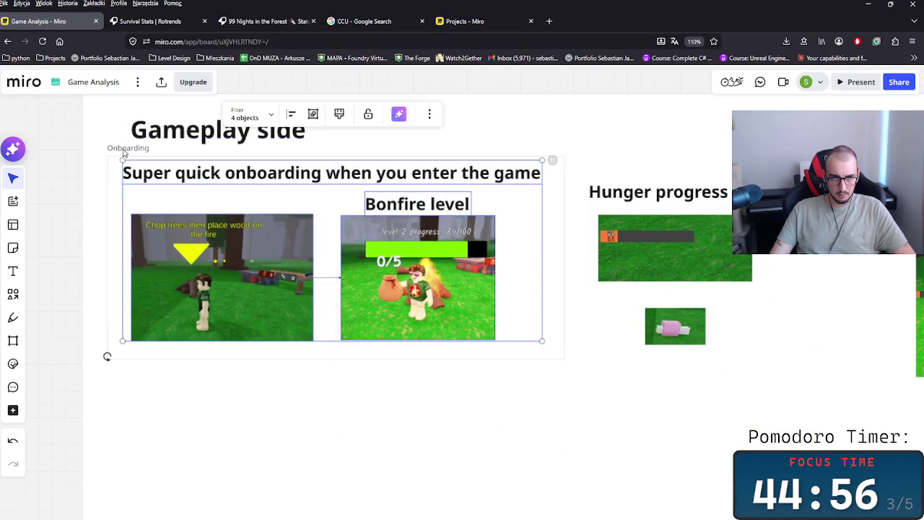
- Reposition the Onboarding frame to the left and bring it to the front
left_click_drag(128, 148, 60, 181)
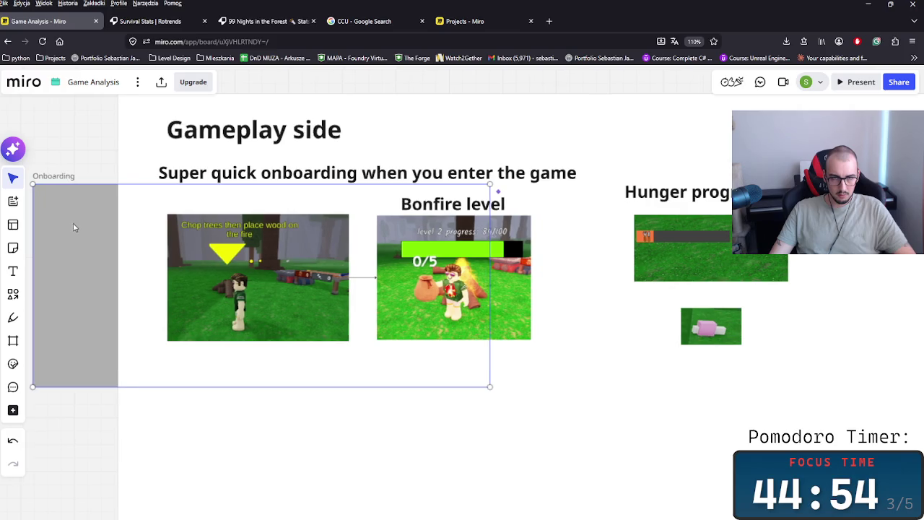
right_click(84, 237)
mouse_move(170, 404)
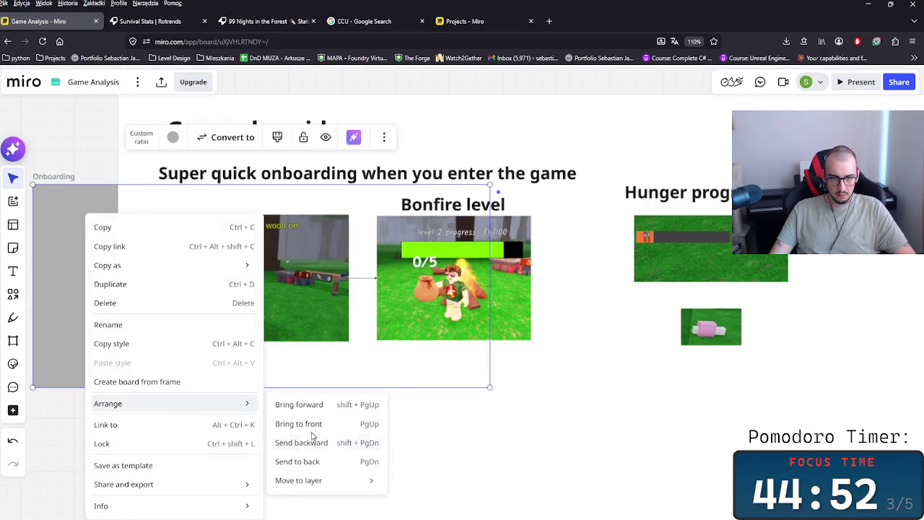
left_click(303, 424)
mouse_move(138, 355)
left_mouse_down()
mouse_move(353, 293)
mouse_move(198, 294)
left_mouse_up()
- Put the title and screenshots into the Onboarding frame and place it inside the Gameplay area
left_click_drag(475, 140, 903, 354)
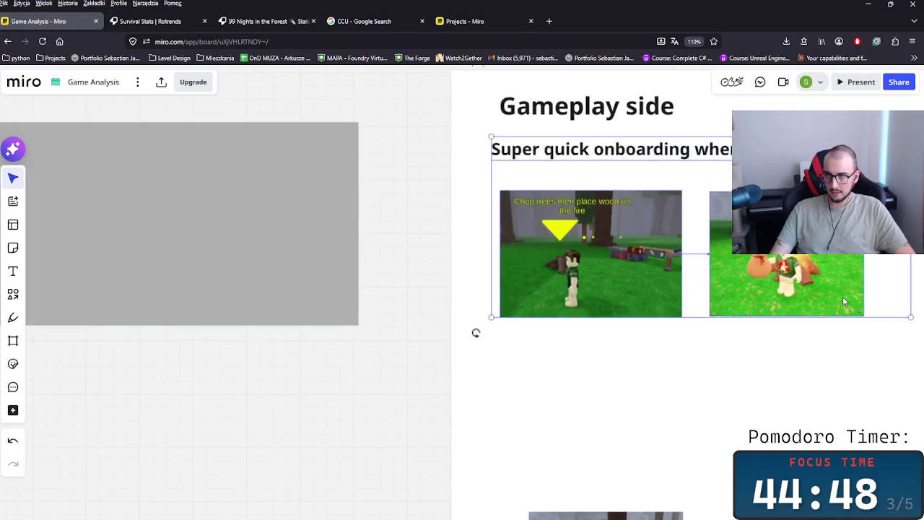
left_click_drag(592, 252, 36, 253)
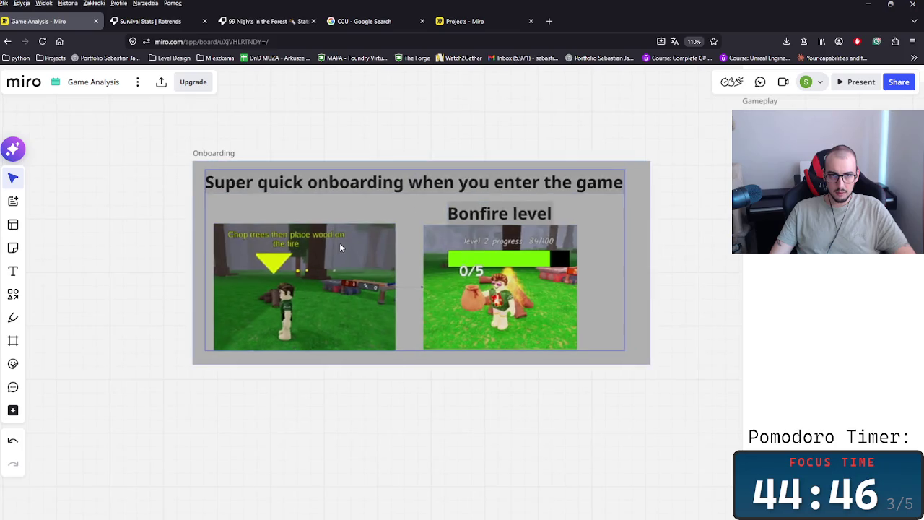
left_click_drag(190, 366, 724, 407)
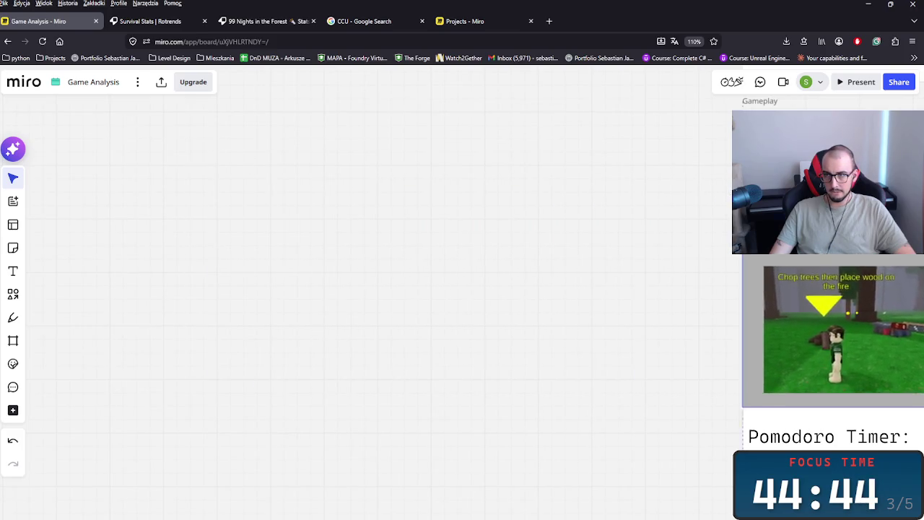
left_click_drag(748, 204, 475, 151)
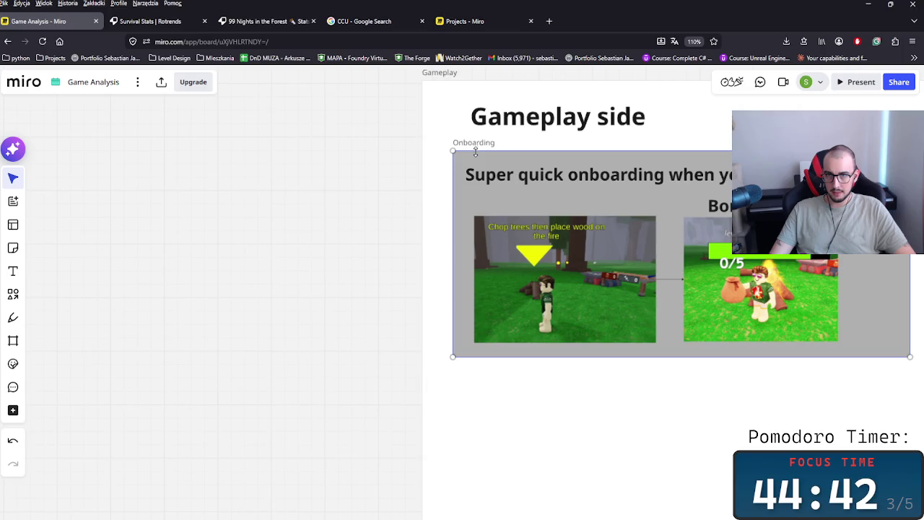
scroll(475, 217, "right", 5)
- Find and copy the small pink note beside the Statistics bullets
scroll(471, 419, "down", 2)
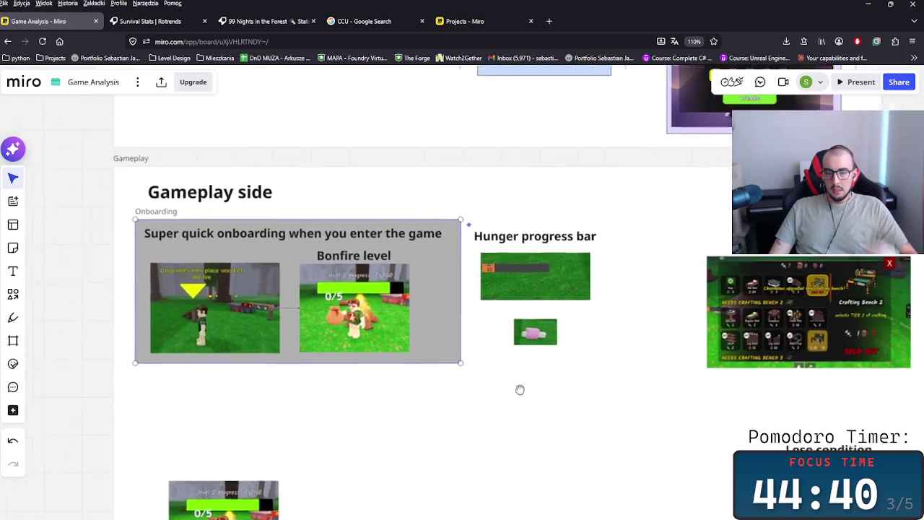
scroll(534, 388, "right", 5)
scroll(504, 421, "left", 5)
scroll(503, 421, "down", 2)
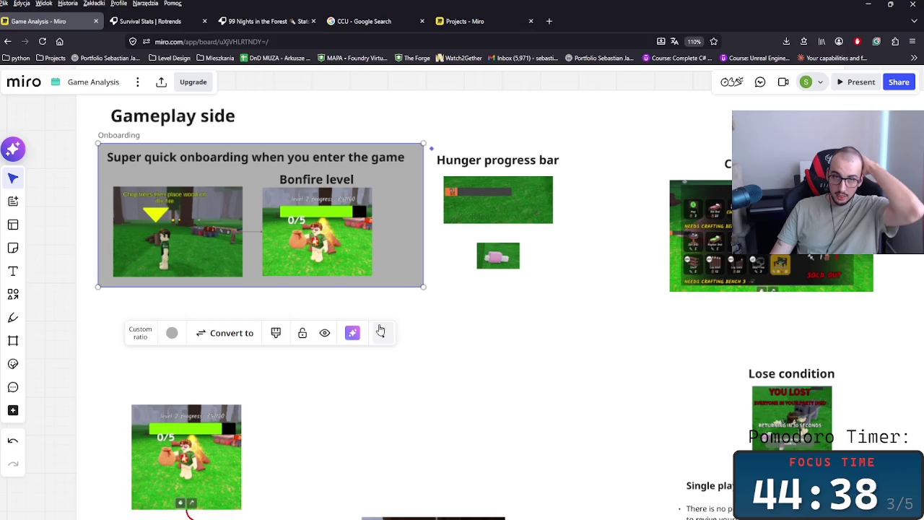
scroll(254, 289, "up", 3)
scroll(260, 347, "up", 2)
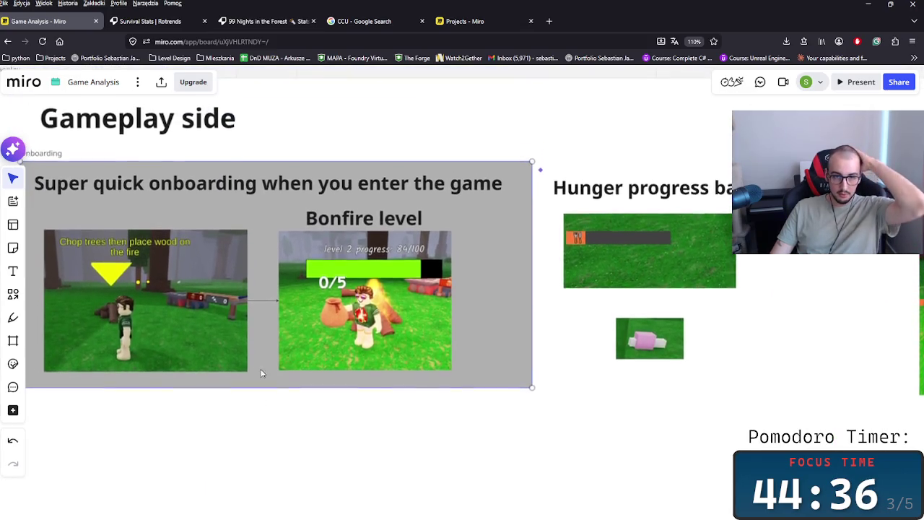
scroll(275, 281, "down", 3)
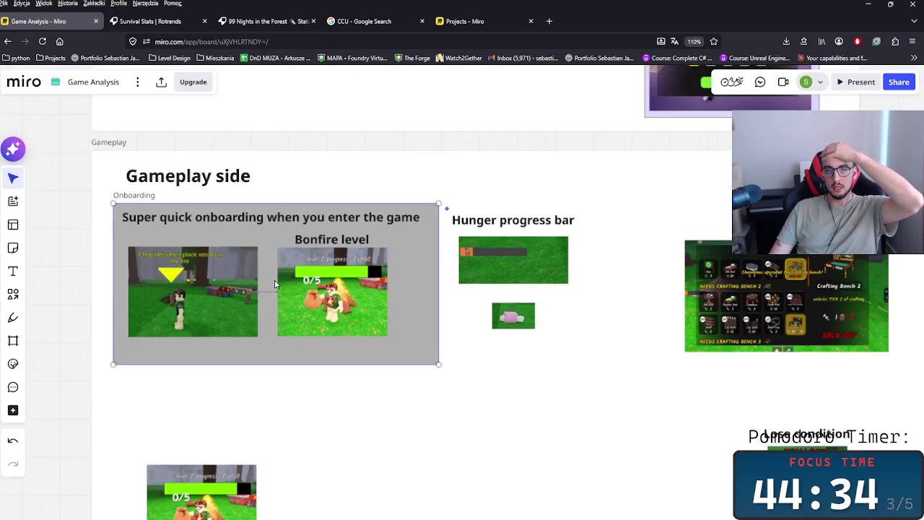
scroll(387, 300, "up", 10)
scroll(388, 300, "up", 5)
scroll(375, 303, "up", 5)
scroll(361, 311, "up", 5)
scroll(343, 321, "up", 5)
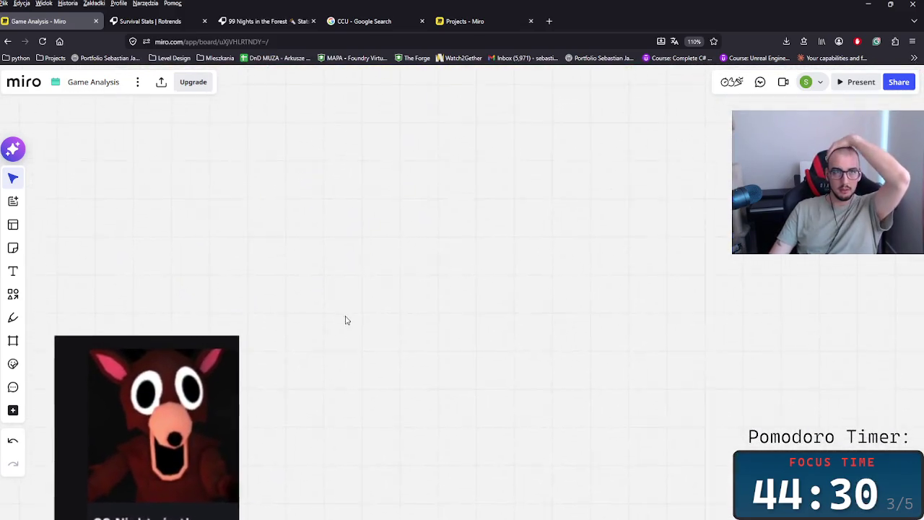
scroll(588, 167, "down", 5)
scroll(588, 167, "down", 5)
scroll(426, 427, "down", 5)
scroll(542, 254, "down", 5)
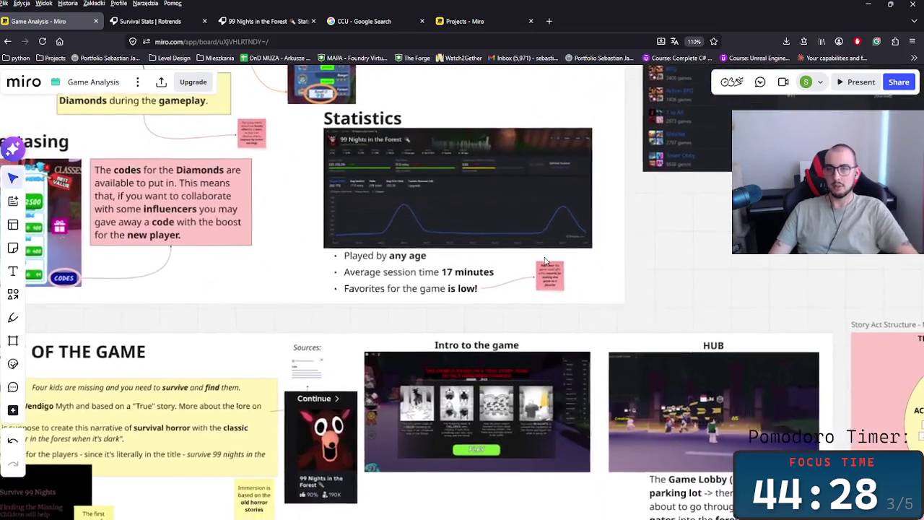
left_click(552, 277)
- Extend the Onboarding frame's bottom edge downward
scroll(331, 363, "down", 5)
scroll(404, 318, "down", 5)
scroll(398, 303, "down", 5)
scroll(425, 266, "down", 5)
scroll(425, 266, "up", 5)
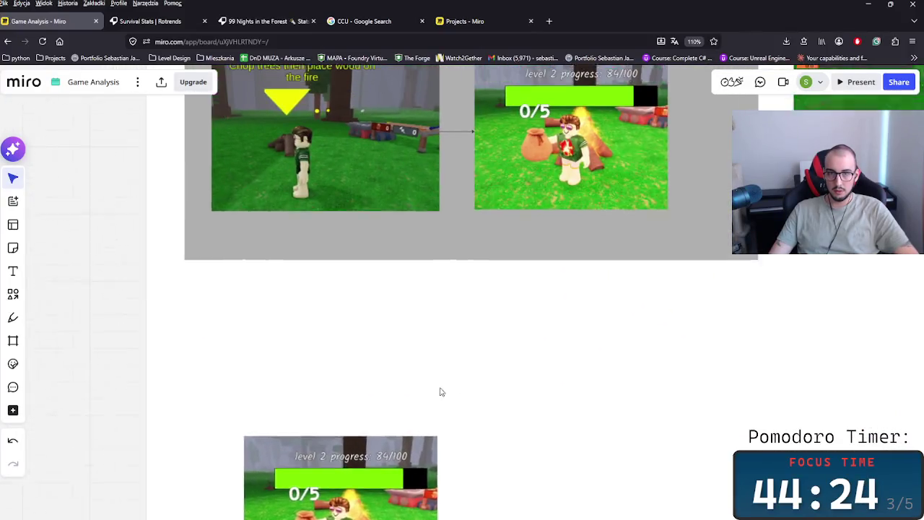
left_click(436, 310)
left_click_drag(436, 310, 430, 379)
- Paste the pink note into the frame and rewrite it as 'Side note: Since this game is Survival - the player is mostly…'
key("ctrl+v")
left_click_drag(361, 297, 363, 342)
type("Sinc")
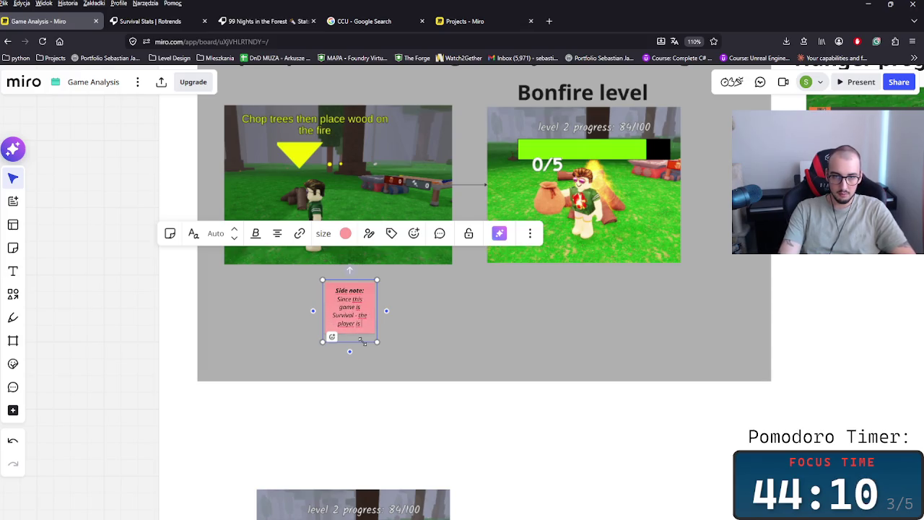
type("mostly lear")
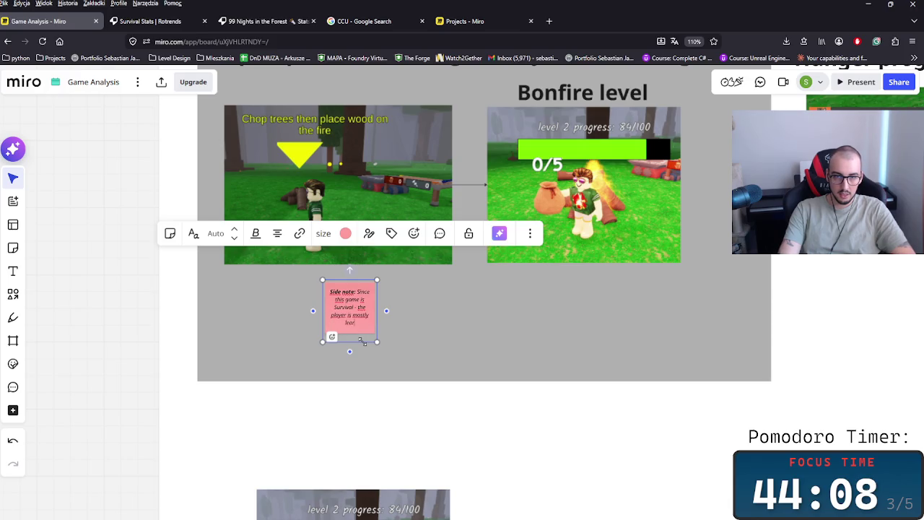
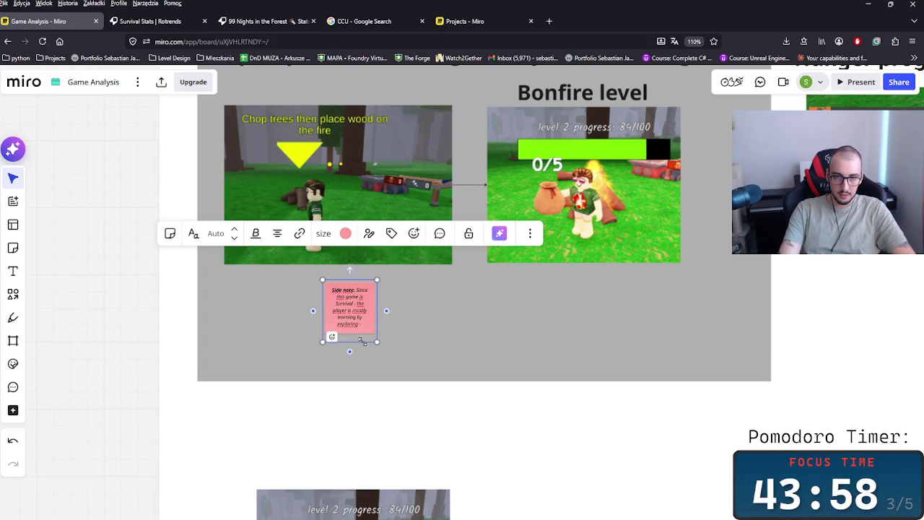
- Finish the side note text and widen it to sit under the onboarding screenshots
type("s a part of the gameplay")
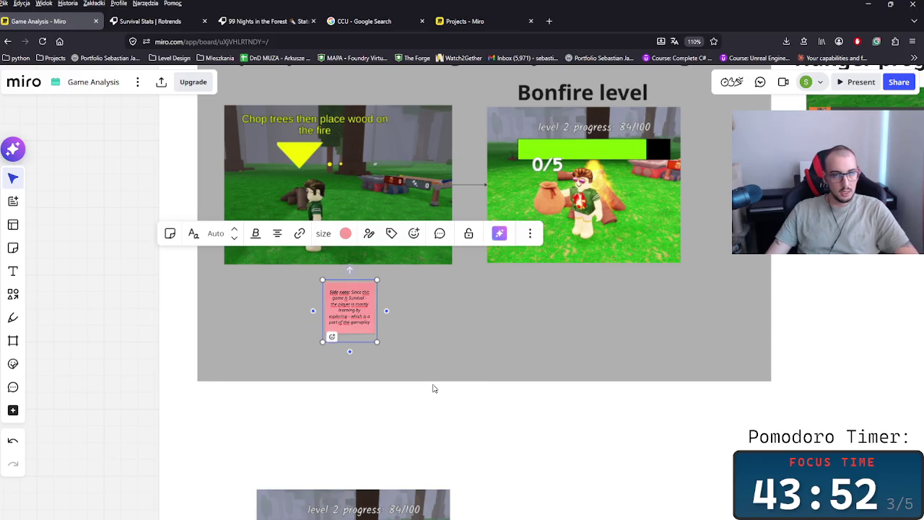
scroll(364, 342, "up", 2)
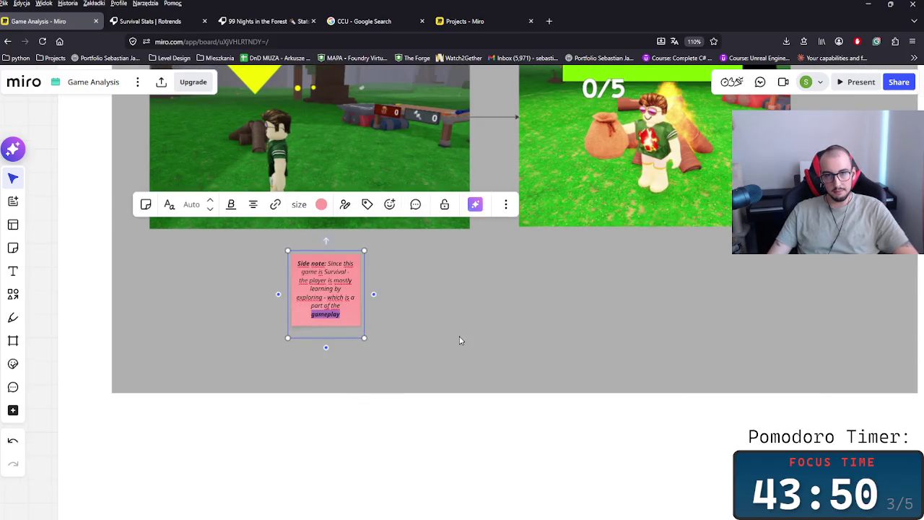
left_click_drag(373, 294, 691, 297)
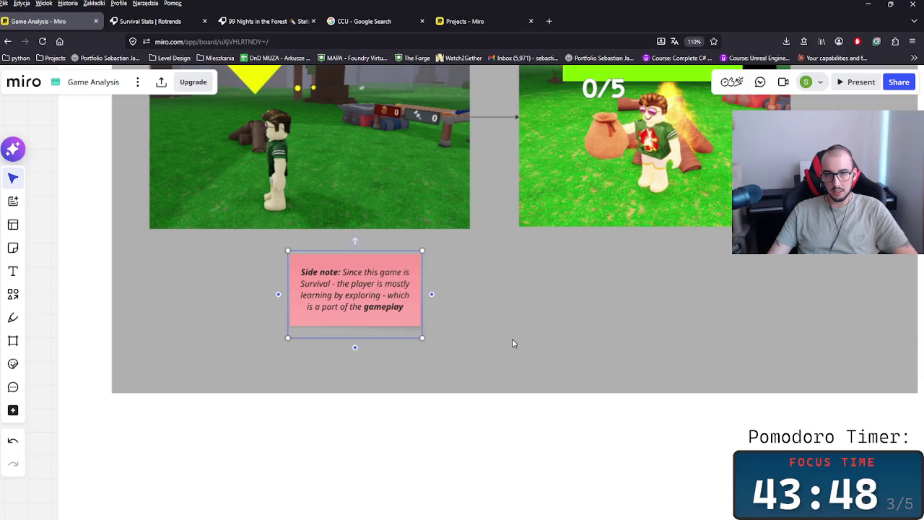
left_click_drag(422, 337, 602, 443)
left_click_drag(458, 365, 516, 343)
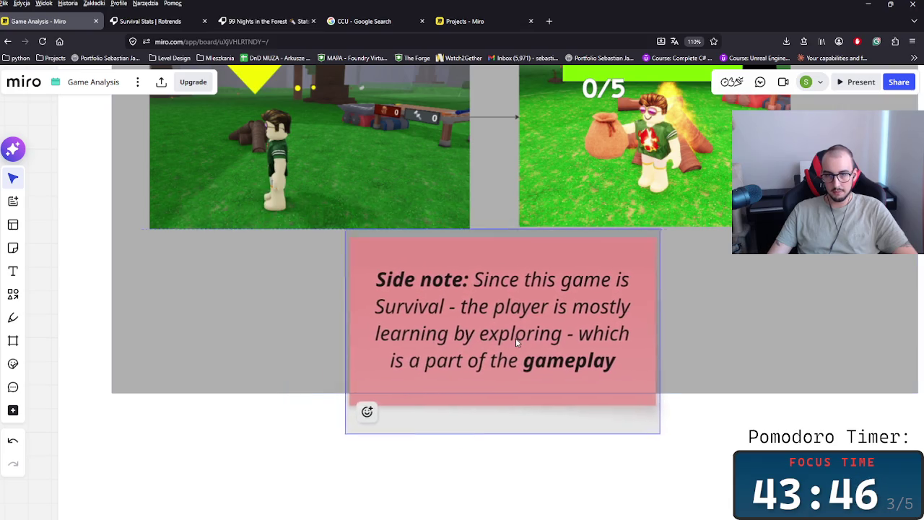
left_click(785, 363)
- Bold the phrase 'learning by exploring' in the pink side note
scroll(773, 370, "down", 3)
scroll(528, 336, "down", 2)
scroll(477, 391, "down", 1)
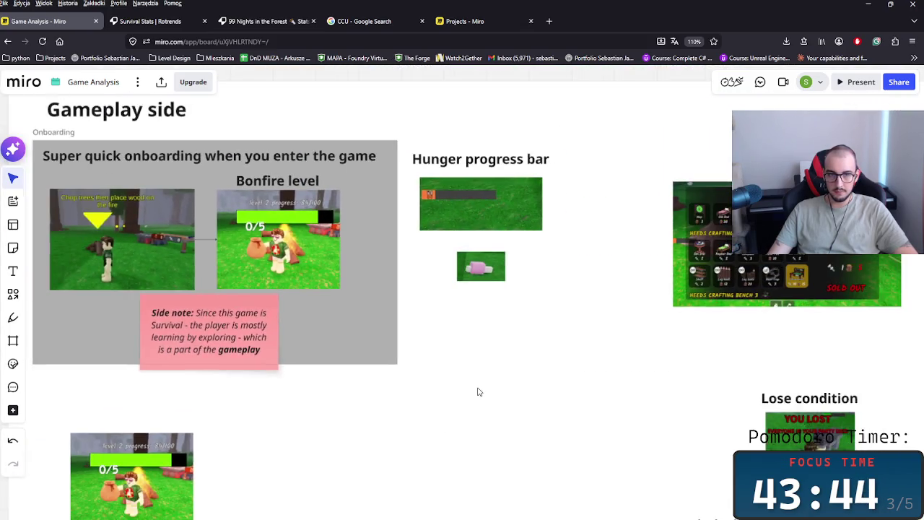
scroll(433, 450, "left", 2)
scroll(345, 383, "down", 2)
left_click(262, 277)
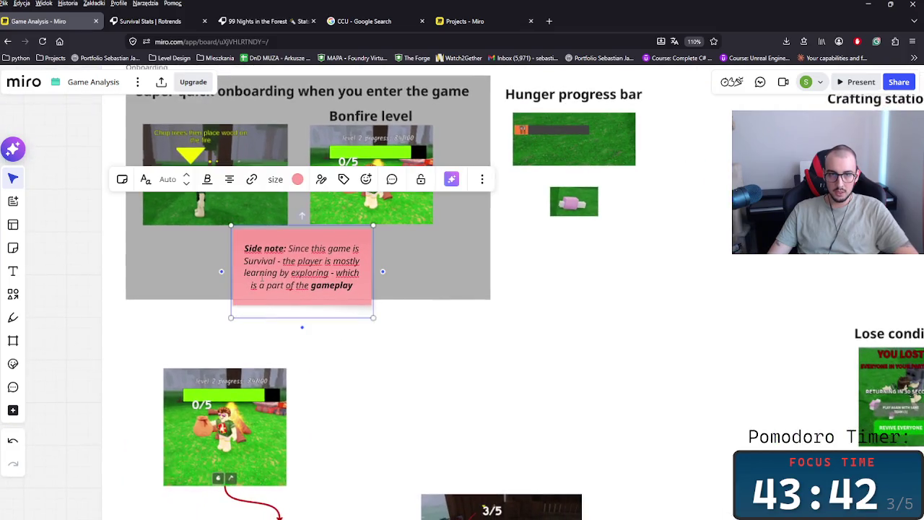
left_click_drag(329, 272, 244, 273)
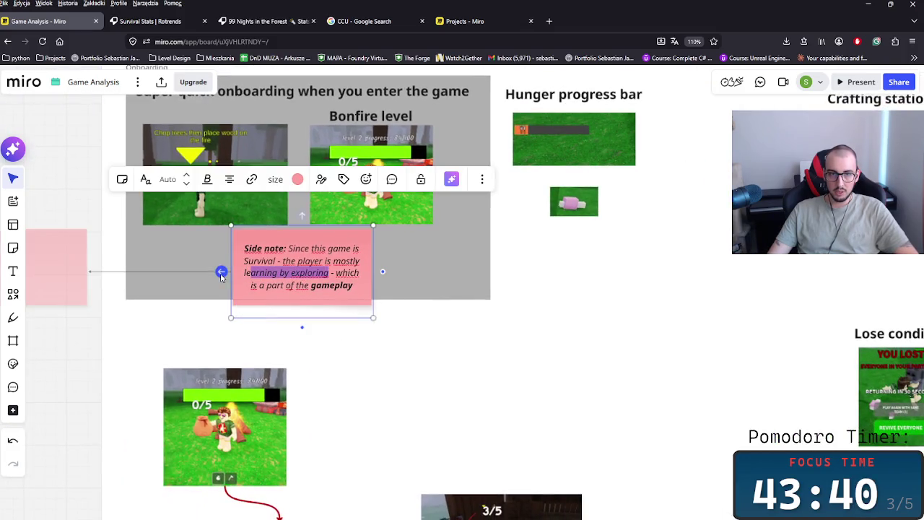
double_click(260, 272)
key("ctrl+i")
key("Escape")
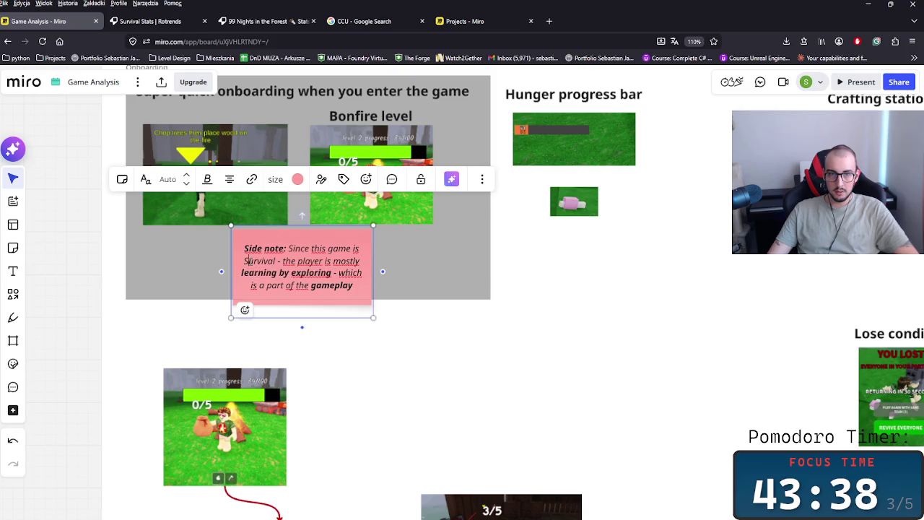
left_click(458, 313)
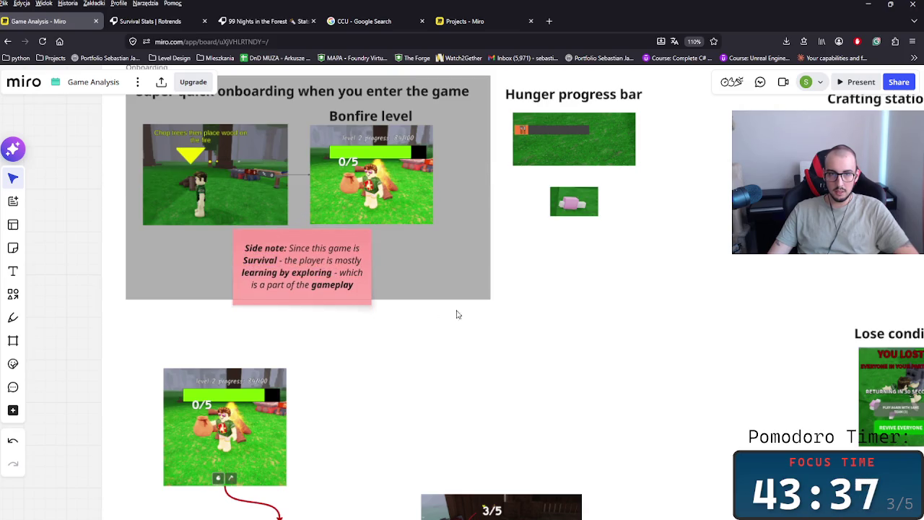
- Extend the grey Onboarding frame downward so it fits the side note
left_click(396, 296)
left_click_drag(396, 299, 396, 315)
left_click(333, 275)
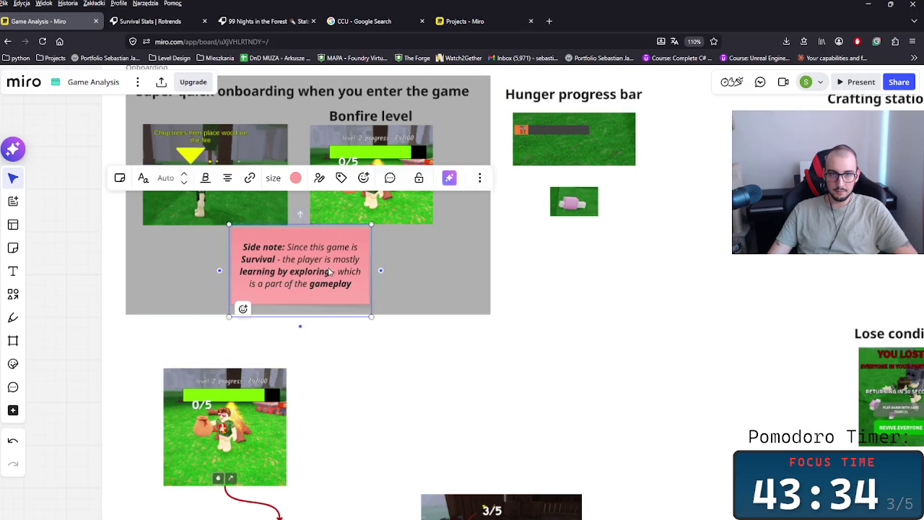
scroll(333, 275, "up", 2)
scroll(333, 275, "left", 3)
left_click(371, 181)
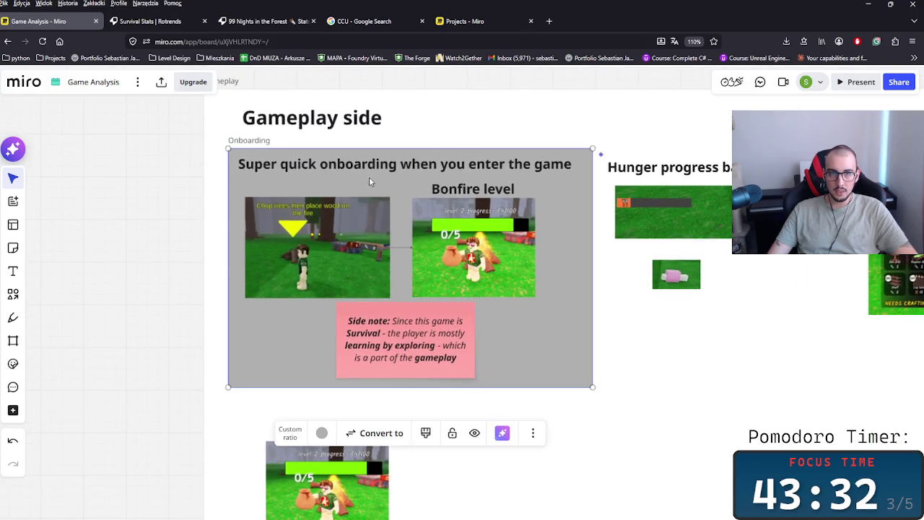
- Enlarge the Gameplay side title text
scroll(553, 330, "down", 3)
scroll(578, 368, "down", 2)
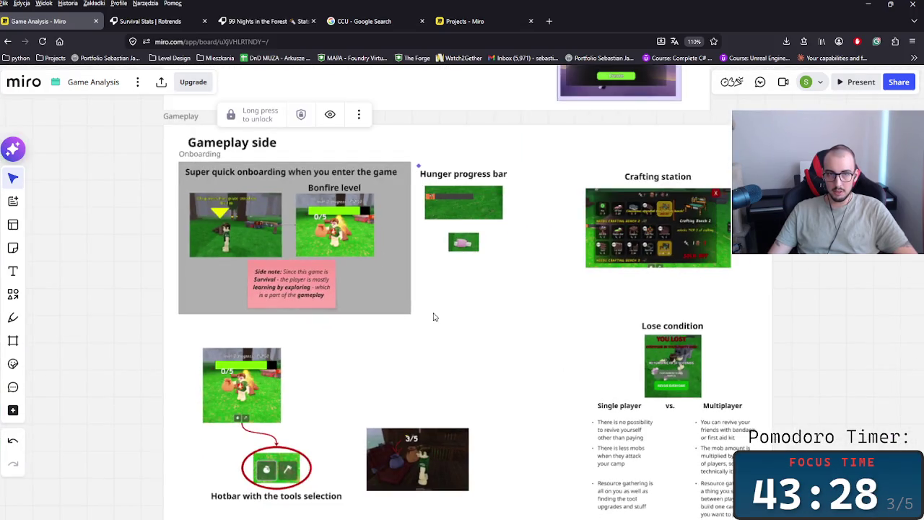
left_click(276, 145)
left_click(145, 194)
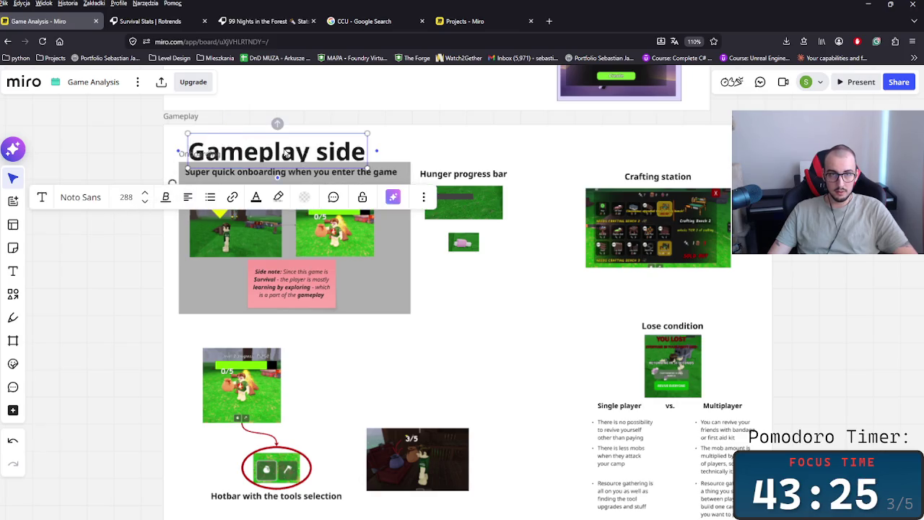
left_click(535, 215)
scroll(412, 351, "down", 2)
scroll(325, 377, "up", 3)
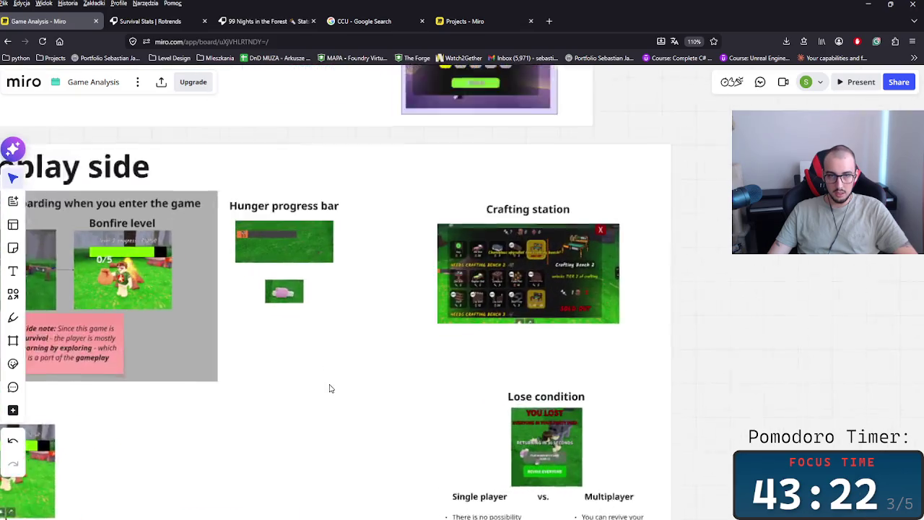
scroll(330, 388, "up", 2)
scroll(390, 411, "up", 1)
- Crop the green hunger bar image and move the pink item image below it
left_click(395, 265)
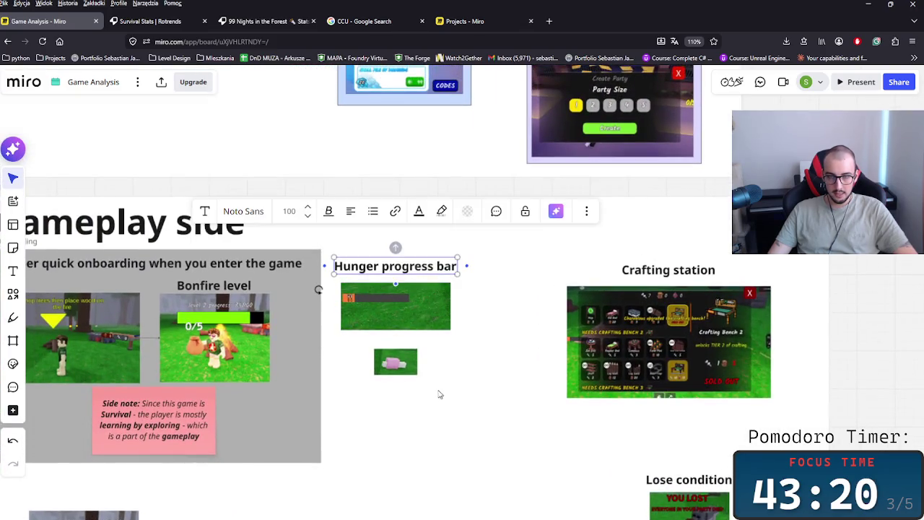
scroll(491, 389, "down", 1)
mouse_move(409, 345)
left_mouse_down()
mouse_move(489, 289)
mouse_move(395, 288)
left_mouse_up()
left_click(437, 288)
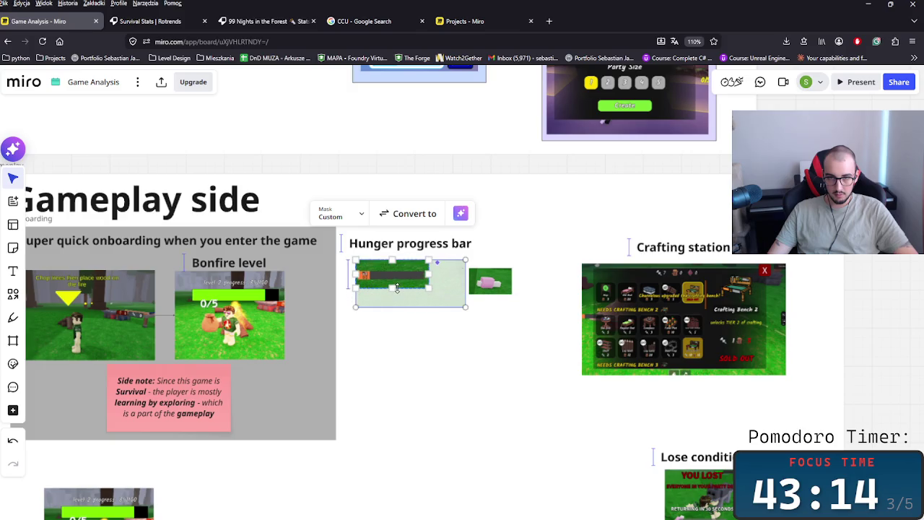
left_click(464, 337)
left_click_drag(482, 281, 462, 287)
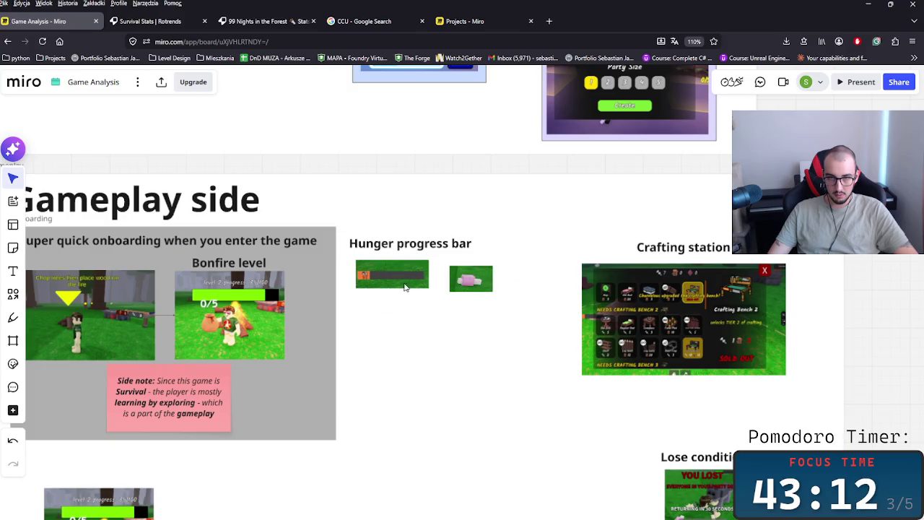
left_click_drag(404, 281, 400, 280)
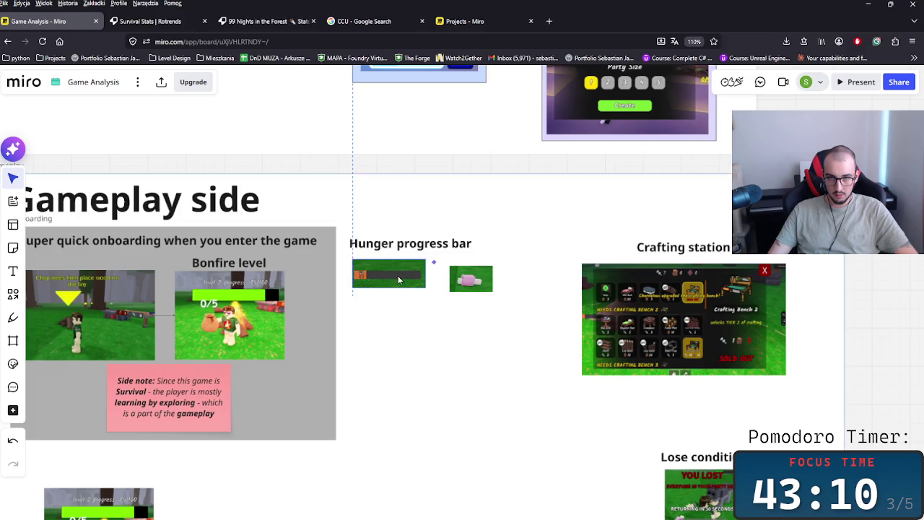
left_click_drag(455, 286, 351, 340)
- Rename the 'Hunger progress bar' heading to 'Hunger Mechanic'
double_click(432, 243)
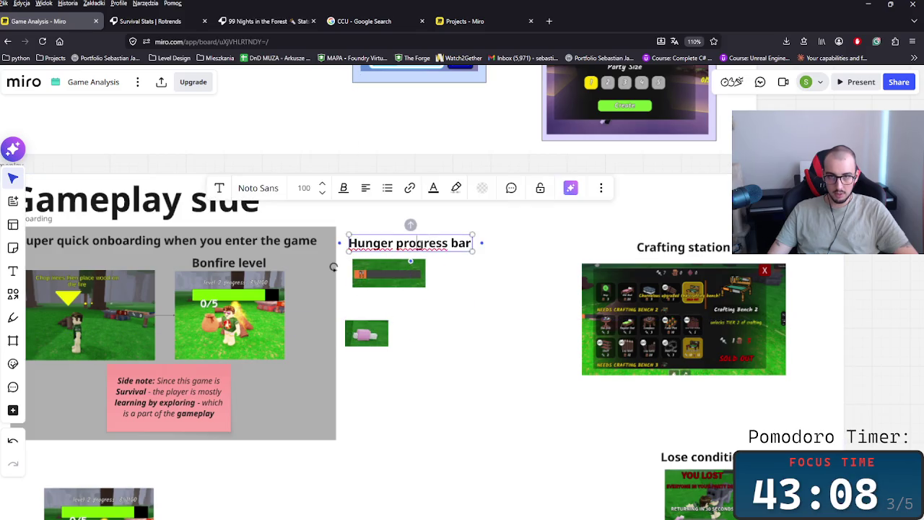
type("Mechanic")
key("BackSpace")
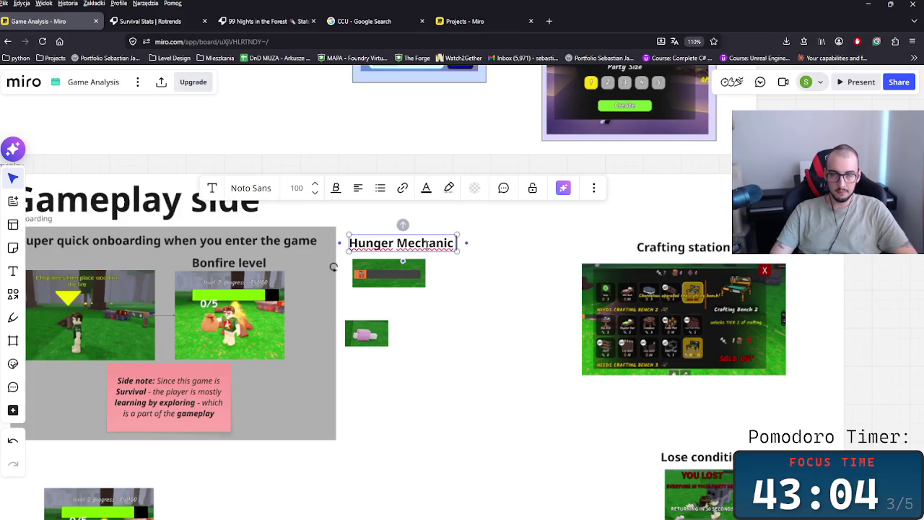
left_click(460, 347)
scroll(443, 347, "up", 5)
double_click(447, 173)
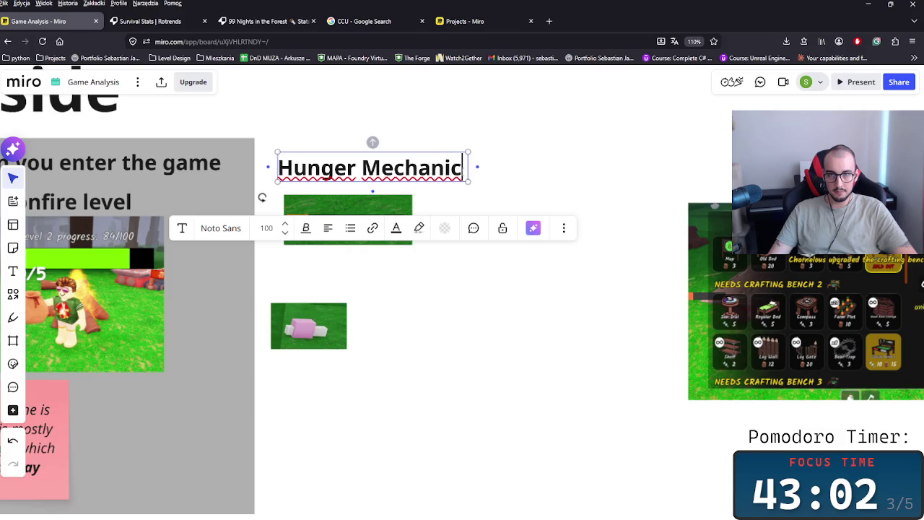
double_click(415, 168)
key("Right")
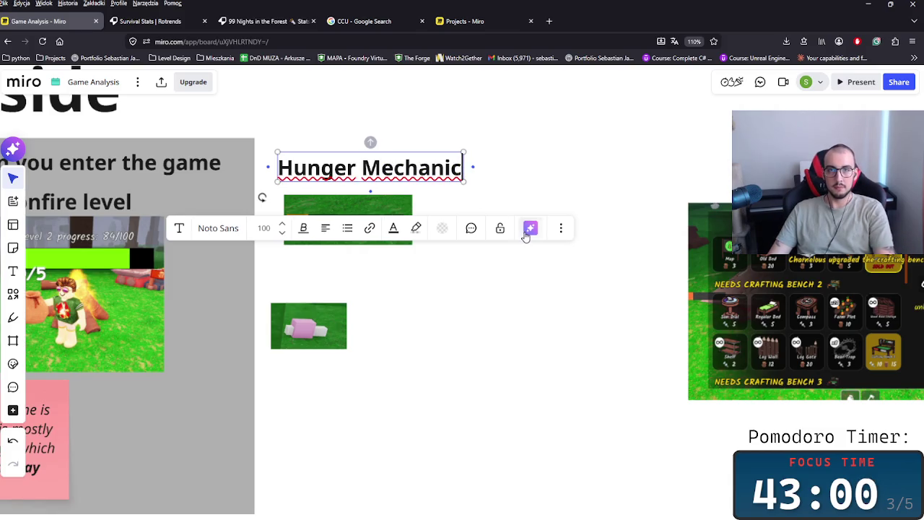
left_click(533, 228)
left_click(412, 288)
- Align the pink item image under the hunger bar and select the classes-difficulty note
mouse_move(309, 331)
left_mouse_down()
mouse_move(322, 310)
mouse_move(317, 340)
left_mouse_up()
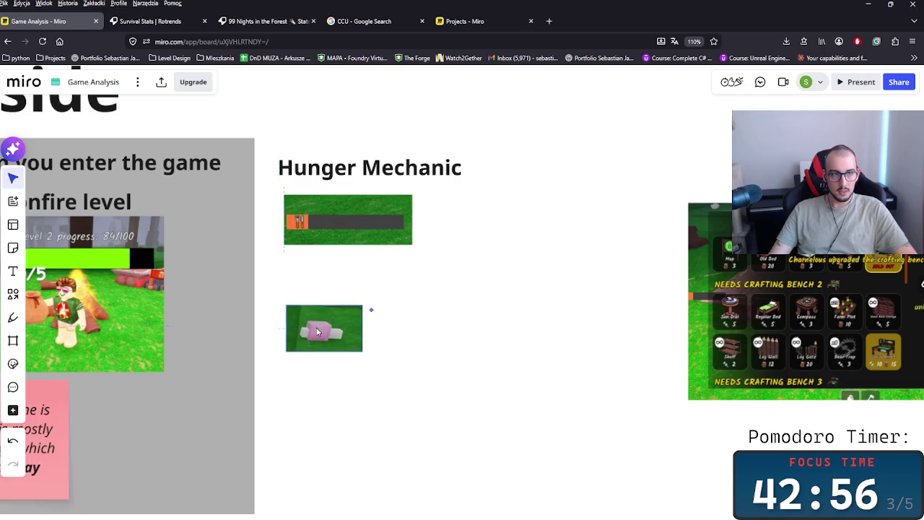
scroll(377, 309, "left", 5)
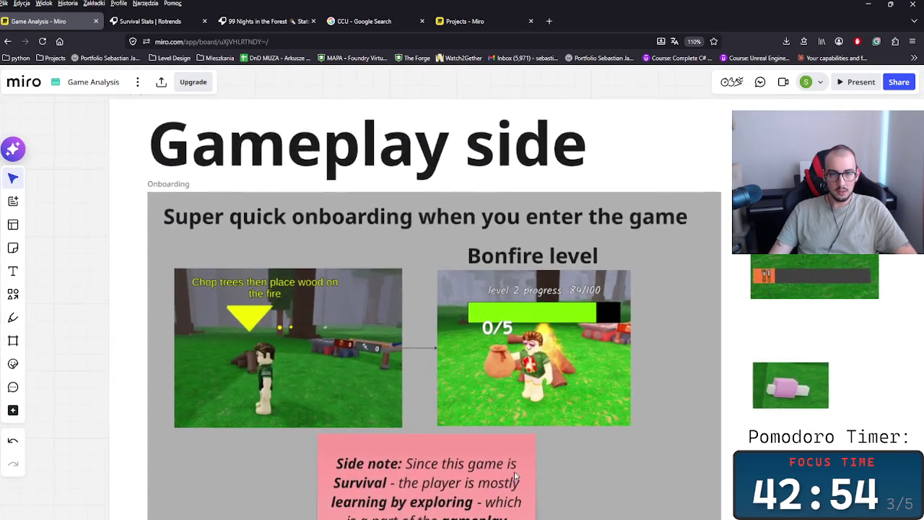
scroll(411, 354, "down", 10)
scroll(425, 385, "up", 5)
scroll(422, 368, "up", 5)
scroll(419, 346, "up", 5)
scroll(417, 334, "down", 1)
left_click(417, 333)
scroll(548, 289, "down", 5)
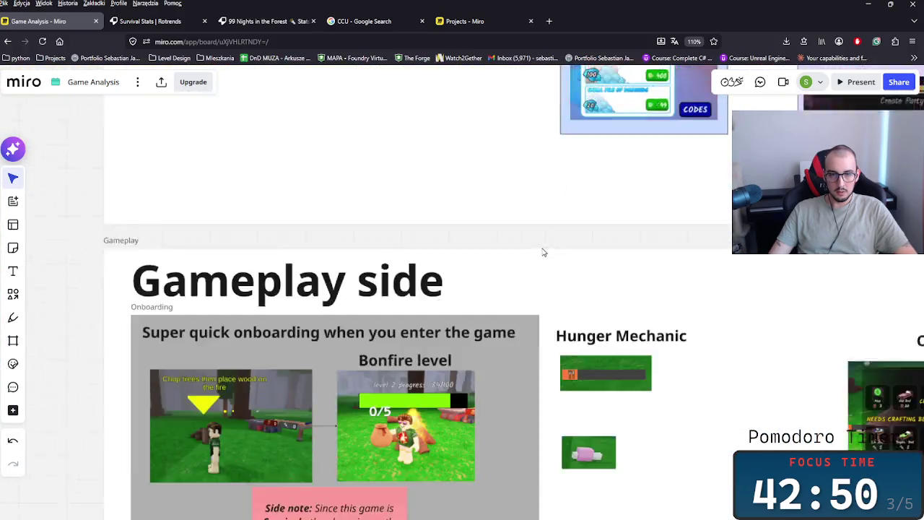
scroll(545, 253, "down", 2)
scroll(548, 257, "down", 1)
- Paste the classes note and place it between the hunger images
type("Classes are lowering the difficulty of the game with the stuff that are available for you, since the begining")
left_click_drag(550, 263, 567, 246)
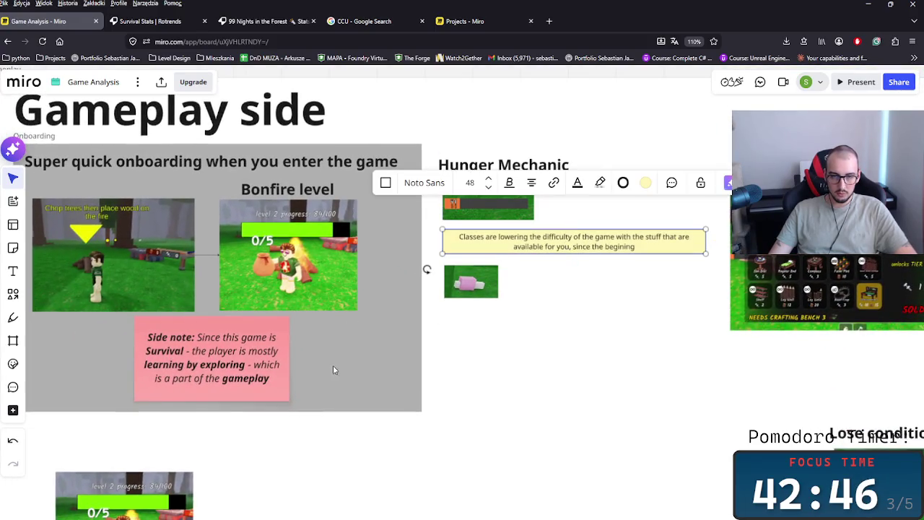
key("ctrl+v")
- Move the side-note text into the copied yellow box and delete the pink sticky
double_click(164, 351)
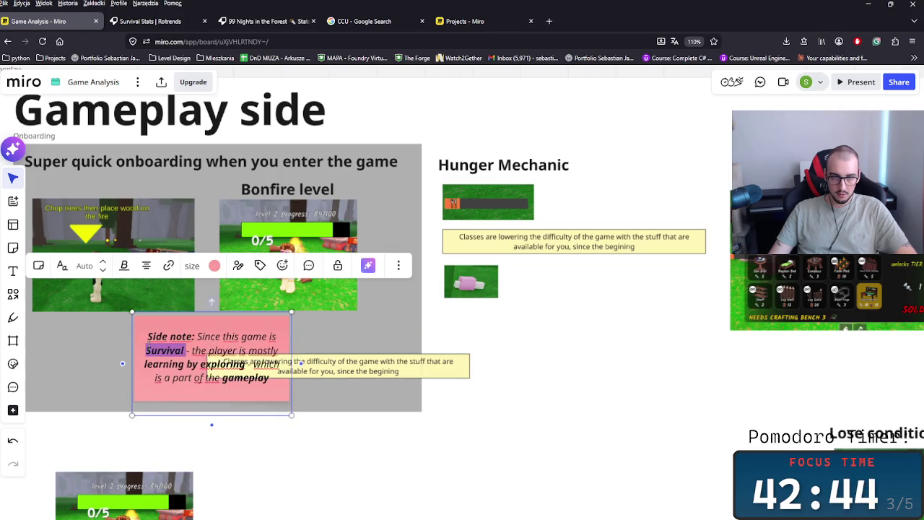
key("ctrl+a")
key("ctrl+c")
key("ctrl+v")
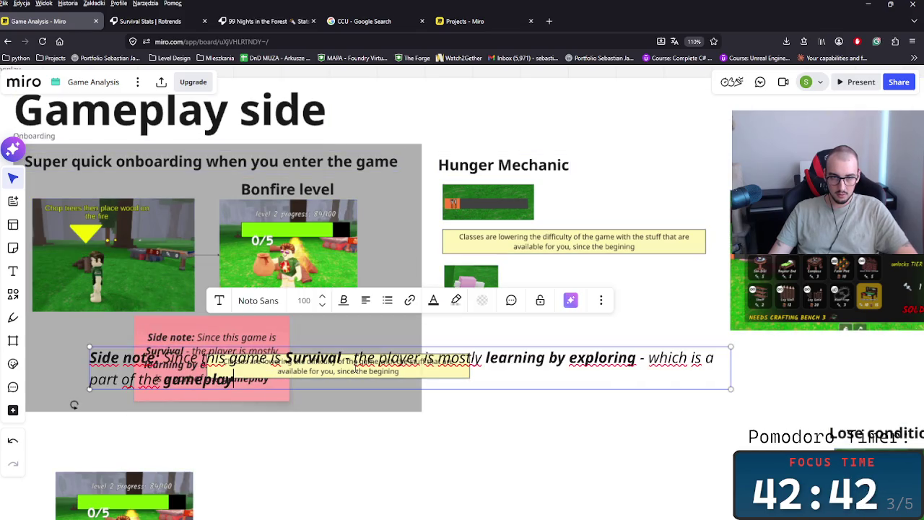
key("Escape")
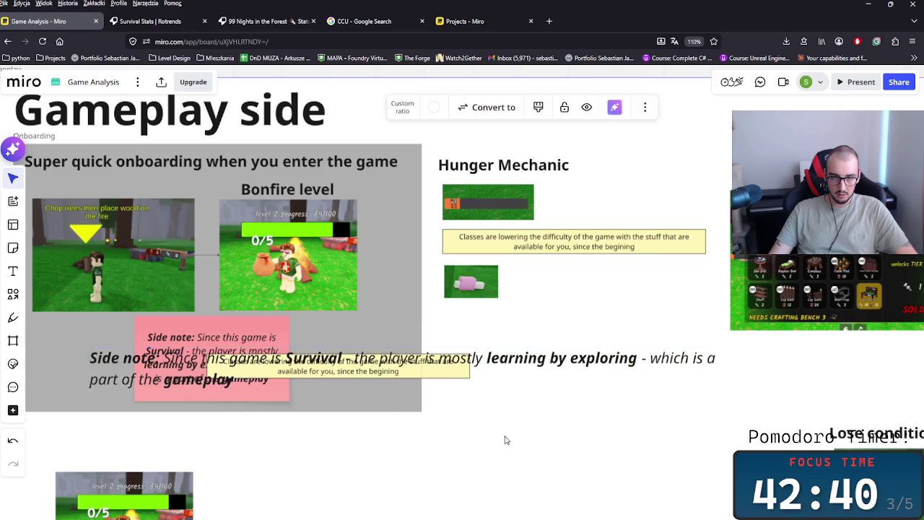
key("Delete")
left_click(319, 363)
key("ctrl+v")
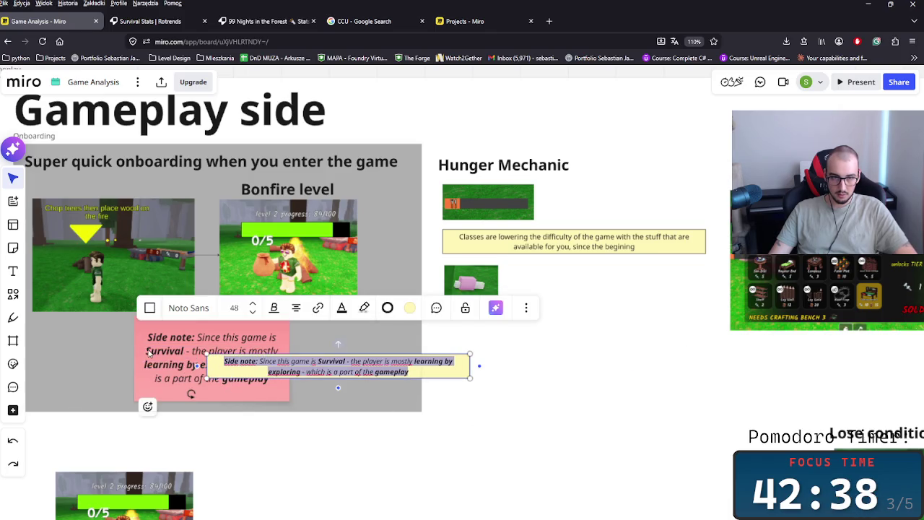
left_click(151, 354)
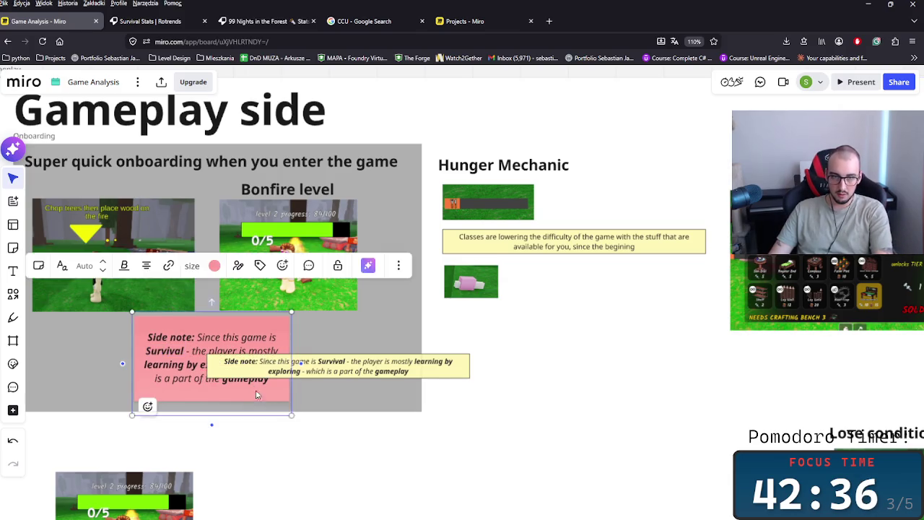
key("Delete")
- Place the yellow box under the screenshots, then unlock and shorten the grey frame
left_click_drag(342, 375, 216, 342)
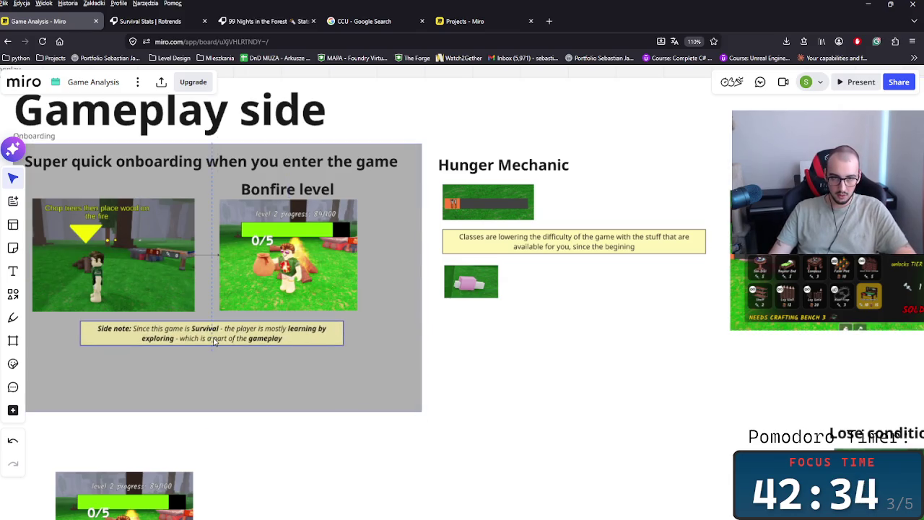
left_click(248, 407)
left_click(239, 412)
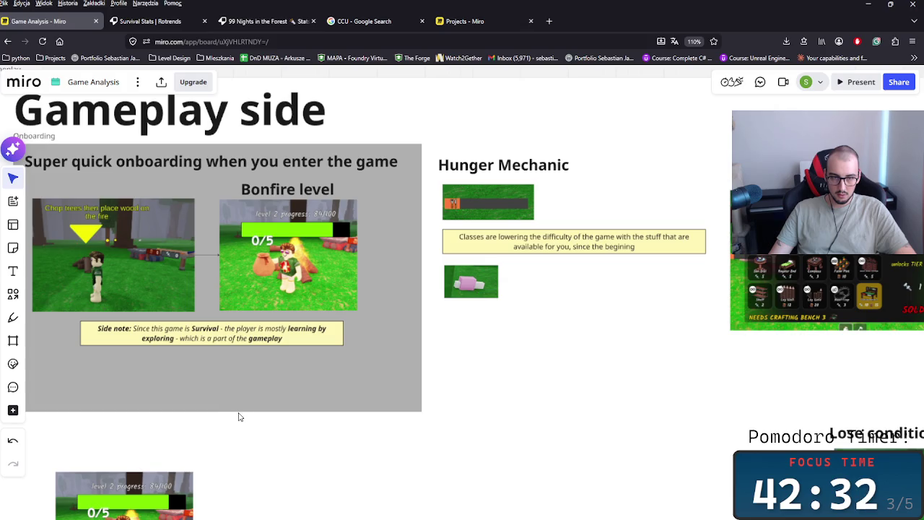
left_click(268, 374)
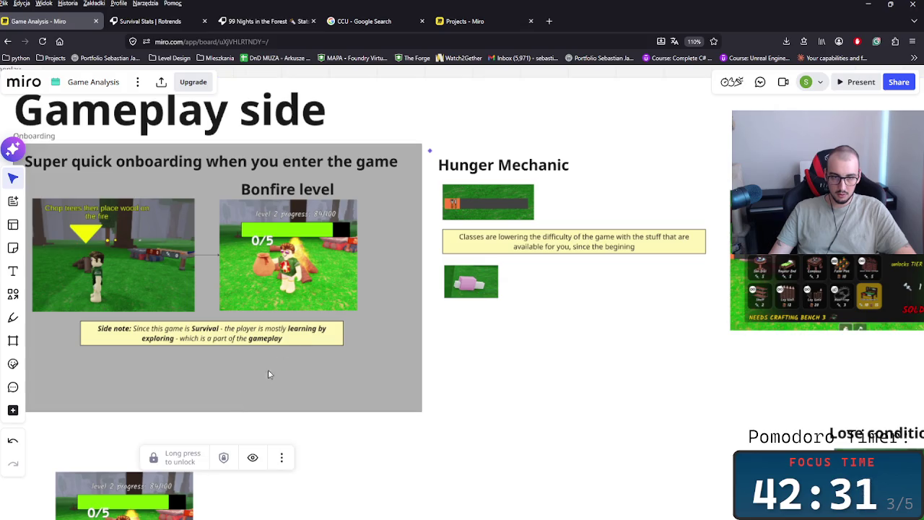
left_click(181, 462)
left_click_drag(181, 411, 190, 359)
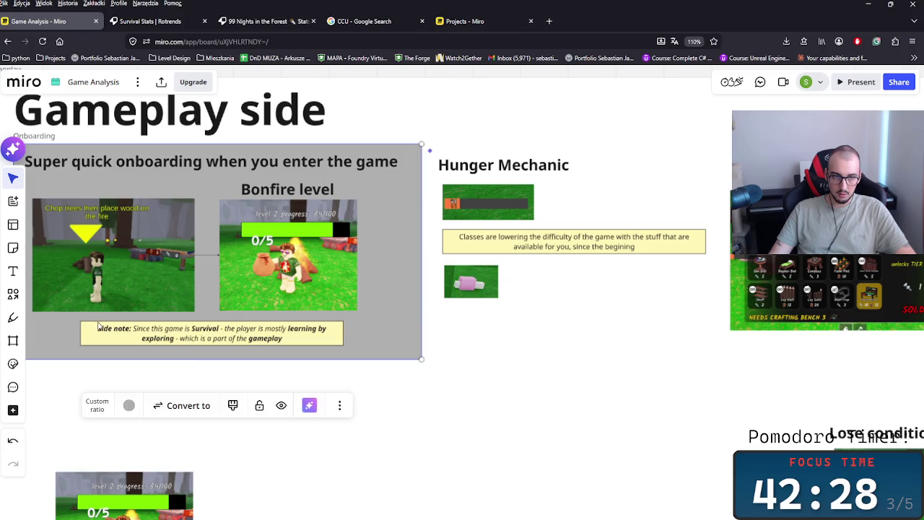
key("Escape")
- Remove the 'Side note:' label so the text opens 'Since this game is Survival game'
left_click(122, 332)
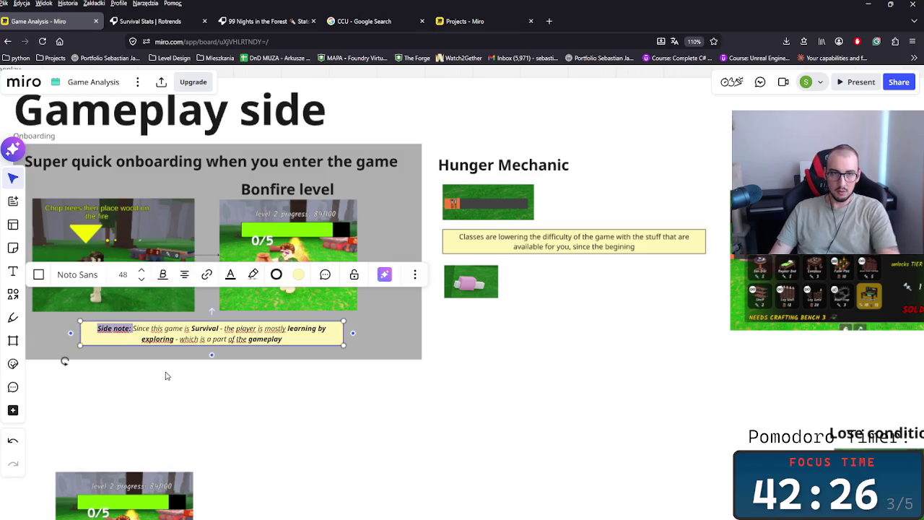
key("BackSpace")
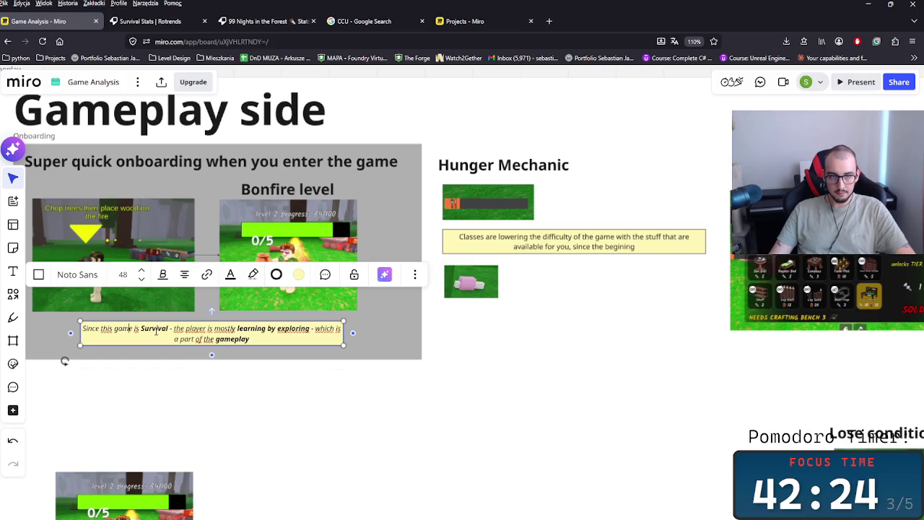
type("game - t")
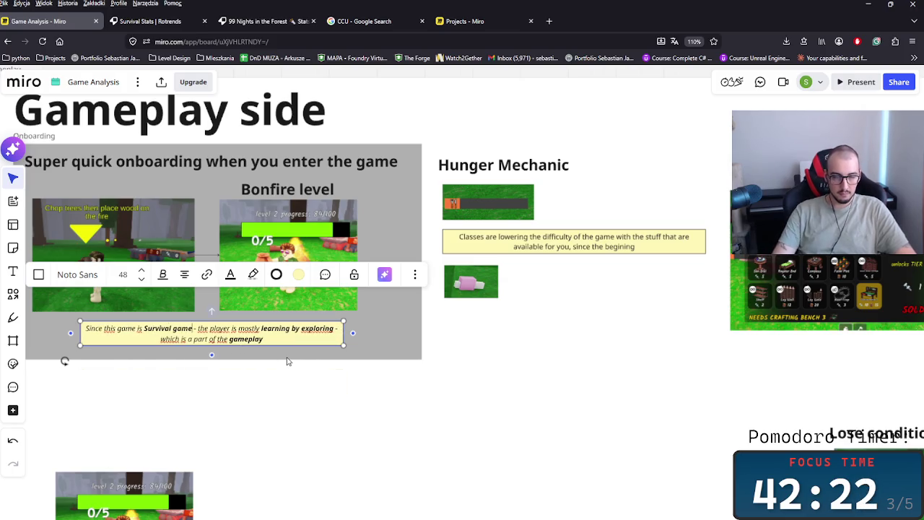
left_click(481, 351)
mouse_move(537, 351)
left_mouse_down()
mouse_move(524, 382)
mouse_move(351, 361)
left_mouse_up()
scroll(309, 355, "up", 3)
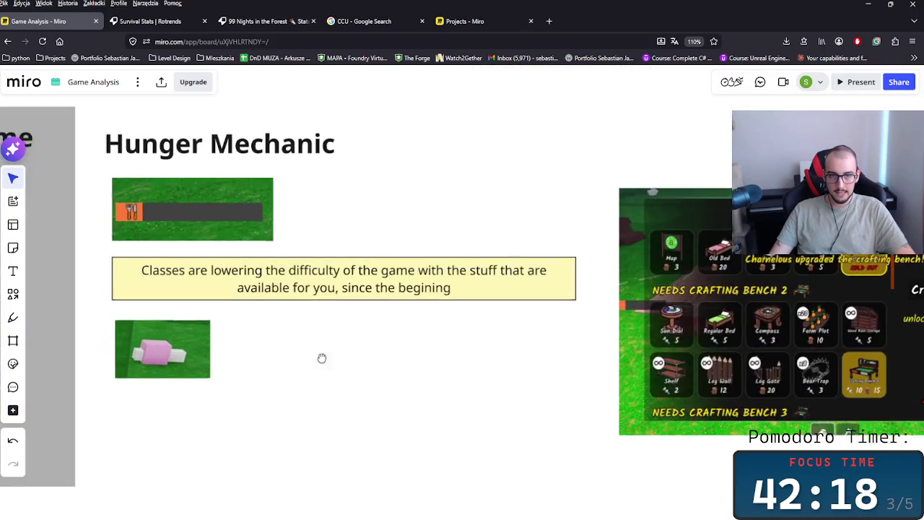
- Replace the yellow box text: hunger acts as stamina, and running makes you 'loose this hunger bar quicker'
double_click(338, 296)
key("BackSpace")
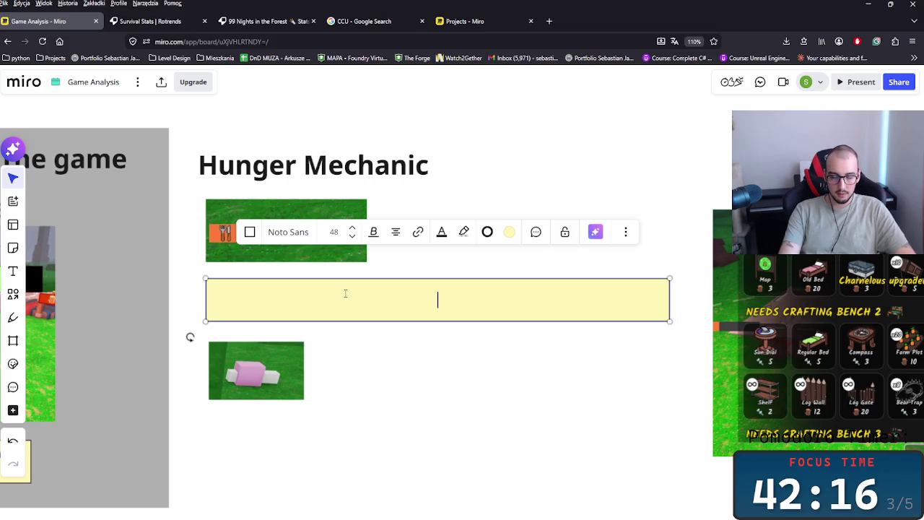
type("The Hunger is a")
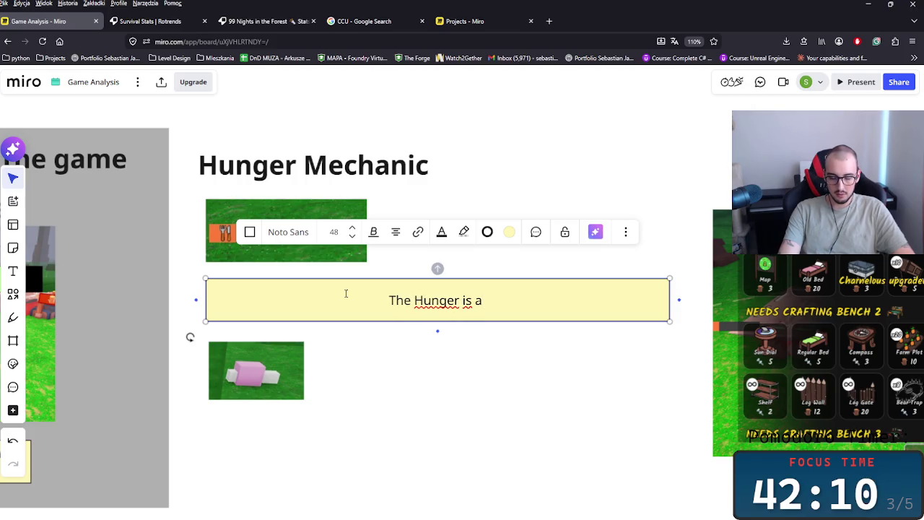
type("s")
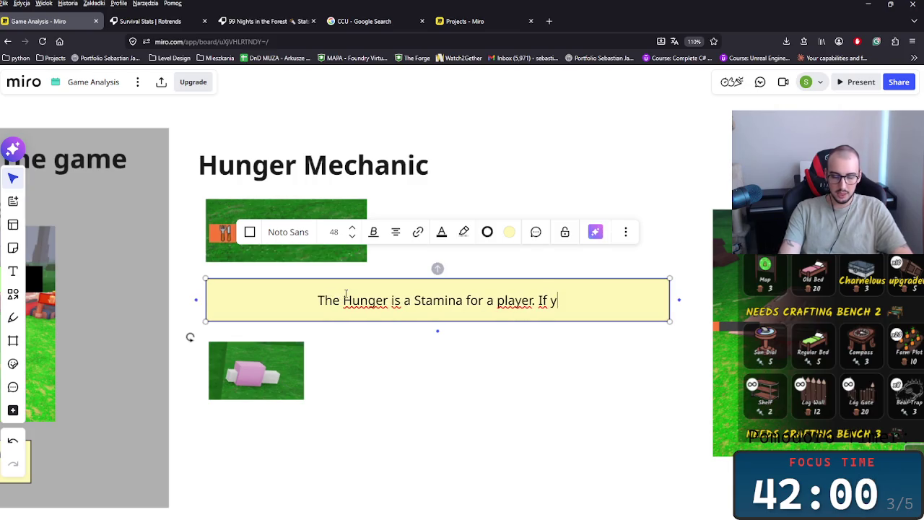
type("ou ")
type("run in")
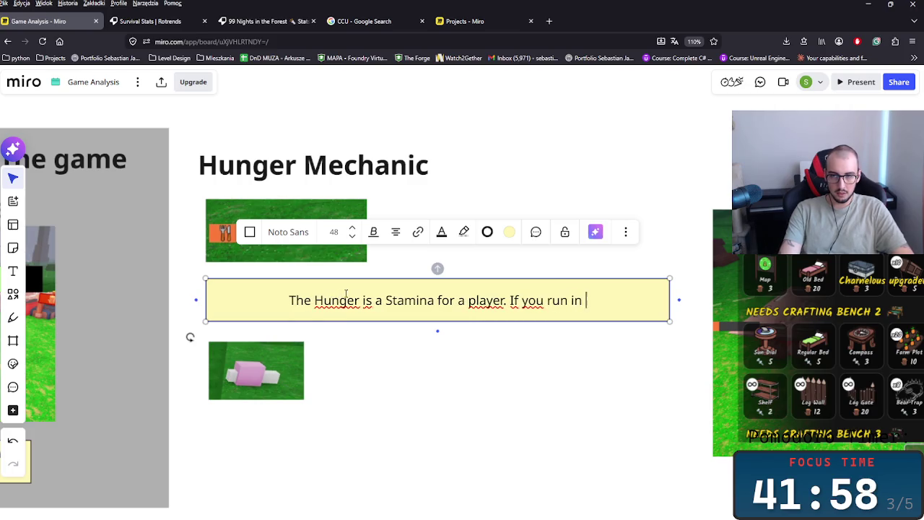
type("the")
key("BackSpace")
key("BackSpace")
key("BackSpace")
key("BackSpace")
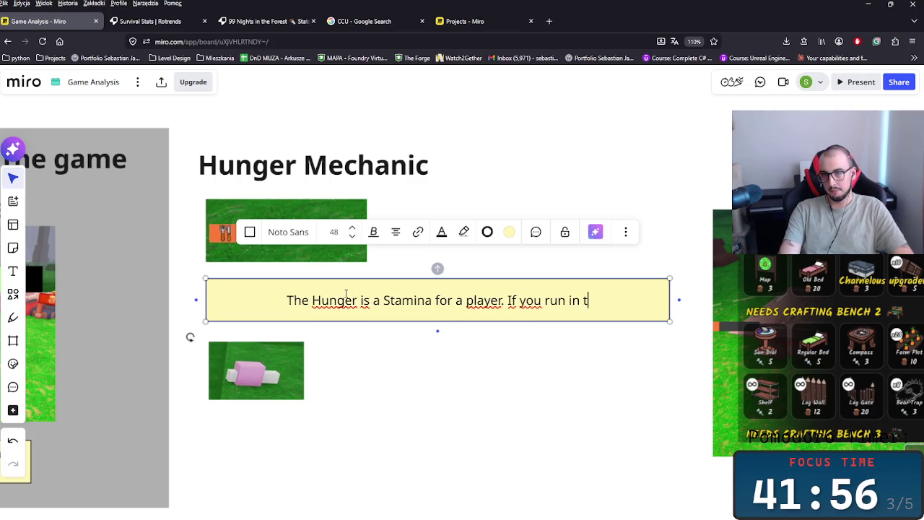
type("yo")
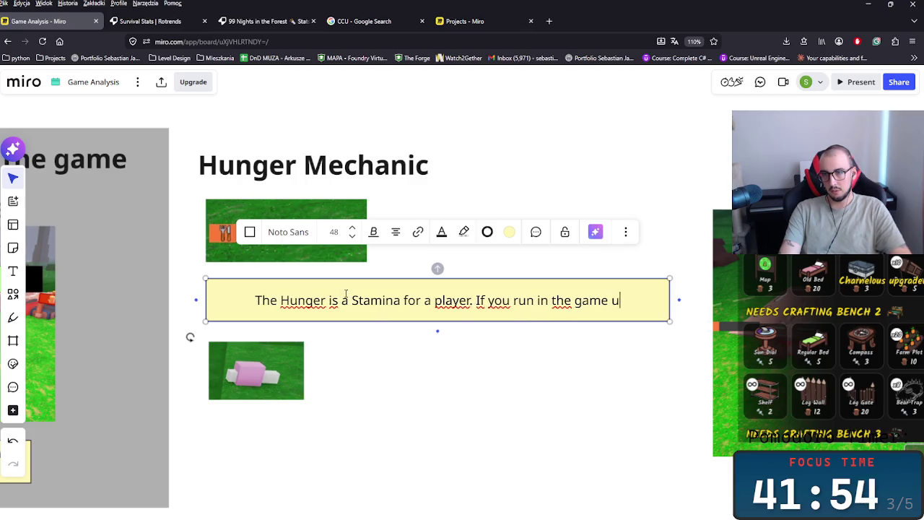
type("u goi")
key("BackSpace")
key("BackSpace")
key("BackSpace")
type("are hjo")
key("BackSpace")
key("BackSpace")
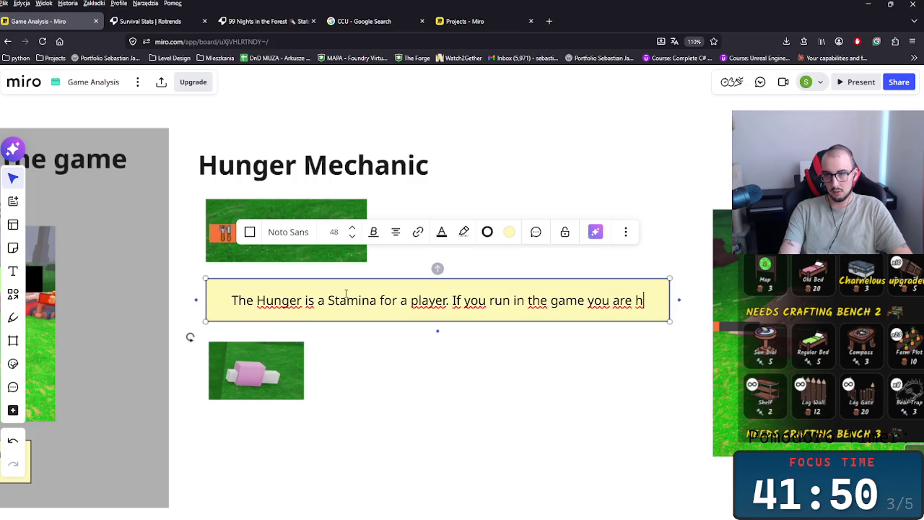
key("BackSpace")
type("g")
type("t")
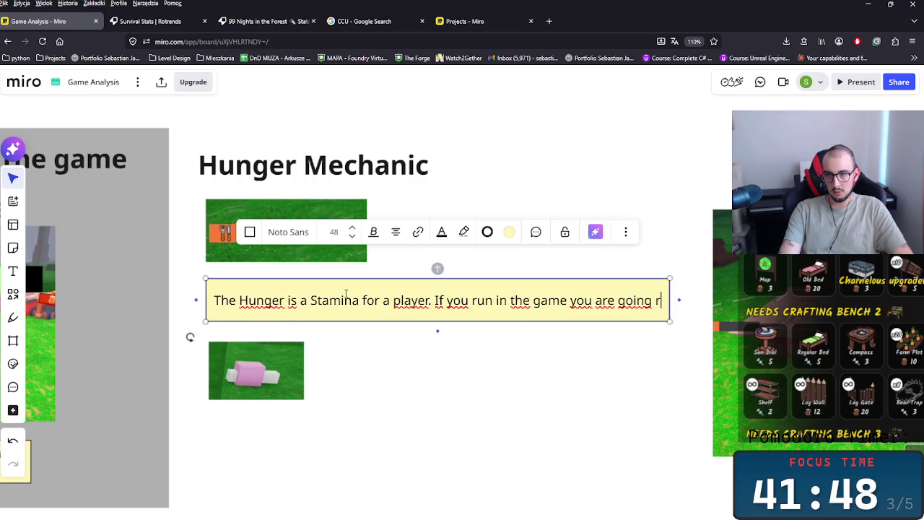
type("o loose this progrer")
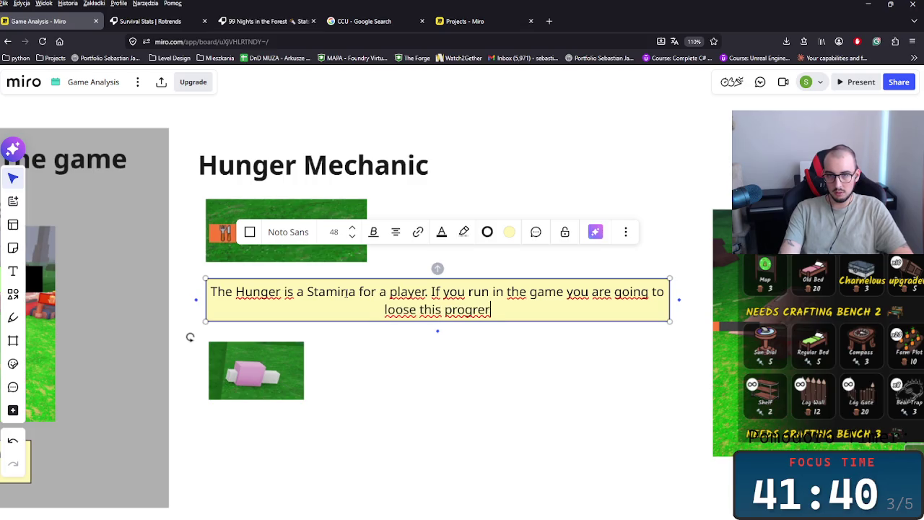
key("BackSpace")
type("ss bard")
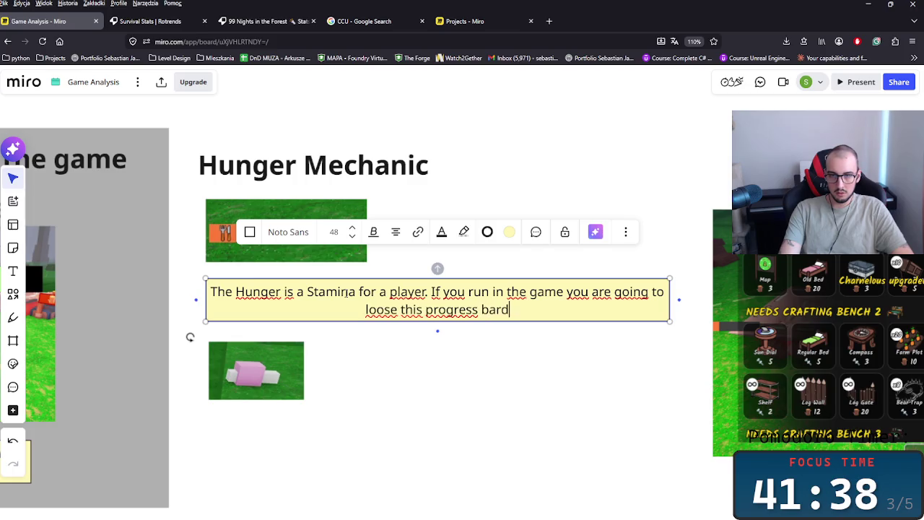
key("BackSpace")
type(" quicker")
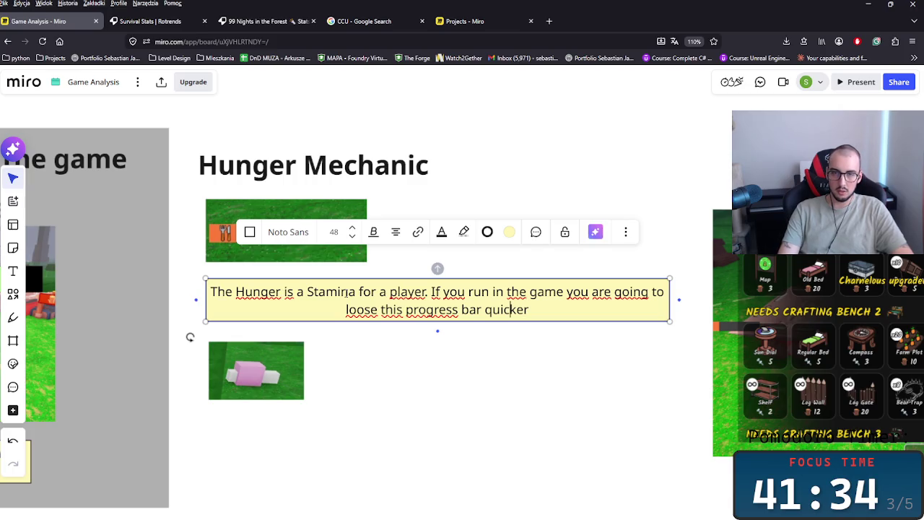
key("Left")
key("Left")
key("Left")
key("BackSpace")
key("BackSpace")
key("BackSpace")
key("BackSpace")
key("BackSpace")
key("BackSpace")
type("huit")
key("BackSpace")
key("BackSpace")
type("nger")
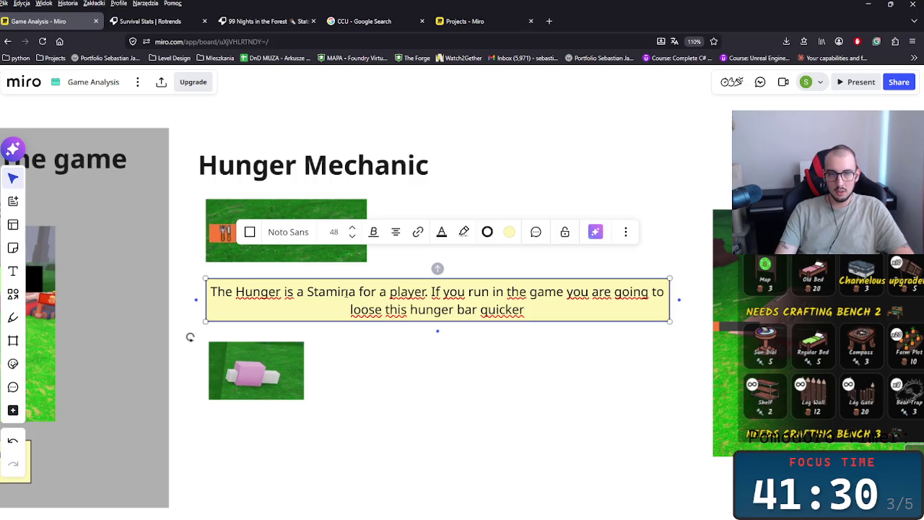
type(".")
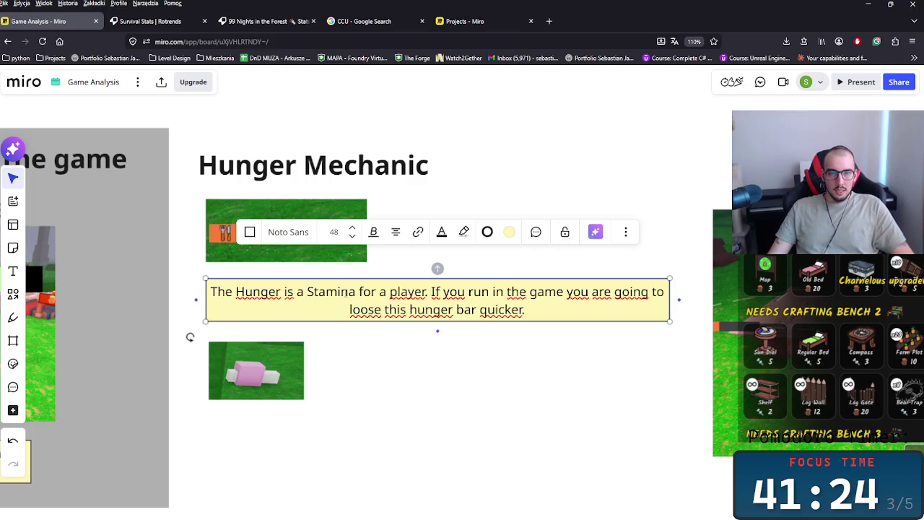
- Bold the words Stamina, run, loose, hunger and quicker in the hunger note
double_click(345, 292)
key("ctrl+b")
key("ctrl+a")
left_click_drag(233, 291, 253, 292)
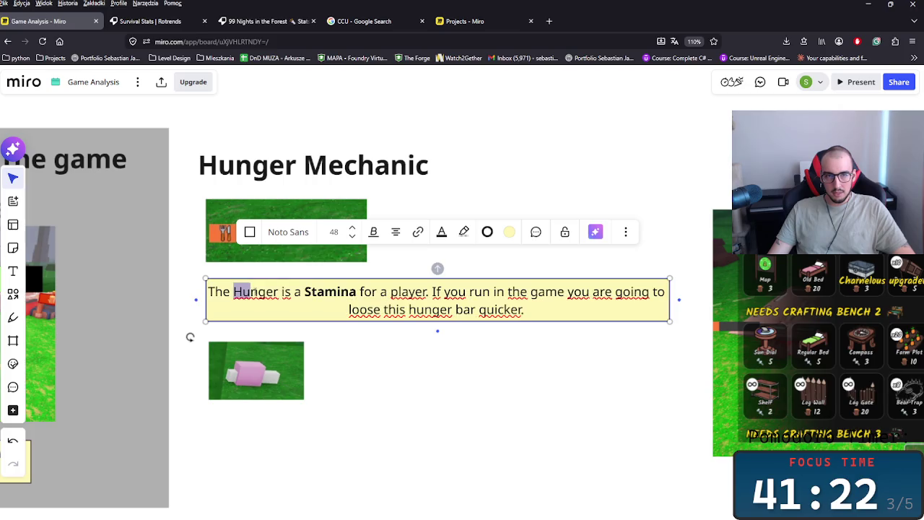
key("ctrl+b")
left_click_drag(484, 291, 470, 291)
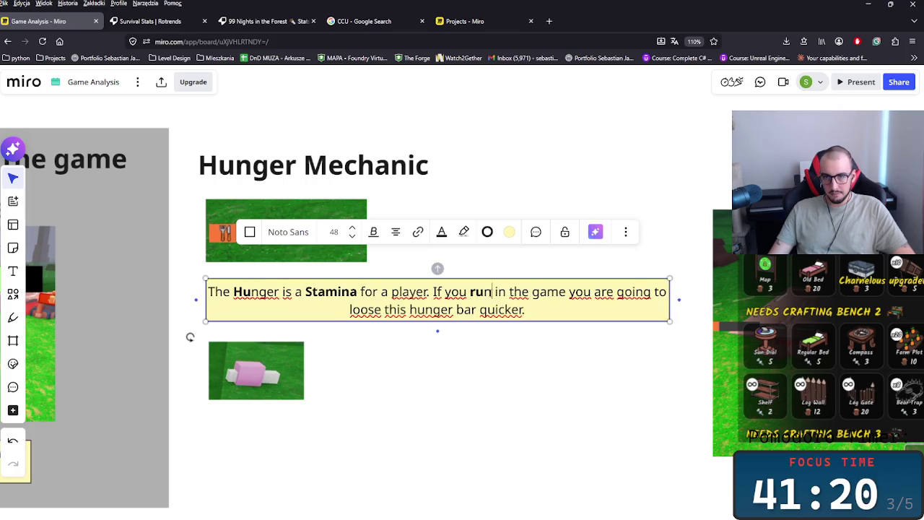
double_click(491, 292)
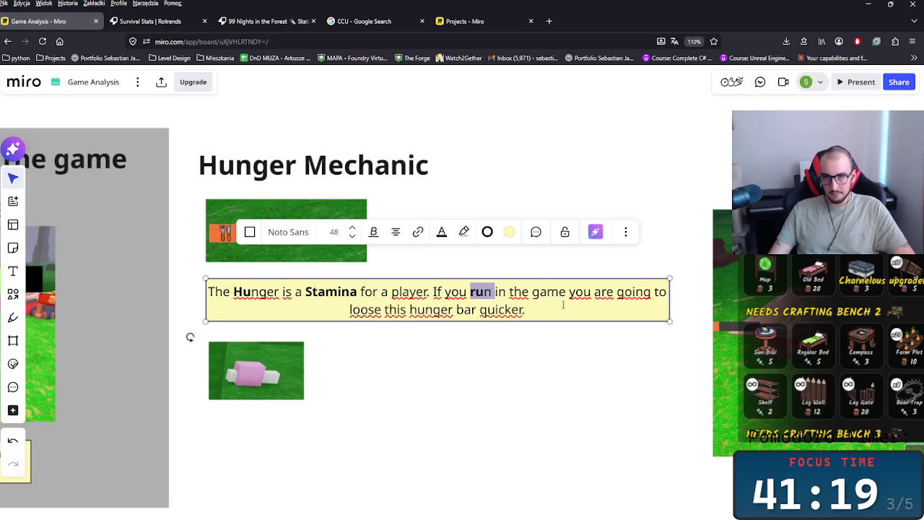
double_click(364, 309)
key("ctrl+b")
double_click(430, 309)
key("ctrl+b")
double_click(504, 309)
key("ctrl+b")
left_click(544, 310)
left_click(529, 368)
- Duplicate the hunger note box and place the copy below the pig image
left_click(421, 312)
key("ctrl+c")
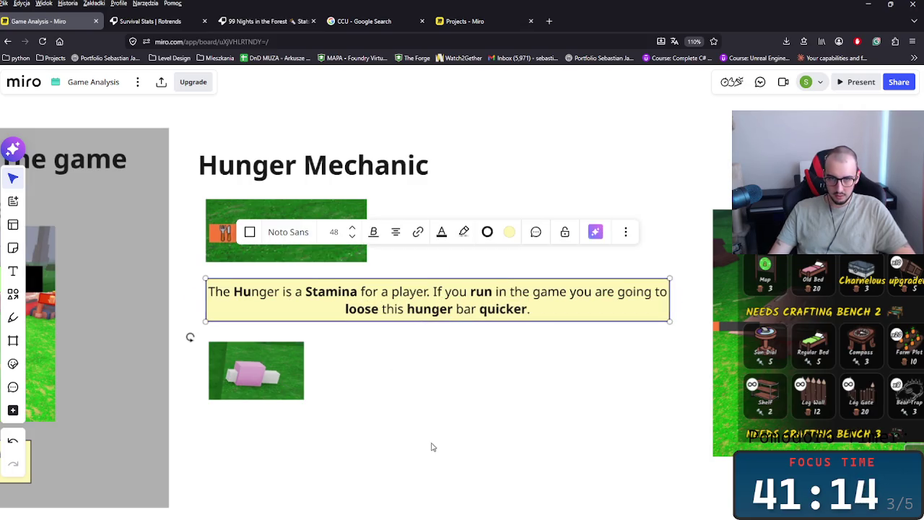
key("ctrl+v")
left_click_drag(416, 438, 397, 446)
left_click(257, 296)
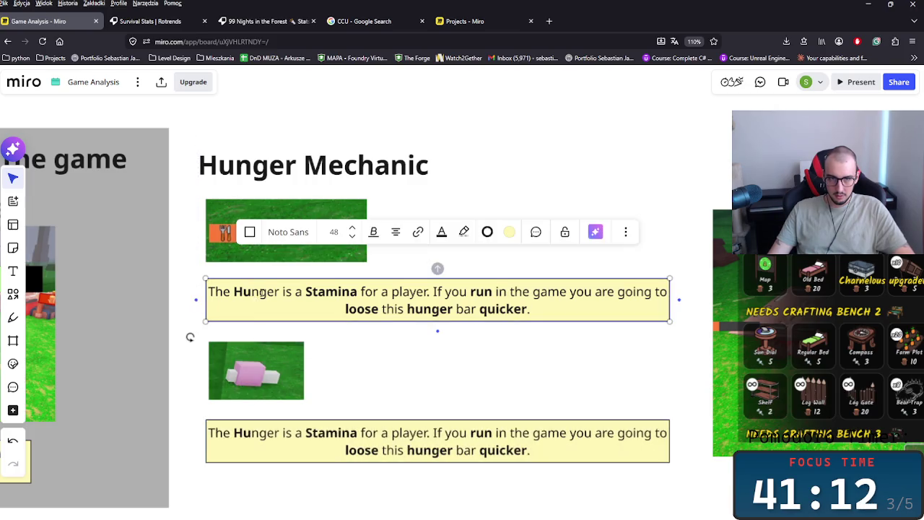
- Retype the lower Hunger Mechanic note to say there is a lot of food to be discovered in this game
double_click(257, 292)
left_click(256, 448)
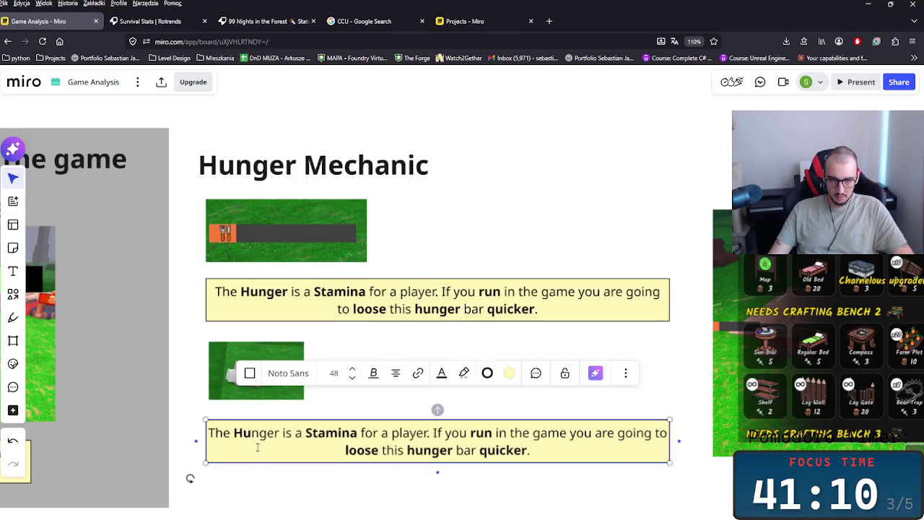
key("Return")
type("To ")
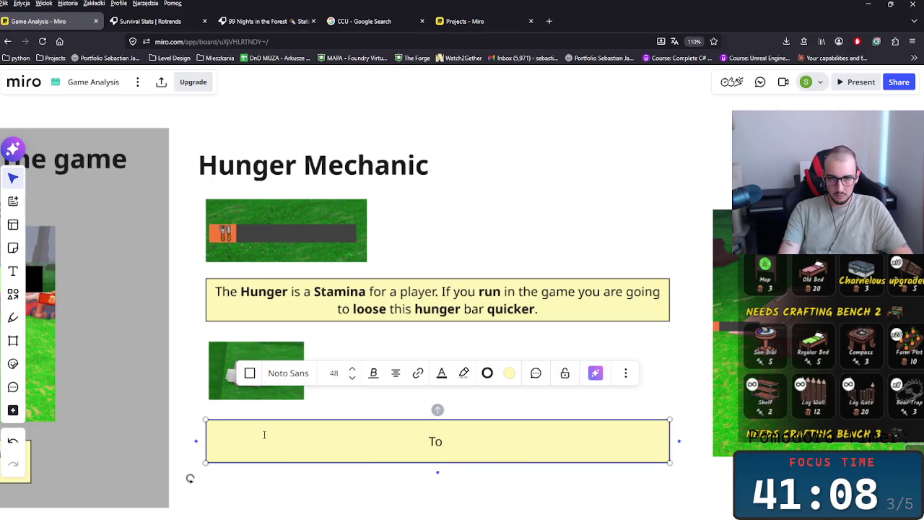
type("ahg")
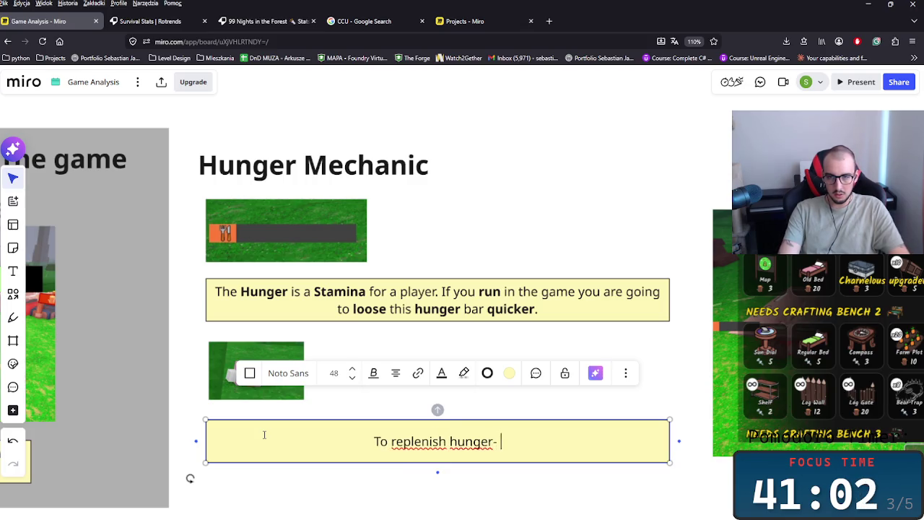
type(" > ")
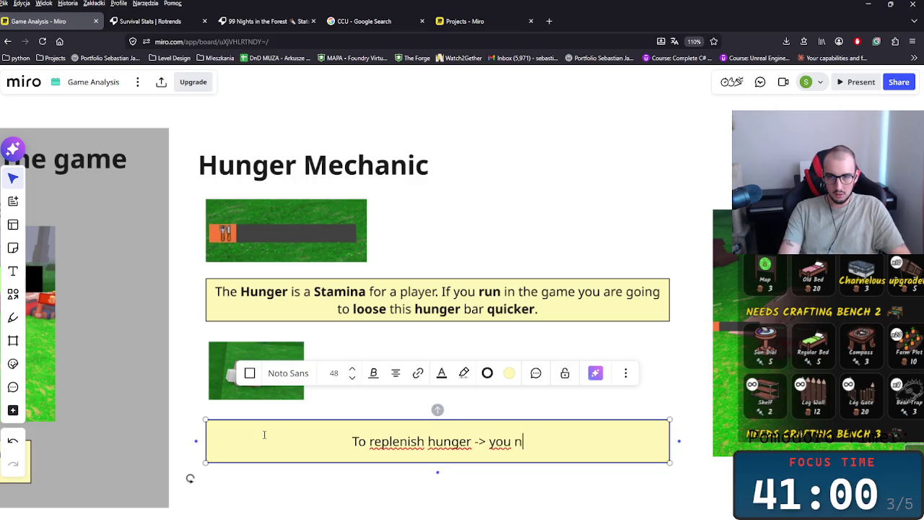
type("eed to eat.")
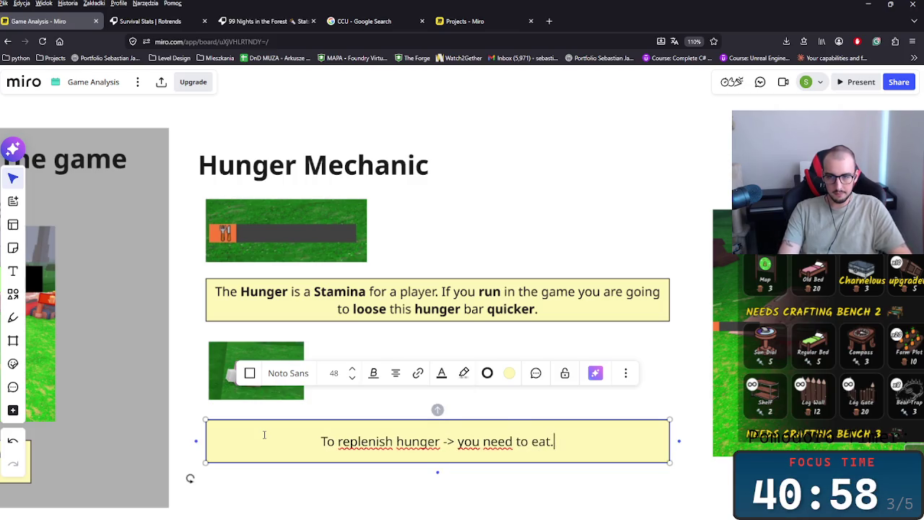
type(" There is a lot ")
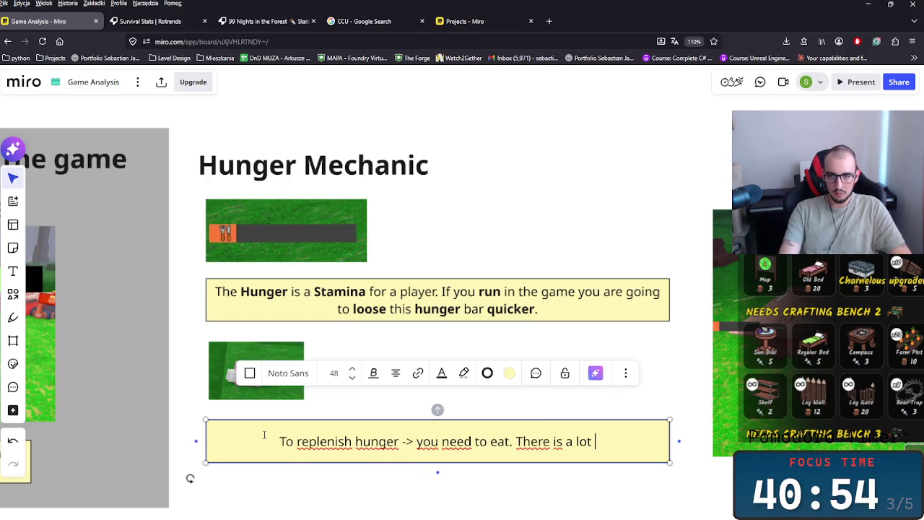
type("of t")
key("BackSpace")
type("h")
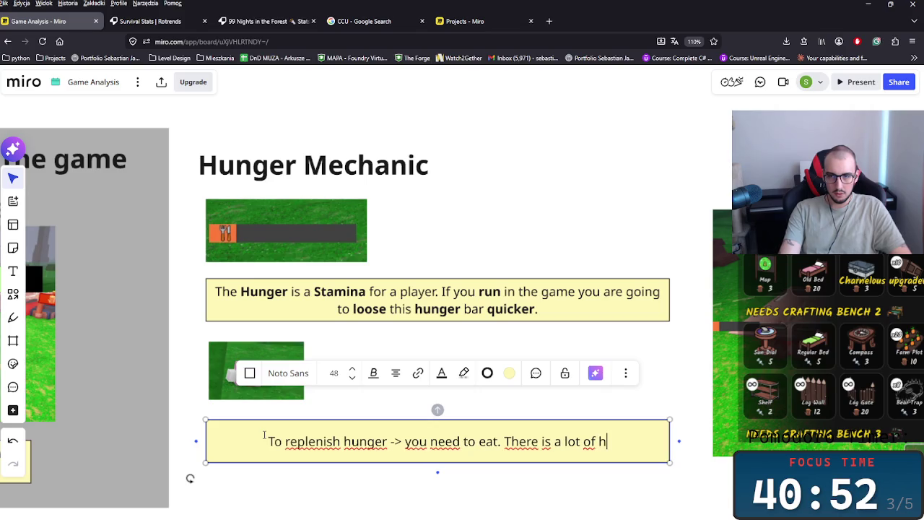
key("BackSpace")
type("f")
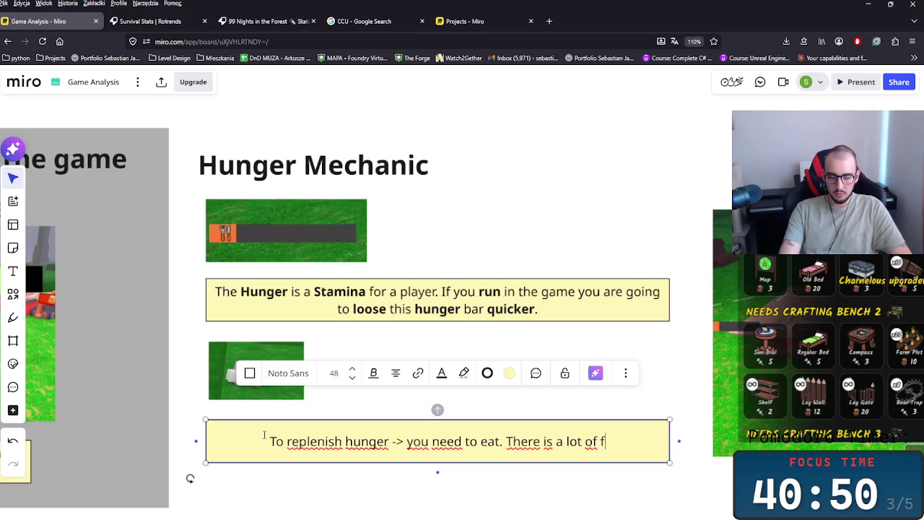
type("ood to be d")
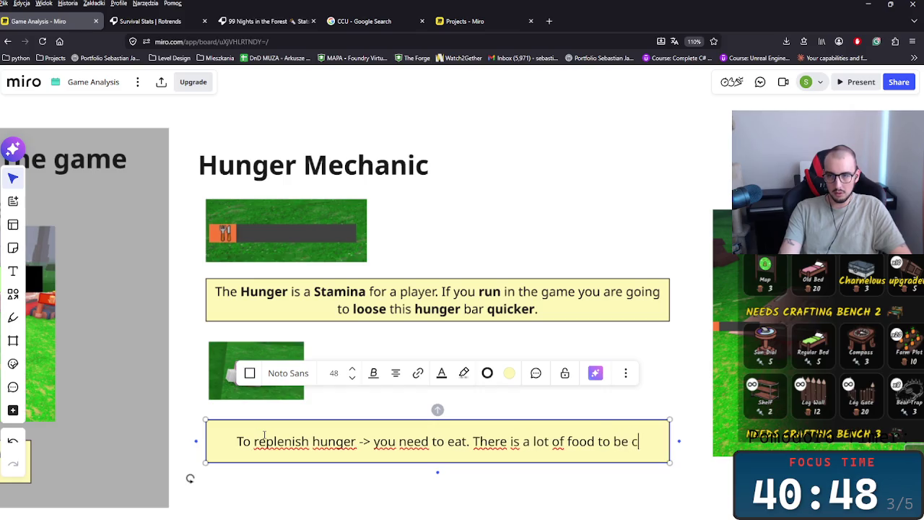
type("iscav")
key("BackSpace")
key("BackSpace")
type("overed")
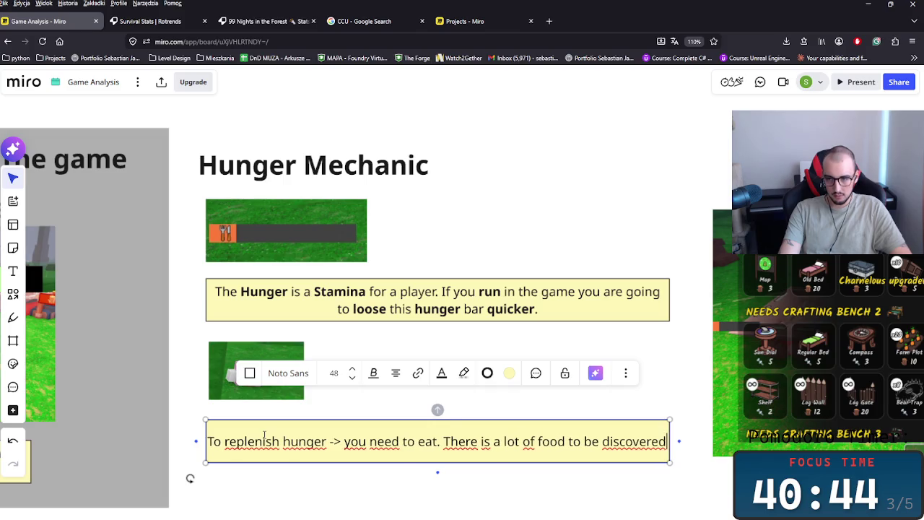
type(" in this game.")
- Bold 'lot of food' in the note and insert the word 'types' before 'food'
mouse_move(566, 434)
left_mouse_down()
mouse_move(504, 433)
mouse_move(566, 433)
left_mouse_up()
left_click(503, 433)
key("ctrl+b")
left_click(573, 433)
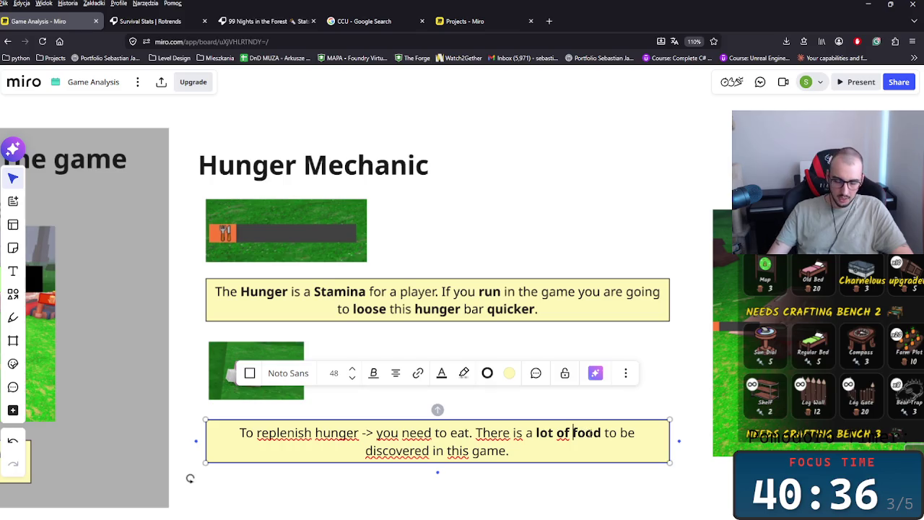
type("types")
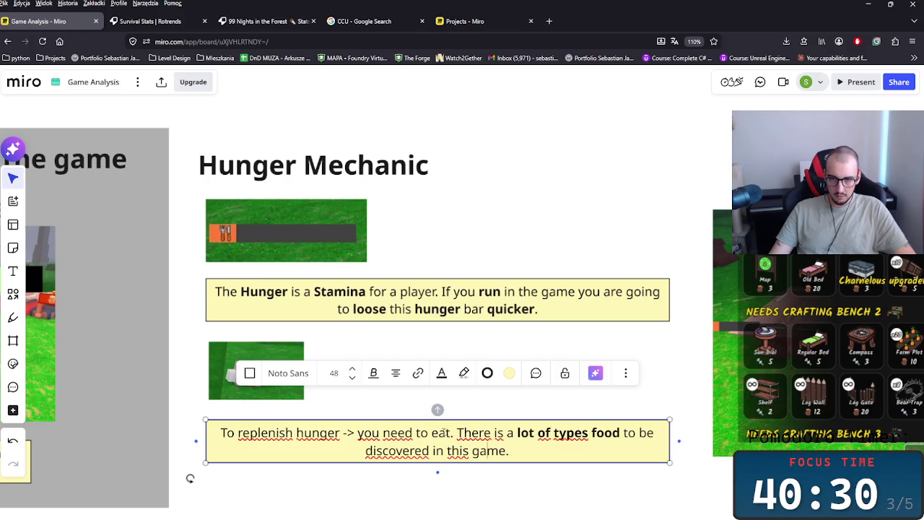
- Bold the words 'to eat', 'hunger' and 'replenish' in the Hunger Mechanic note
left_click_drag(423, 433, 416, 433)
key("ctrl+b")
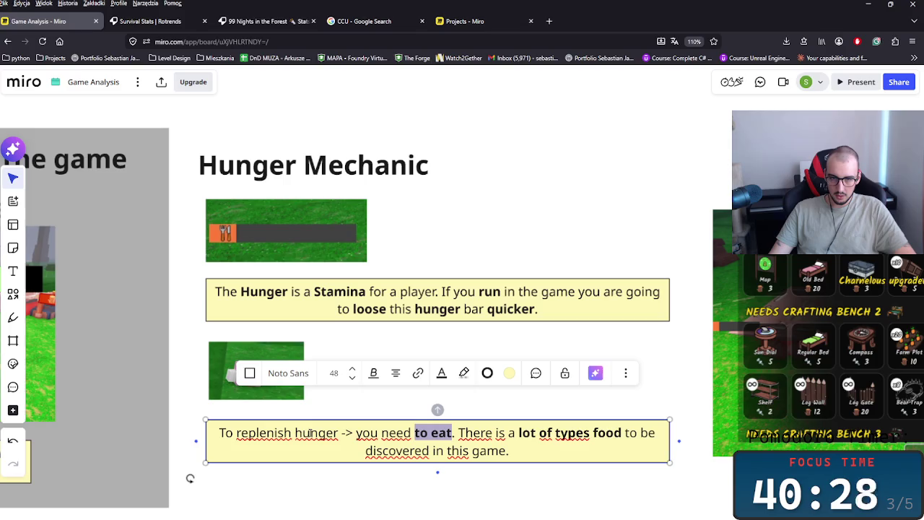
double_click(303, 432)
key("ctrl+b")
left_click(248, 432)
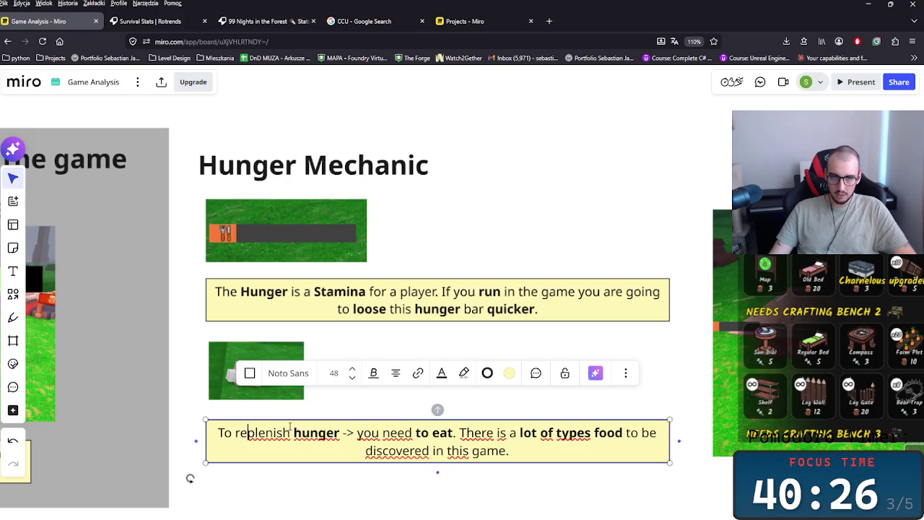
double_click(279, 433)
key("ctrl+b")
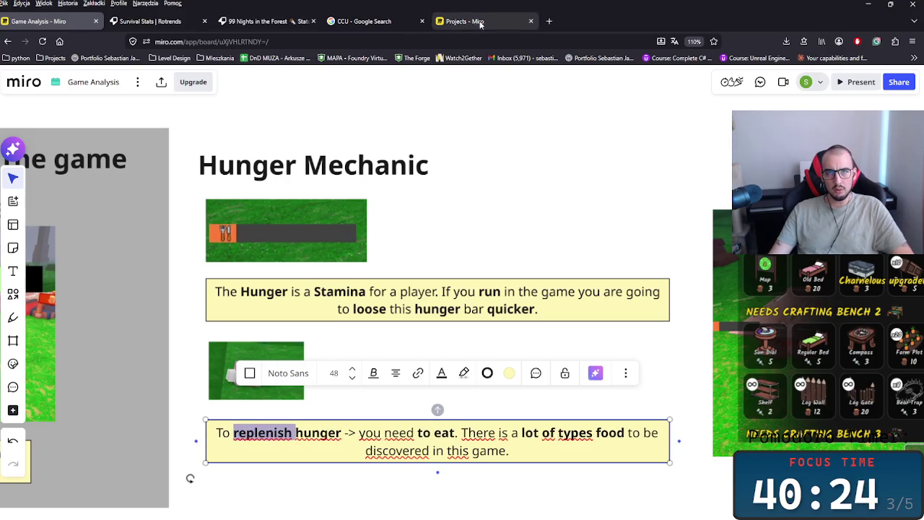
left_click(364, 21)
- Search Google for 'replenish meaning', read the definition, then close that tab
left_click(137, 41)
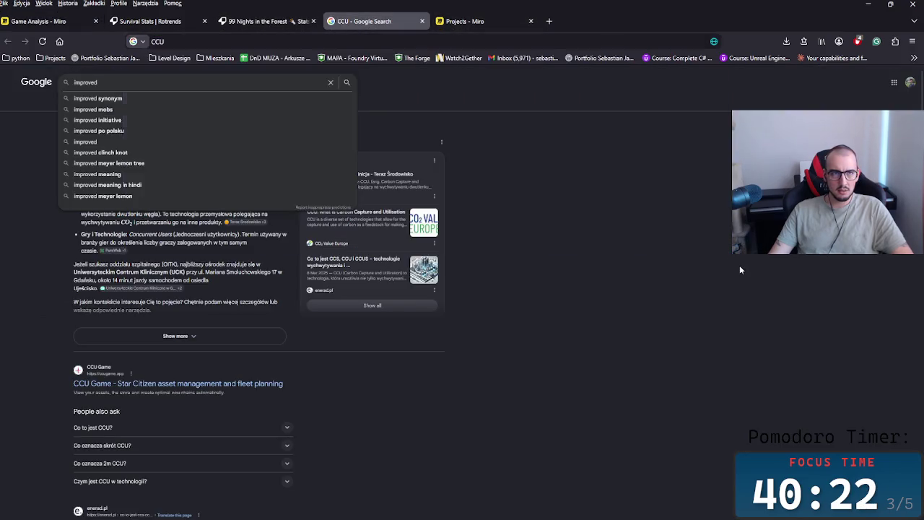
left_click(224, 86)
key("ctrl+a")
type("repl")
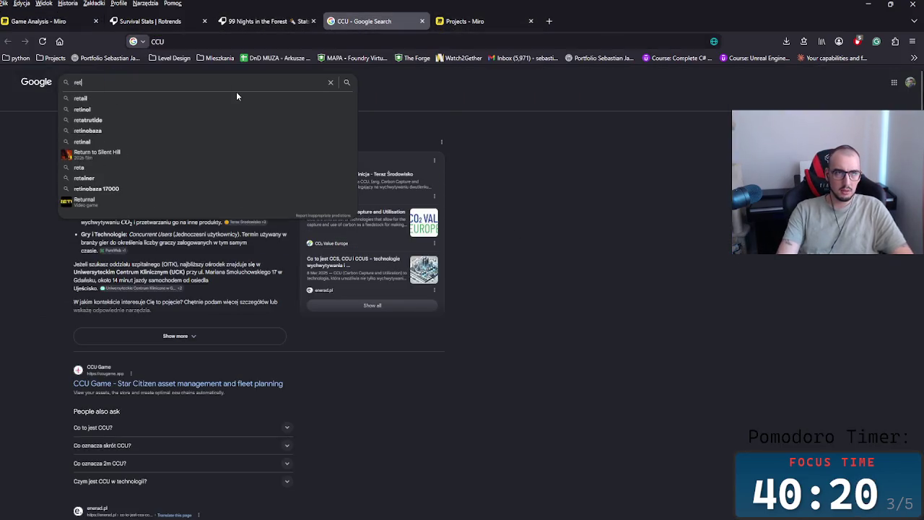
type("enish")
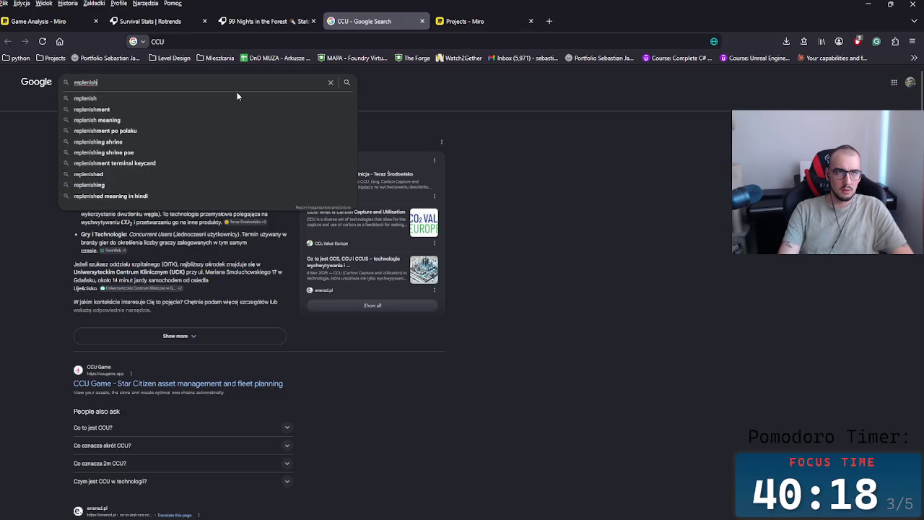
key("Down")
key("Down")
key("Down")
key("Return")
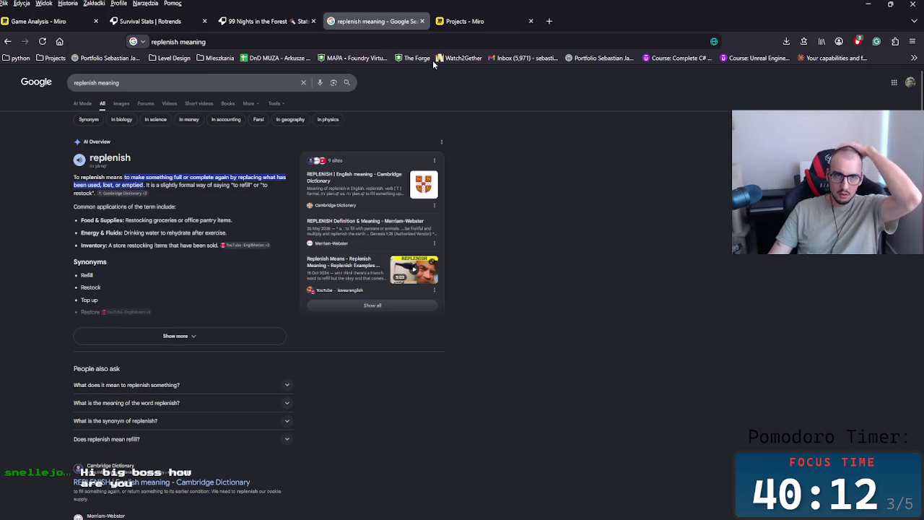
left_click(422, 21)
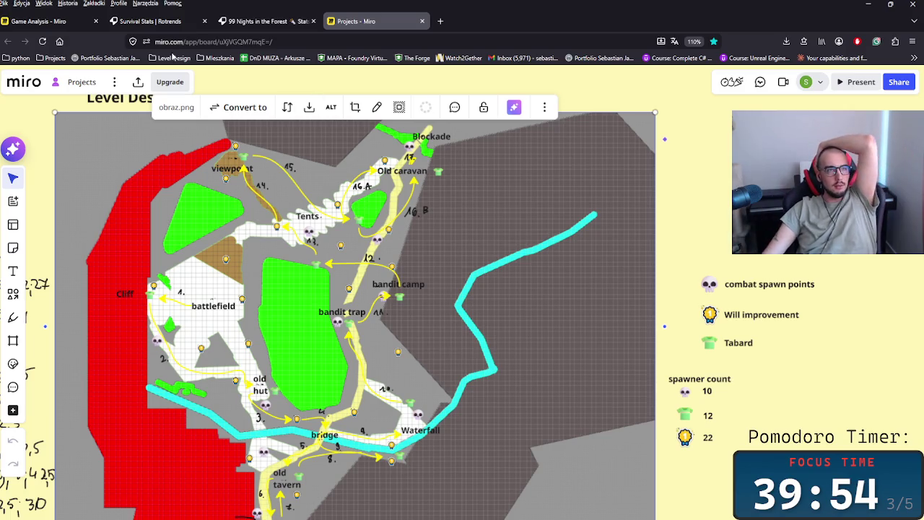
- Return to the Game Analysis board, zoom out and pan to the HUB, Social side and 99 Nights card
left_click(30, 22)
scroll(563, 318, "down", 2)
scroll(563, 317, "down", 2)
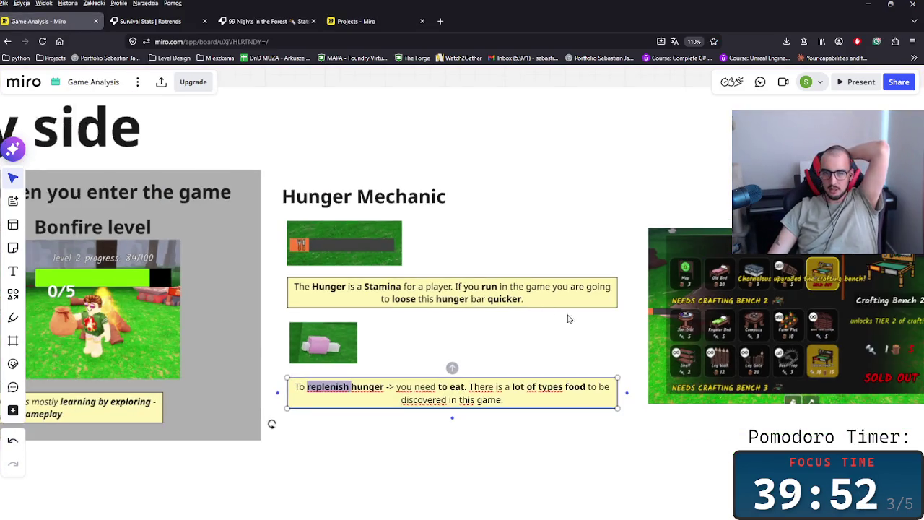
scroll(610, 342, "down", 2)
scroll(621, 336, "down", 2)
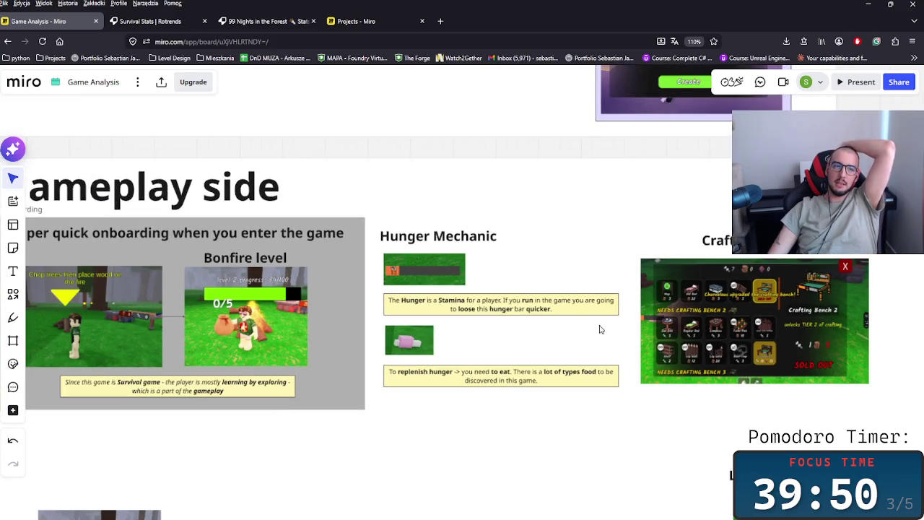
scroll(601, 330, "down", 3)
scroll(531, 299, "down", 2)
scroll(531, 299, "down", 1)
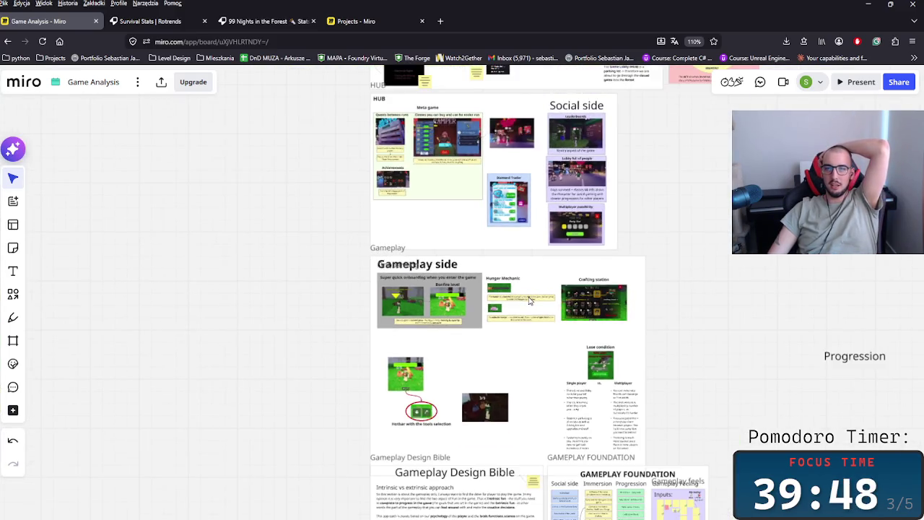
mouse_move(526, 283)
left_mouse_down()
mouse_move(480, 322)
mouse_move(456, 490)
left_mouse_up()
mouse_move(483, 255)
left_mouse_down()
mouse_move(514, 463)
mouse_move(506, 432)
left_mouse_up()
- Pan and zoom the board to bring the Monetization and Story sections into view
scroll(375, 250, "up", 4)
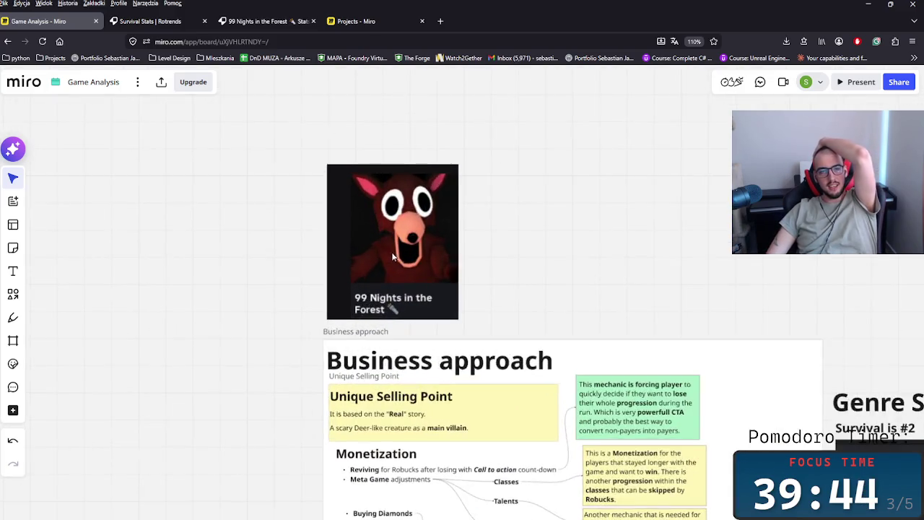
scroll(405, 283, "up", 4)
left_click_drag(534, 258, 535, 369)
scroll(533, 370, "down", 2)
scroll(524, 371, "down", 2)
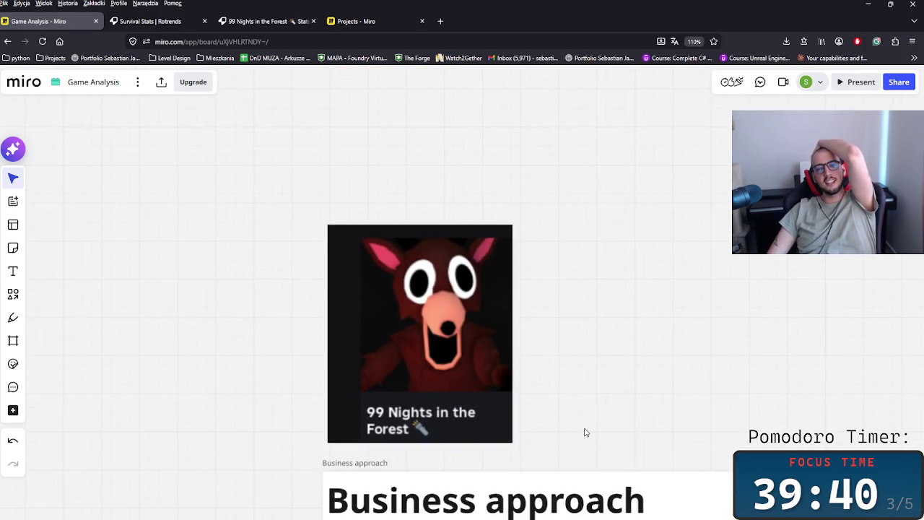
scroll(570, 452, "down", 2)
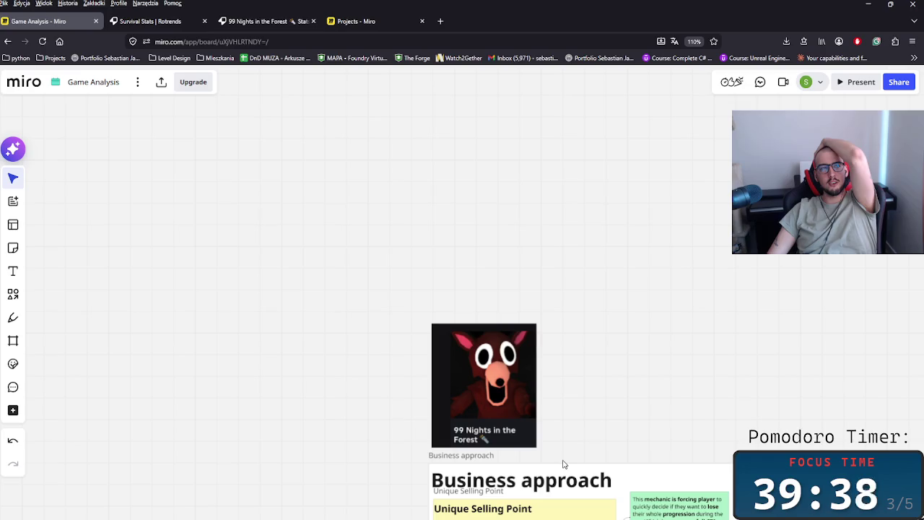
scroll(564, 470, "down", 1)
left_click_drag(564, 472, 617, 210)
scroll(720, 381, "down", 3)
scroll(720, 381, "down", 4)
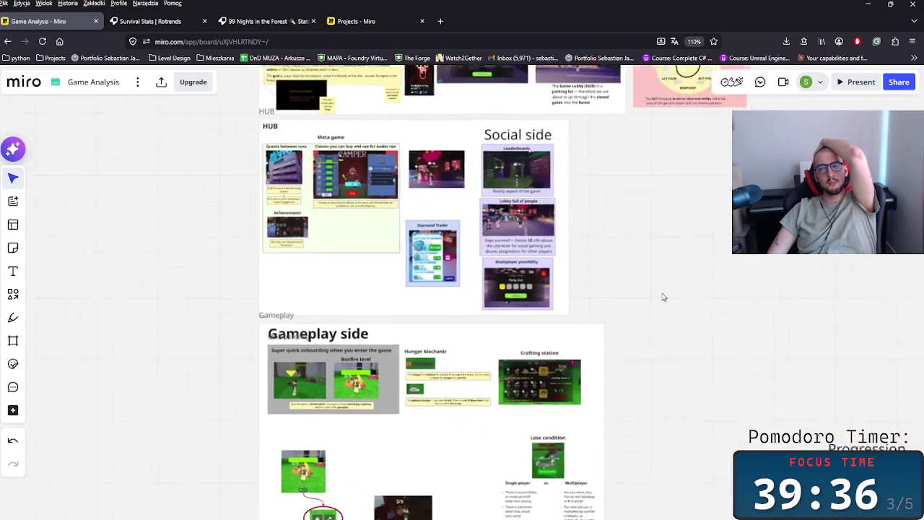
- Zoom into the Gameplay side frame showing the onboarding, Hunger Mechanic, crafting station and Lose condition panels
scroll(665, 295, "down", 1)
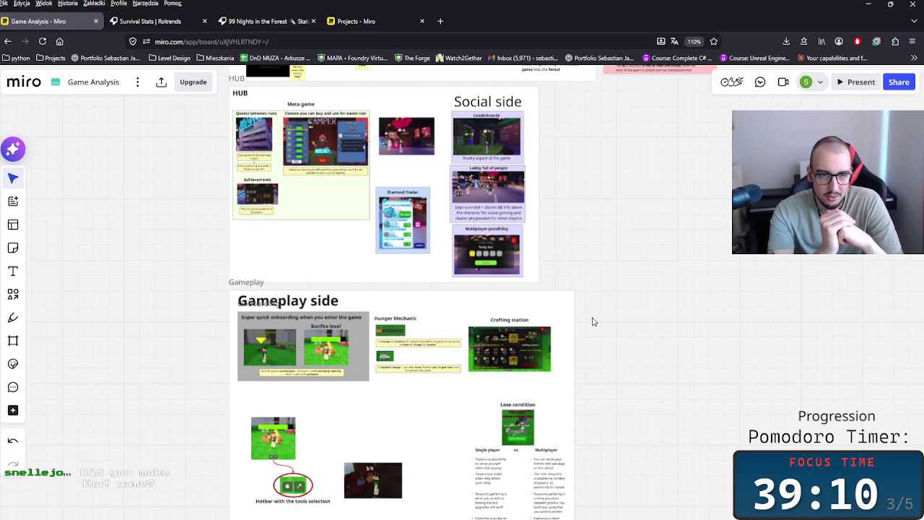
scroll(458, 142, "up", 10)
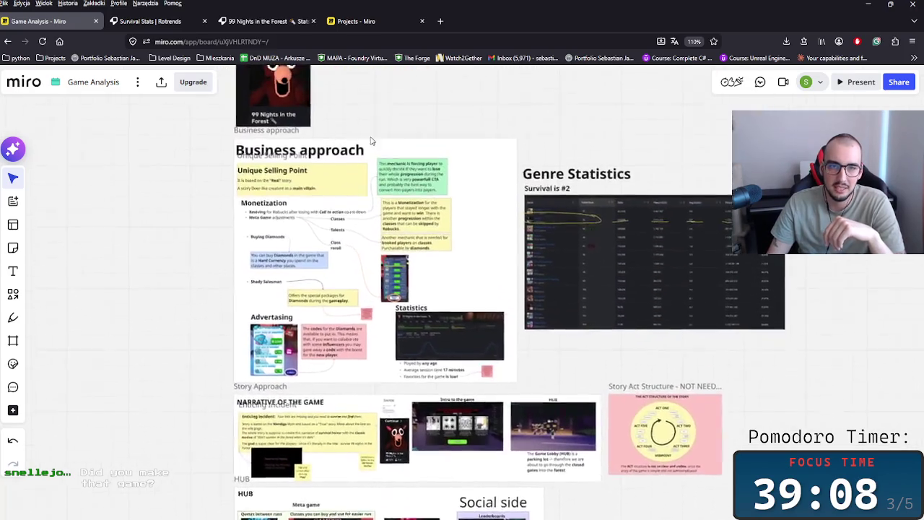
scroll(395, 433, "down", 10)
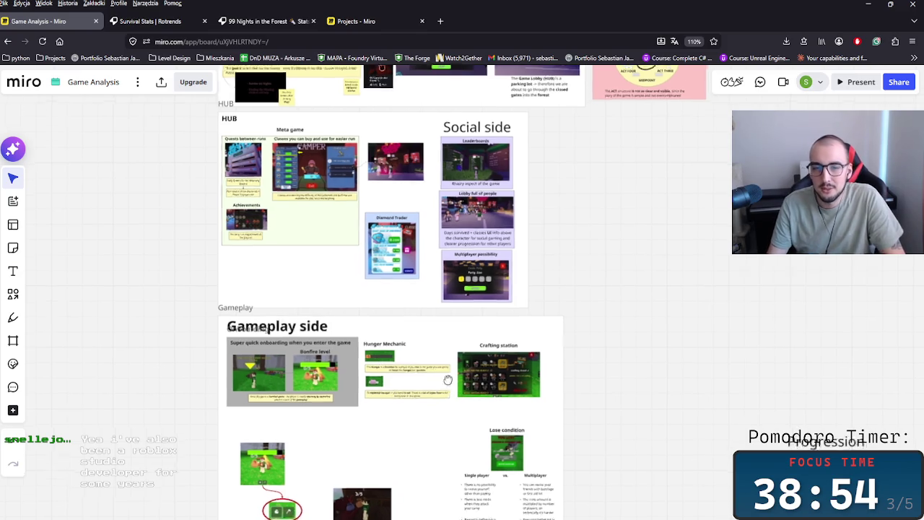
scroll(433, 401, "left", 3)
scroll(592, 371, "up", 3)
scroll(642, 369, "up", 3)
scroll(592, 371, "up", 2)
scroll(580, 457, "up", 3)
scroll(450, 476, "right", 2)
scroll(367, 452, "up", 2)
scroll(366, 453, "down", 2)
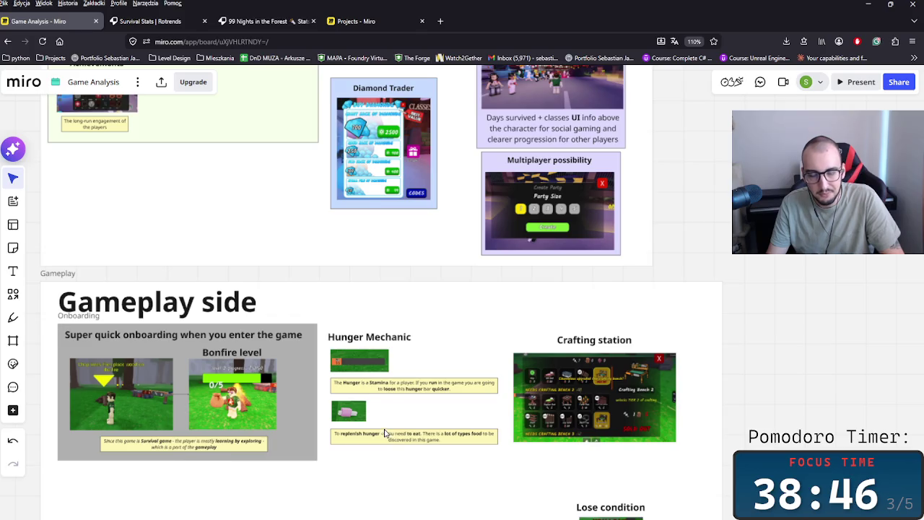
- Zoom in and nudge the Hunger Mechanic title slightly up and right, then deselect it
scroll(385, 433, "up", 2)
scroll(426, 444, "up", 2)
scroll(433, 404, "up", 1)
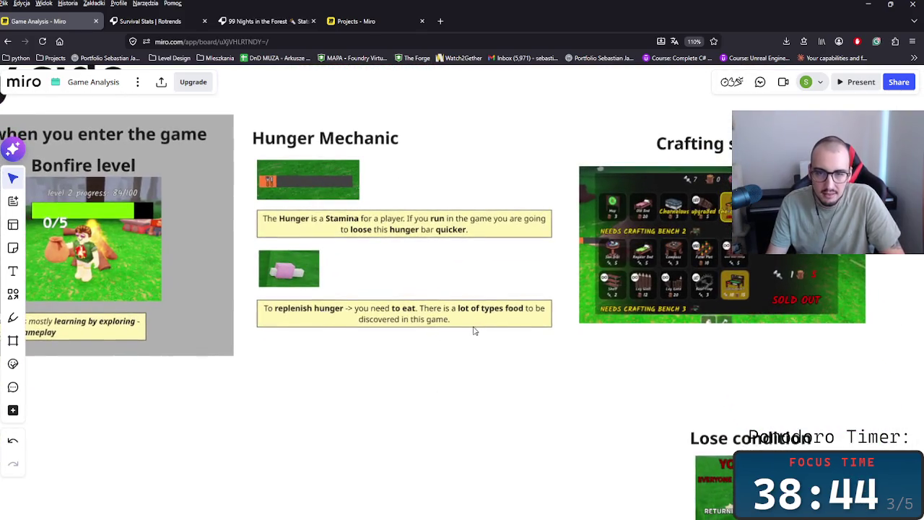
scroll(616, 336, "right", 3)
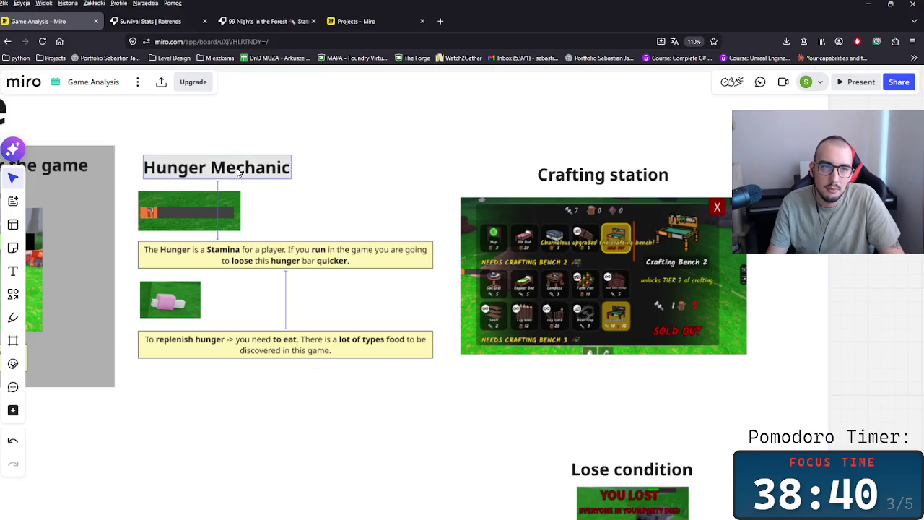
left_click_drag(235, 173, 239, 172)
left_click(293, 410)
- Zoom out to an overview of the HUB and Gameplay frames above the Gameplay Design Bible
scroll(318, 389, "down", 2)
scroll(318, 390, "left", 2)
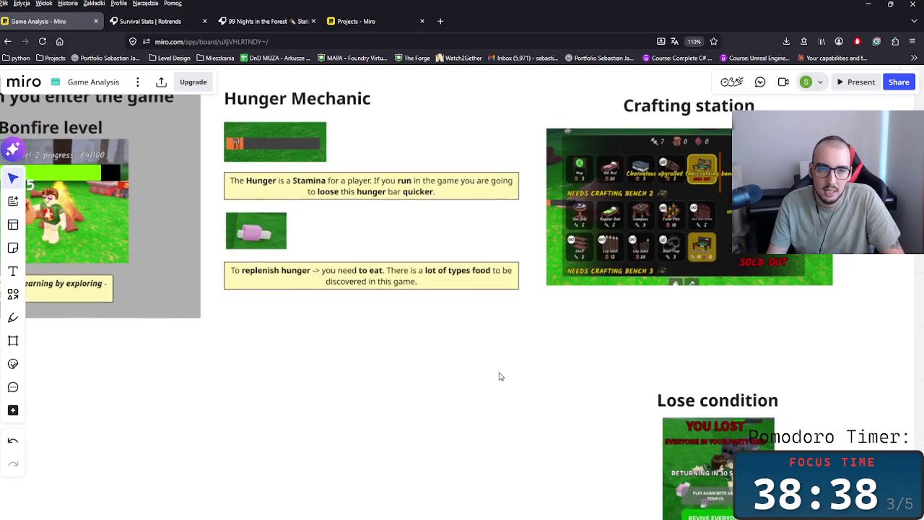
scroll(562, 390, "down", 1)
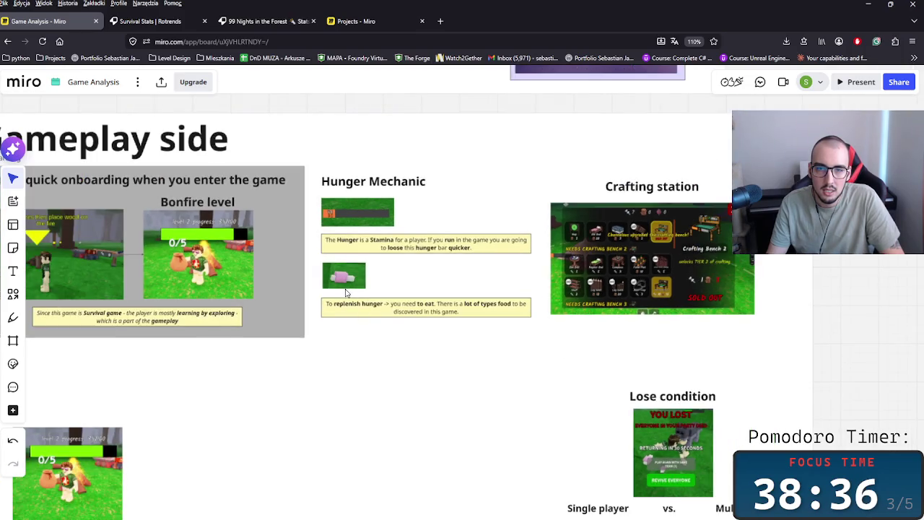
scroll(522, 358, "right", 2)
scroll(441, 398, "left", 3)
scroll(687, 347, "left", 4)
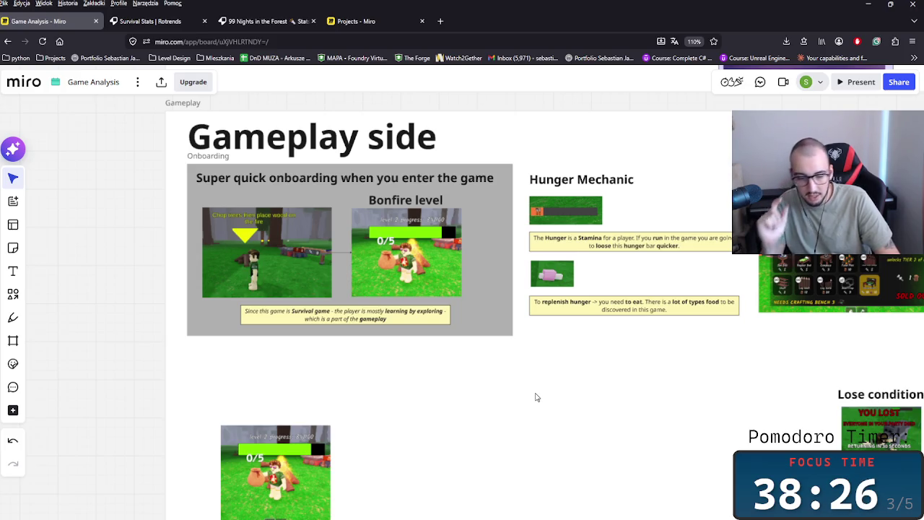
scroll(485, 427, "down", 3)
scroll(527, 418, "right", 5)
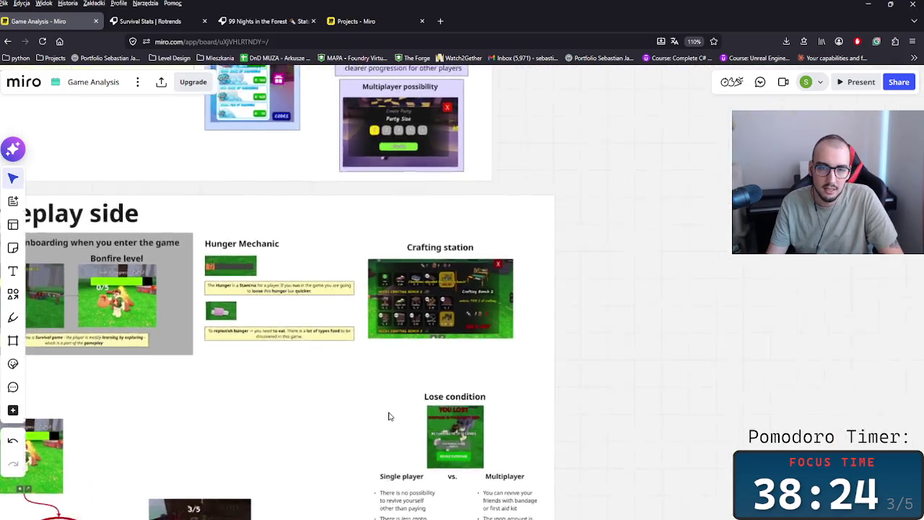
scroll(388, 414, "down", 3)
scroll(344, 440, "left", 2)
scroll(374, 450, "down", 3)
scroll(288, 361, "down", 2)
scroll(192, 270, "down", 2)
scroll(280, 280, "down", 5)
mouse_move(280, 280)
left_mouse_down()
mouse_move(281, 470)
mouse_move(272, 411)
left_mouse_up()
scroll(272, 411, "up", 3)
scroll(493, 407, "up", 3)
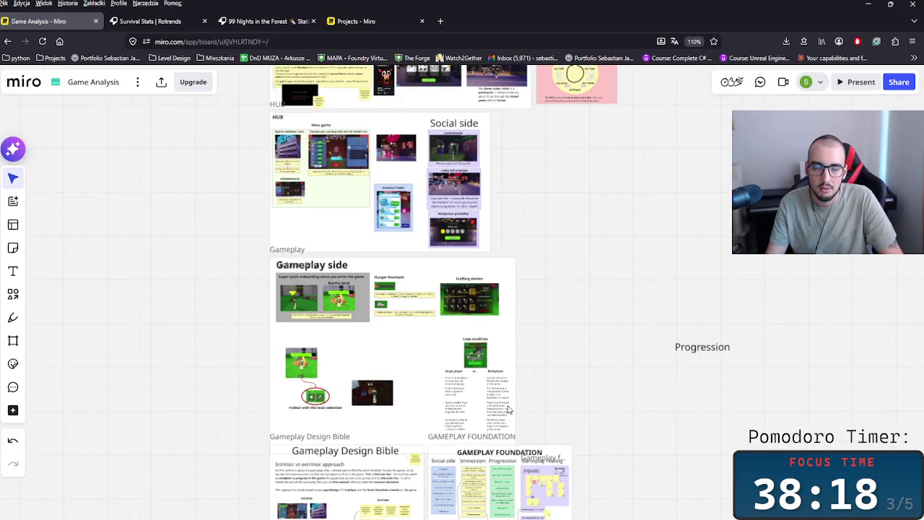
- Pan up to the Genre Statistics table on the board
left_click_drag(537, 207, 549, 380)
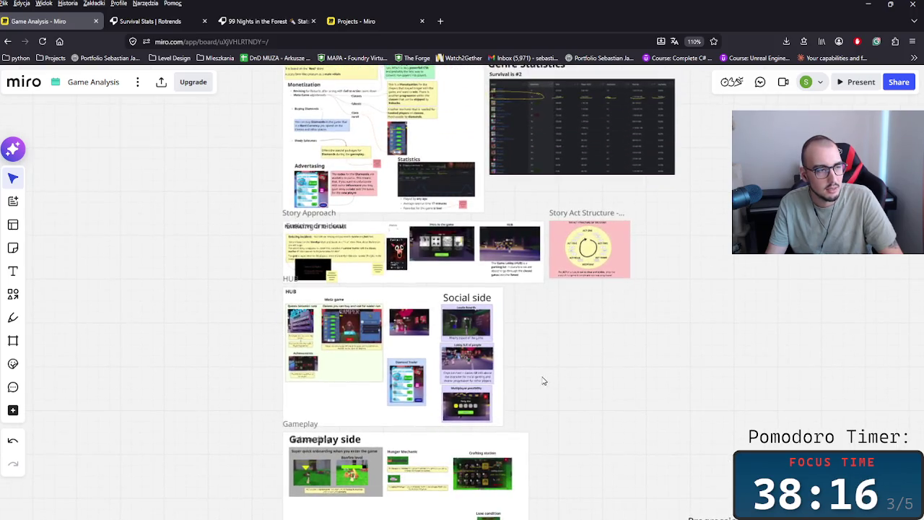
scroll(543, 380, "up", 3)
scroll(522, 504, "up", 3)
scroll(491, 417, "up", 3)
scroll(492, 408, "up", 2)
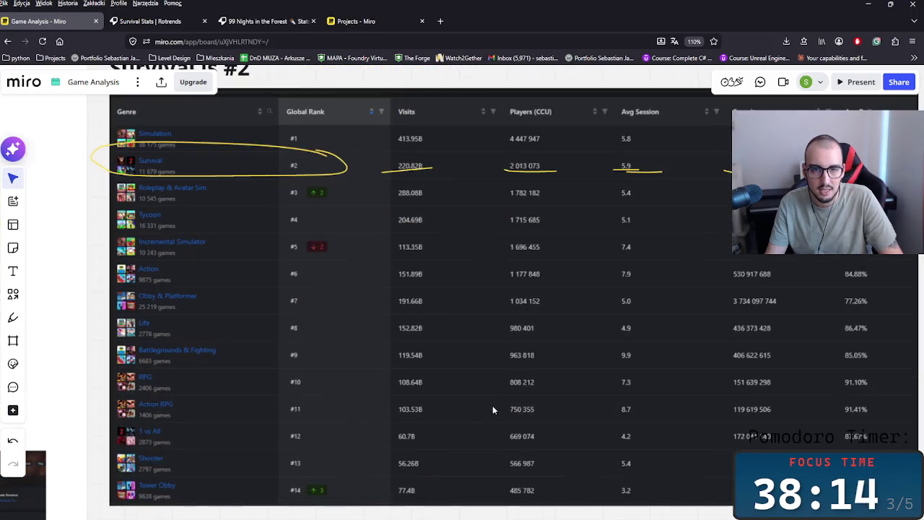
left_click_drag(242, 264, 258, 368)
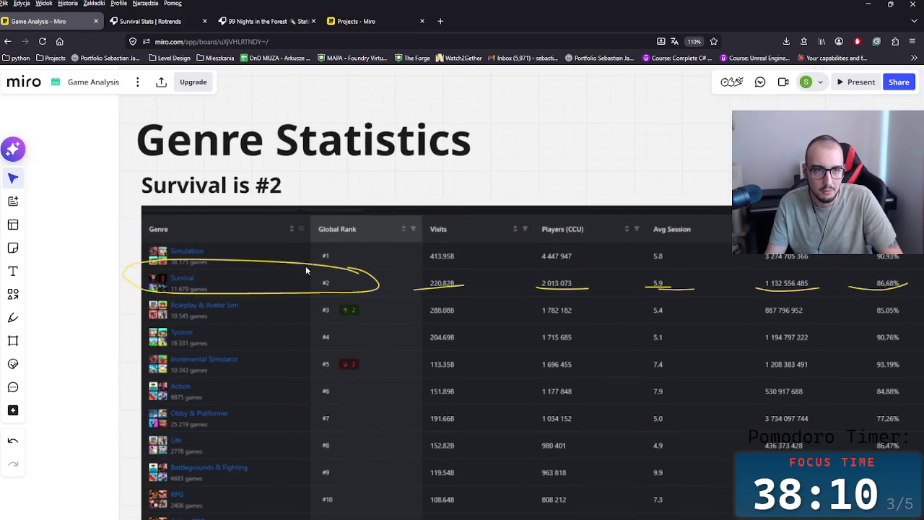
- Scroll to the Statistics frame with the 99 Nights in the Forest screenshot and its bullet findings
scroll(418, 294, "right", 5)
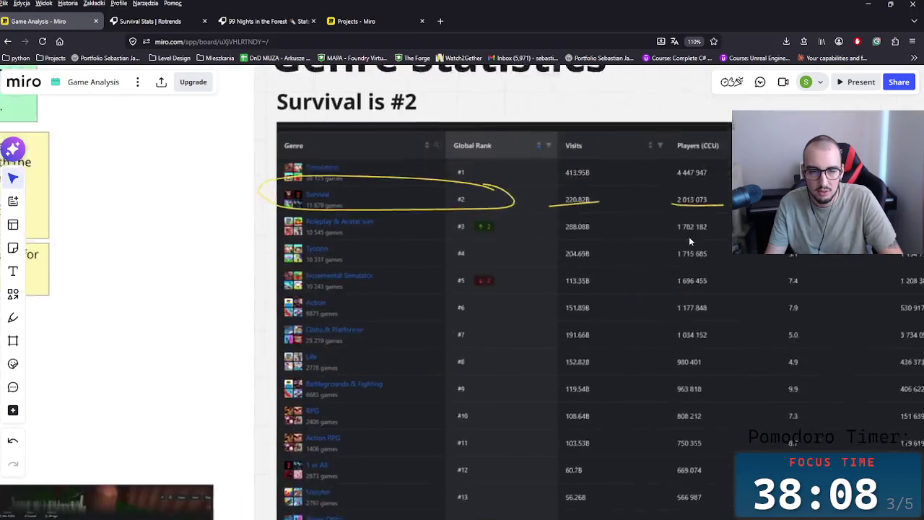
scroll(695, 233, "left", 10)
scroll(376, 332, "down", 3)
scroll(375, 333, "up", 5)
scroll(505, 402, "left", 3)
scroll(596, 418, "up", 2)
scroll(577, 369, "down", 2)
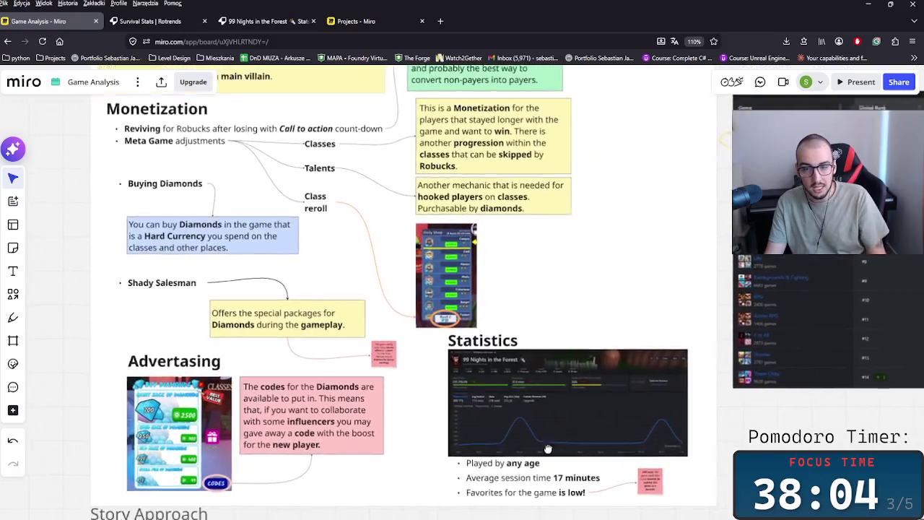
scroll(564, 347, "down", 3)
scroll(539, 304, "up", 2)
scroll(538, 304, "up", 3)
scroll(520, 346, "up", 5)
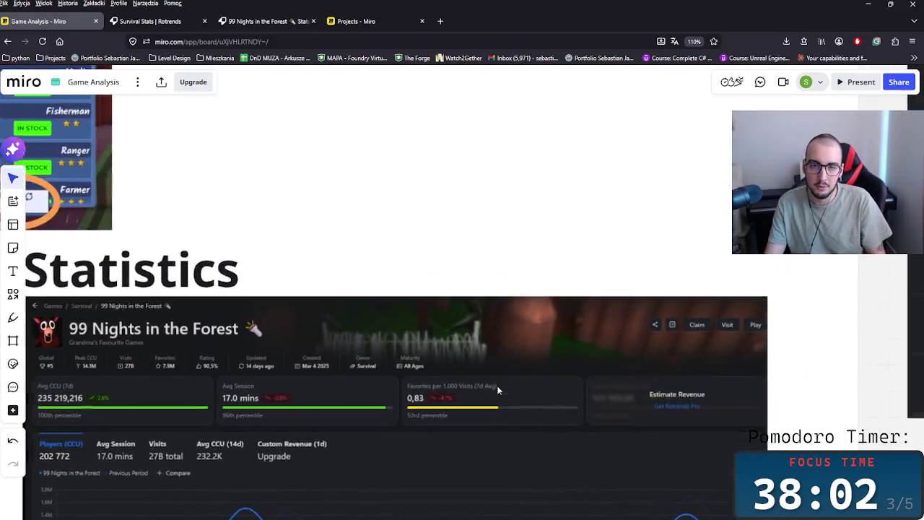
scroll(498, 293, "up", 1)
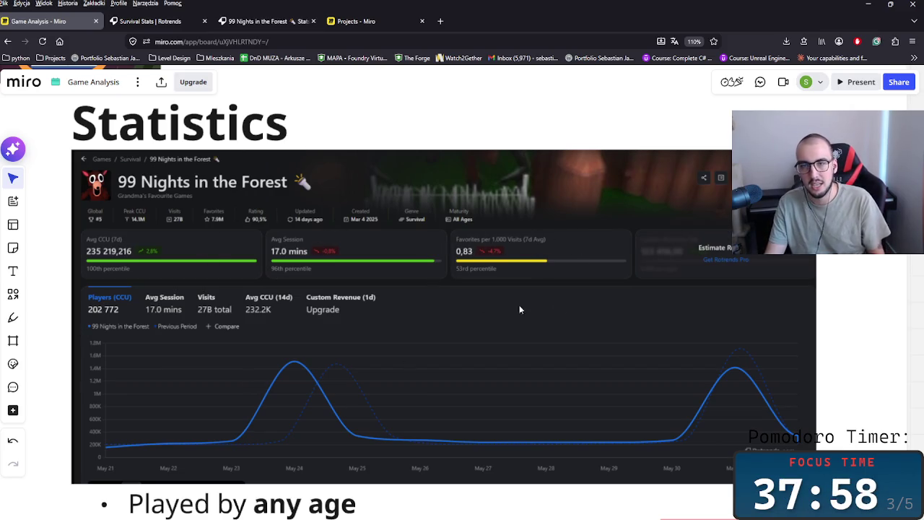
scroll(638, 338, "down", 2)
scroll(665, 405, "down", 1)
scroll(644, 446, "down", 5)
scroll(604, 336, "down", 1)
scroll(604, 335, "up", 1)
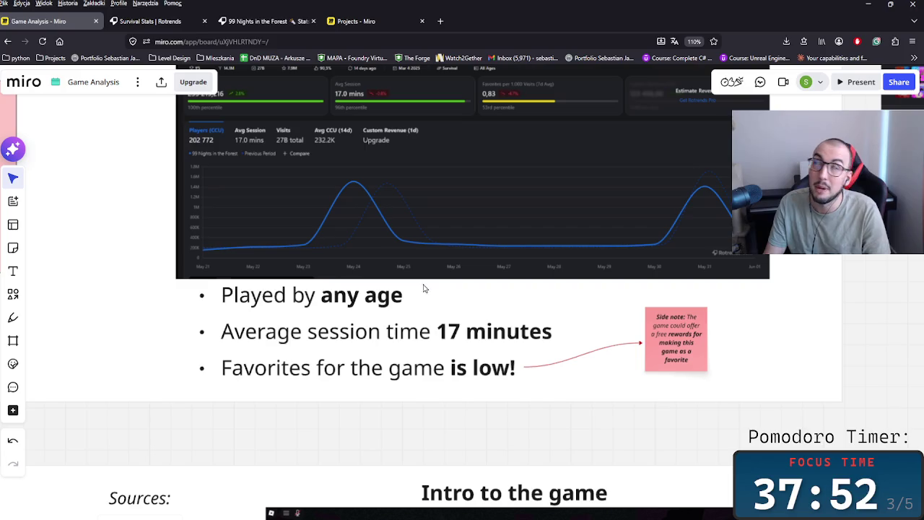
scroll(483, 289, "up", 3)
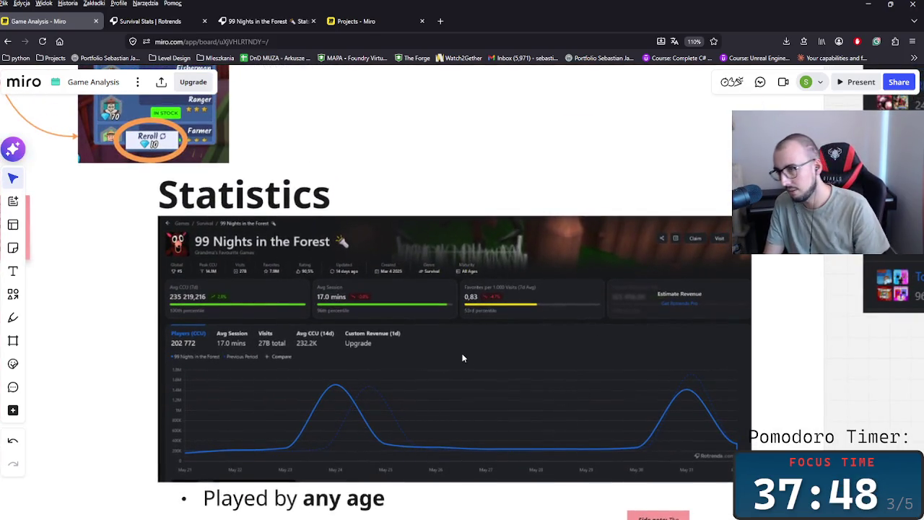
scroll(469, 357, "down", 2)
scroll(498, 286, "down", 2)
scroll(520, 361, "up", 2)
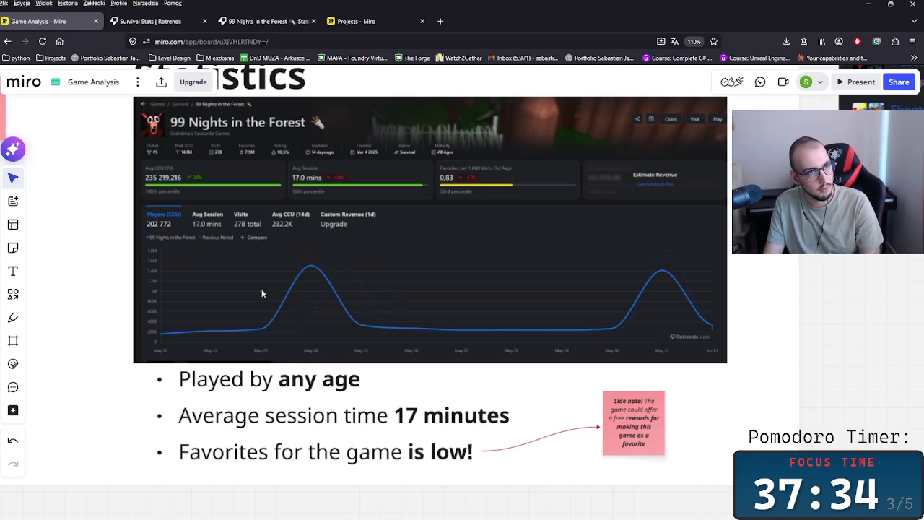
- From the Survival genre page, open Rotrends' full table of all top Roblox games
left_click(165, 23)
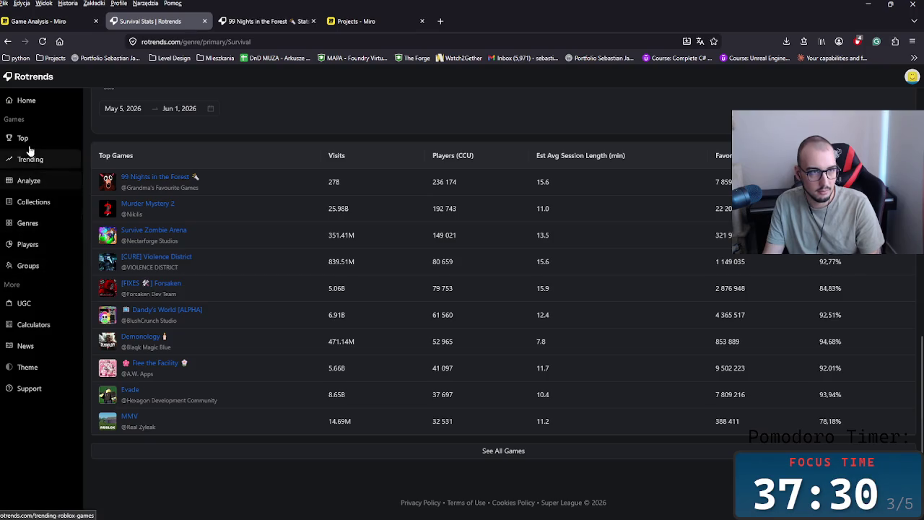
scroll(184, 303, "up", 3)
scroll(169, 318, "up", 2)
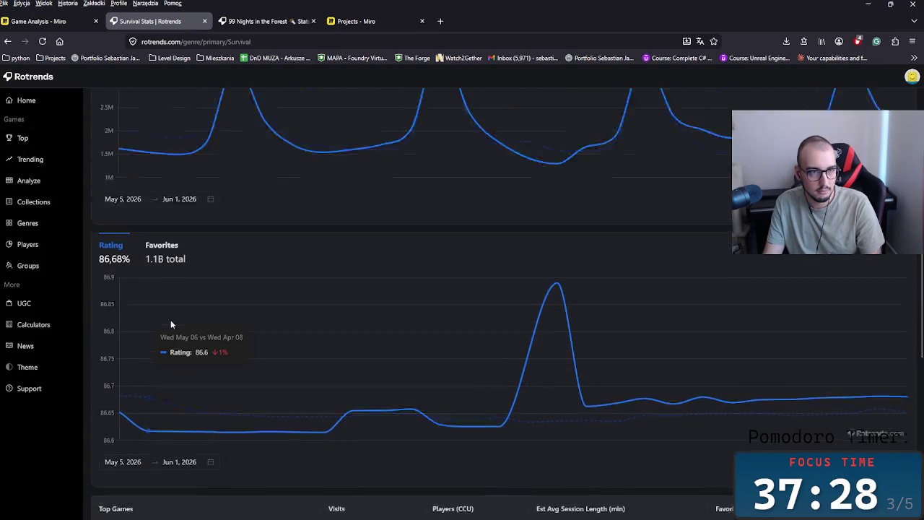
scroll(173, 325, "up", 4)
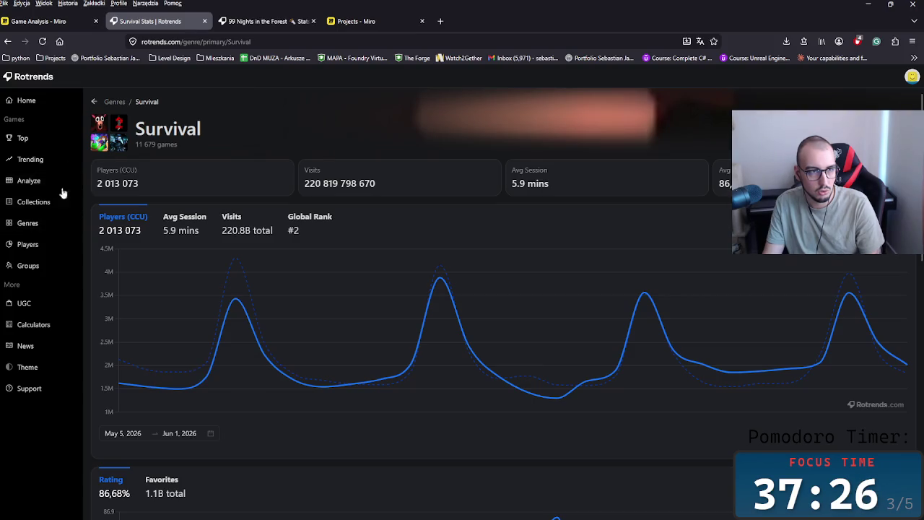
left_click(26, 138)
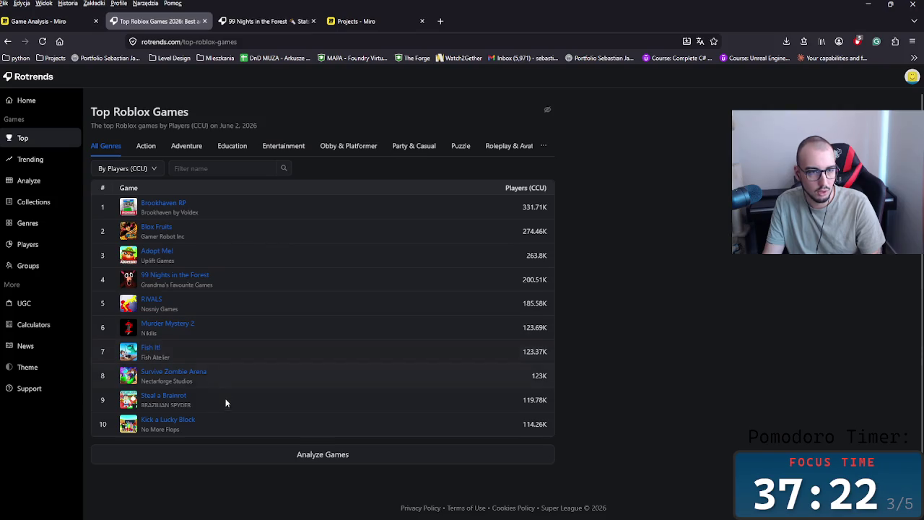
scroll(224, 395, "down", 1)
left_click(288, 424)
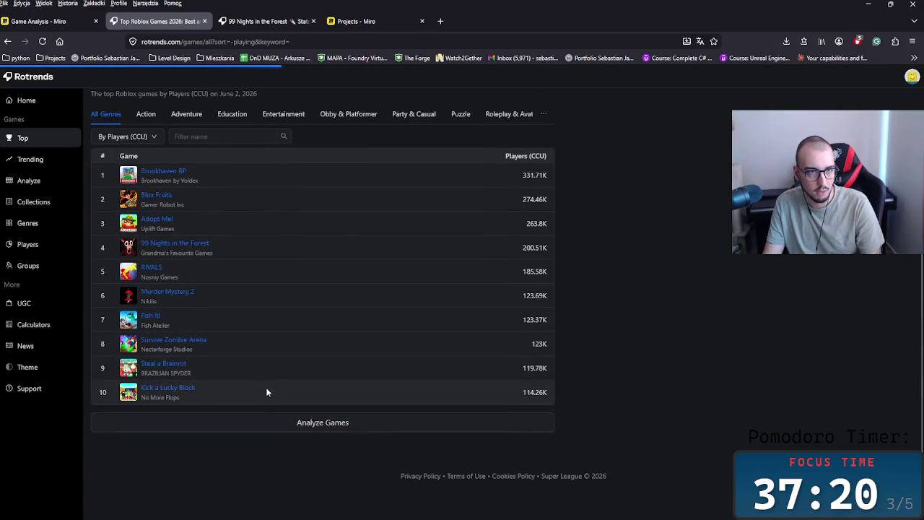
- Search the games table for 'rivals' and open the RIVALS stats page
scroll(216, 347, "down", 10)
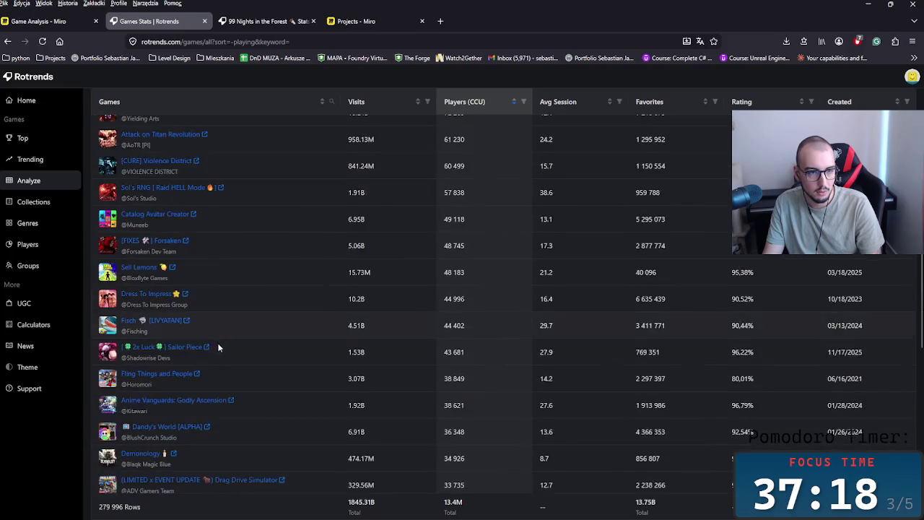
scroll(216, 342, "up", 8)
scroll(230, 349, "up", 3)
left_click(144, 125)
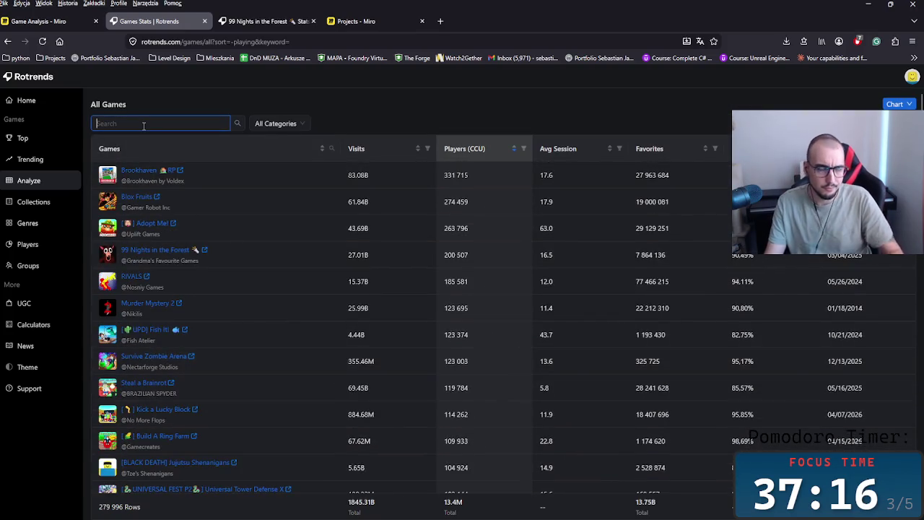
type("rivale")
key("BackSpace")
type("s")
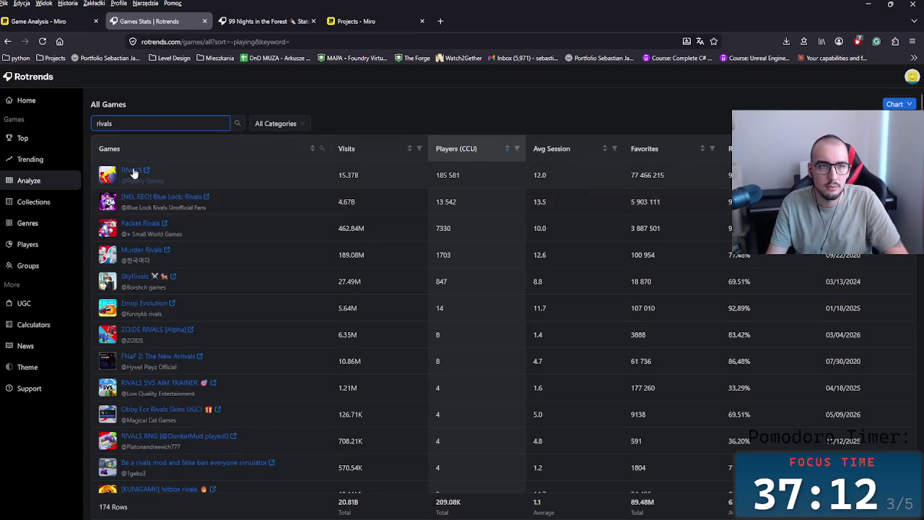
left_click(134, 173)
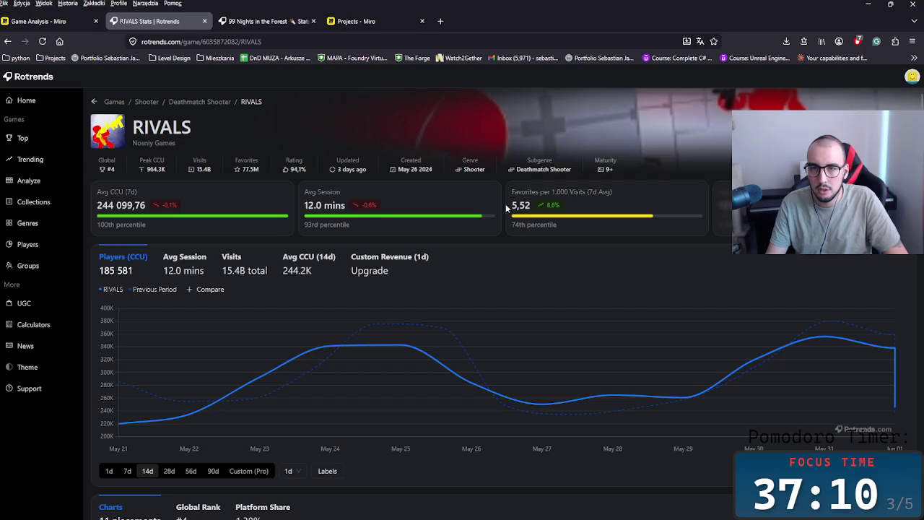
- Compare RIVALS' 5,52 favorites per 1,000 visits against the 99 Nights in the Forest stats
left_click_drag(507, 209, 540, 210)
left_click(239, 21)
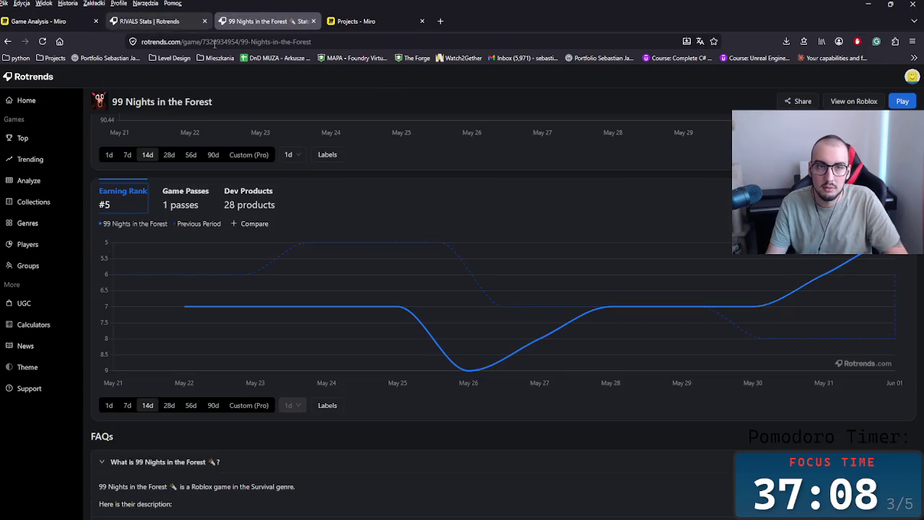
scroll(575, 191, "up", 5)
scroll(578, 187, "up", 5)
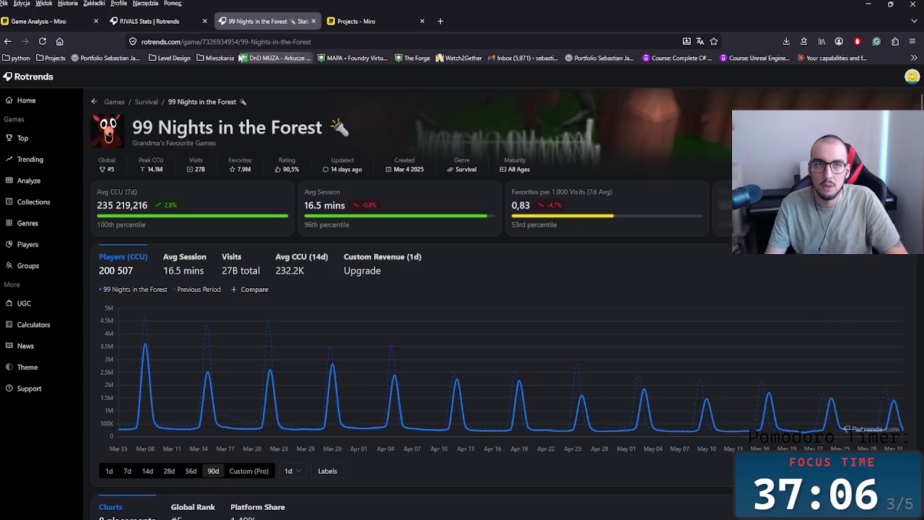
key("ctrl+shift+Tab")
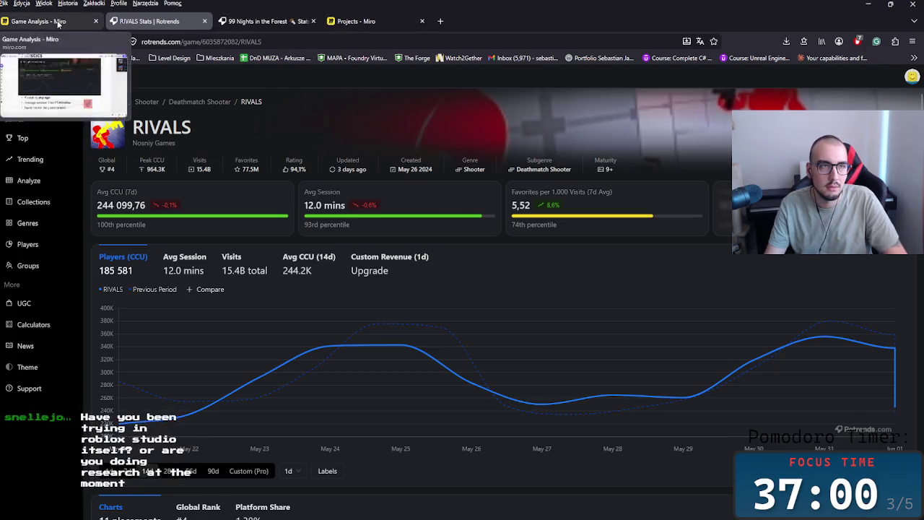
- Glance over the Game Analysis board's Statistics section zoomed out, then minimize the browser
left_click(40, 21)
scroll(600, 390, "down", 3)
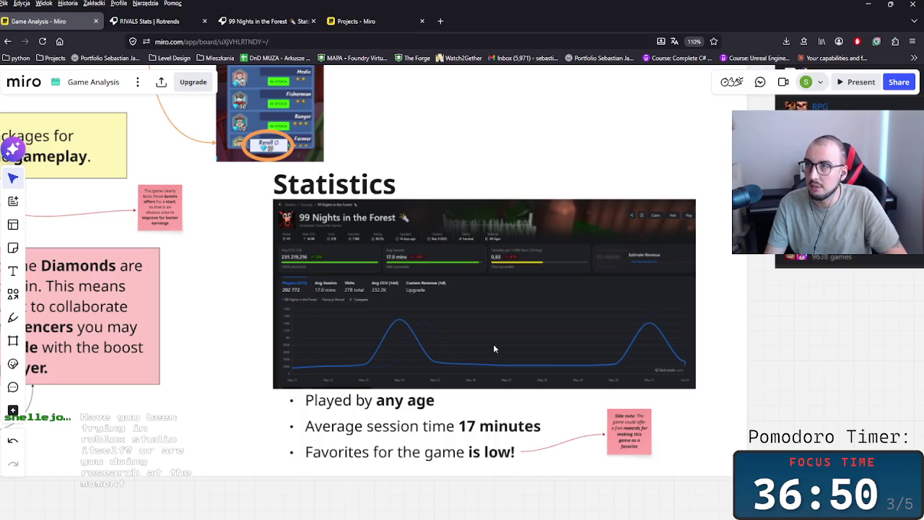
left_click(867, 6)
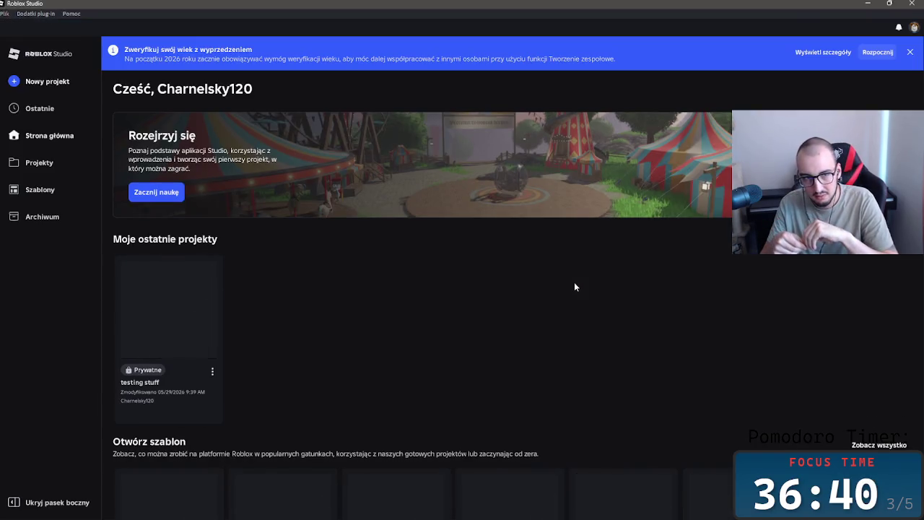
- Open the testing stuff project and add a new part to the Workspace
left_click(151, 308)
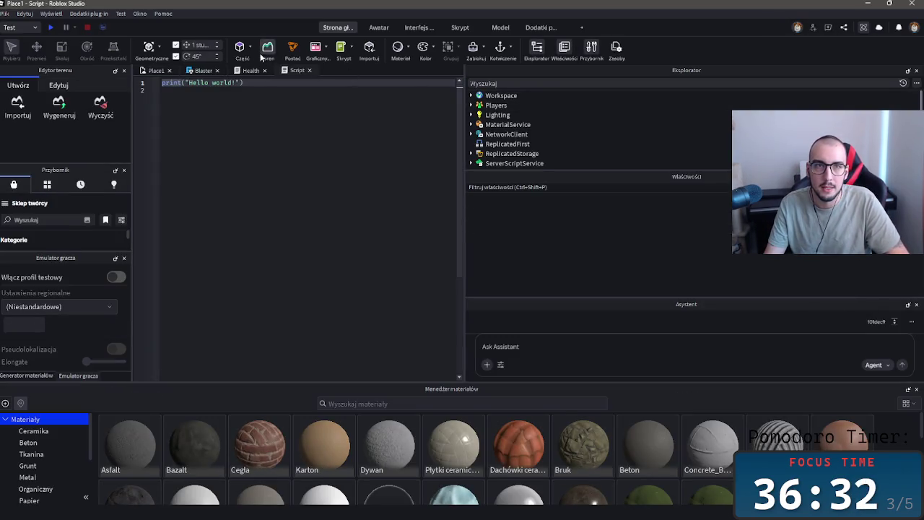
left_click(379, 28)
left_click(333, 27)
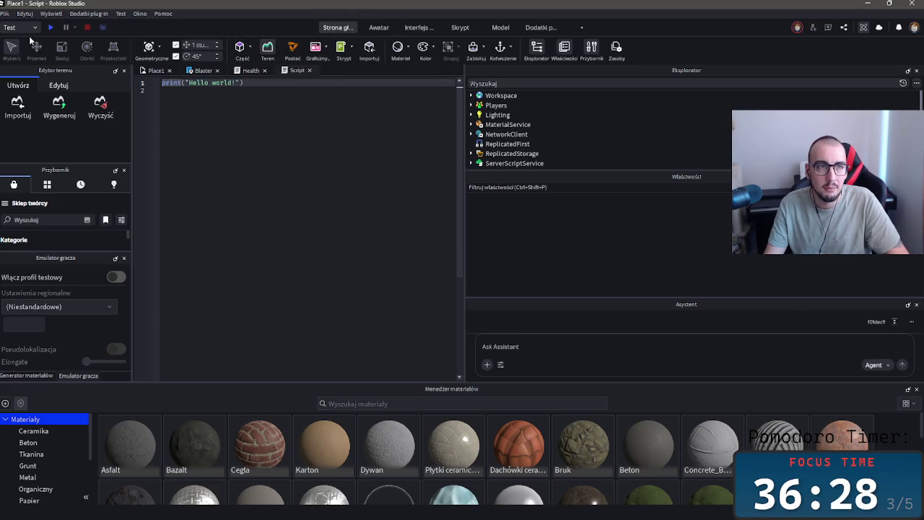
left_click(239, 48)
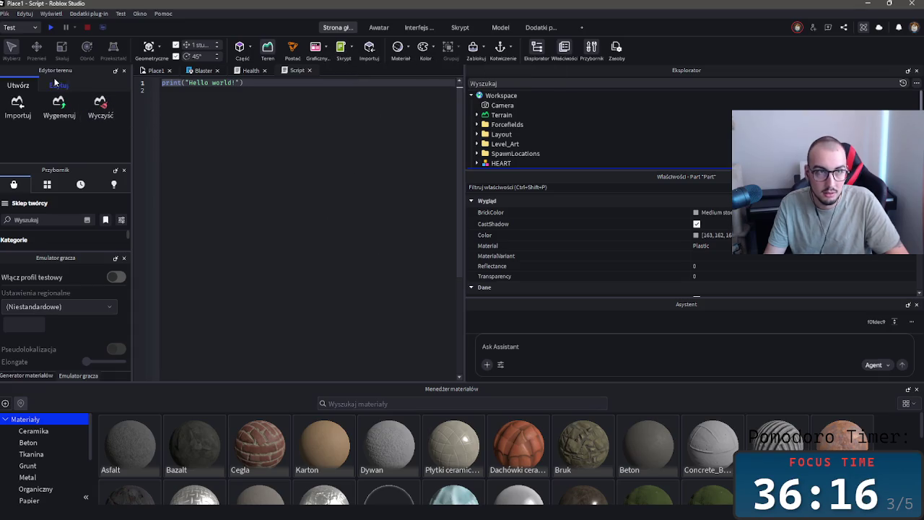
- Start a standard playtest of the level
left_click(35, 29)
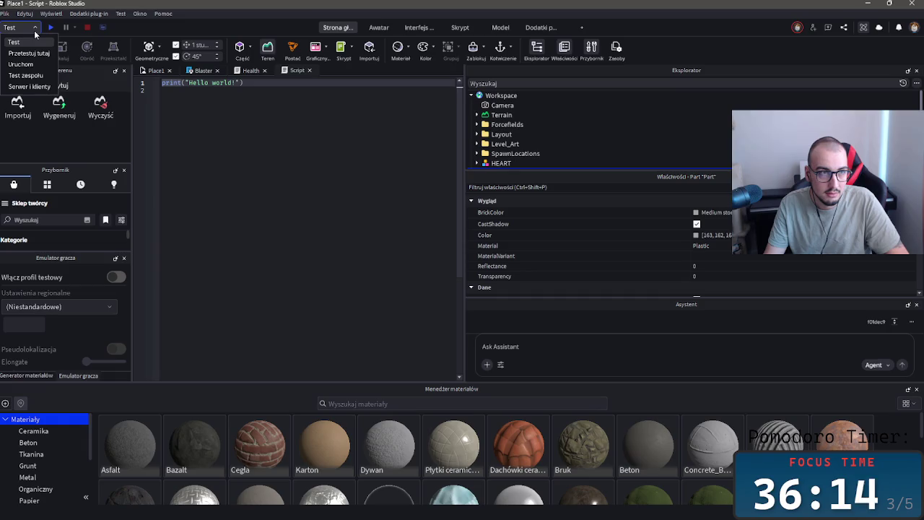
left_click(34, 32)
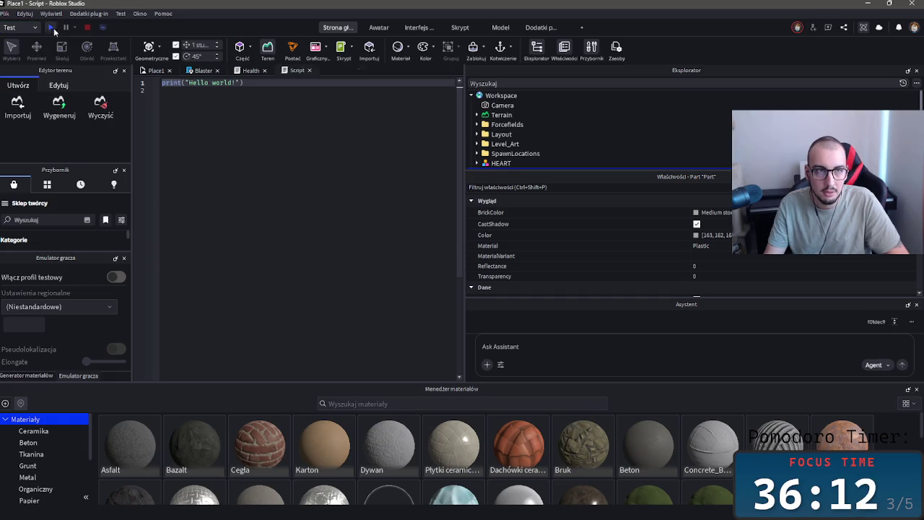
left_click(52, 29)
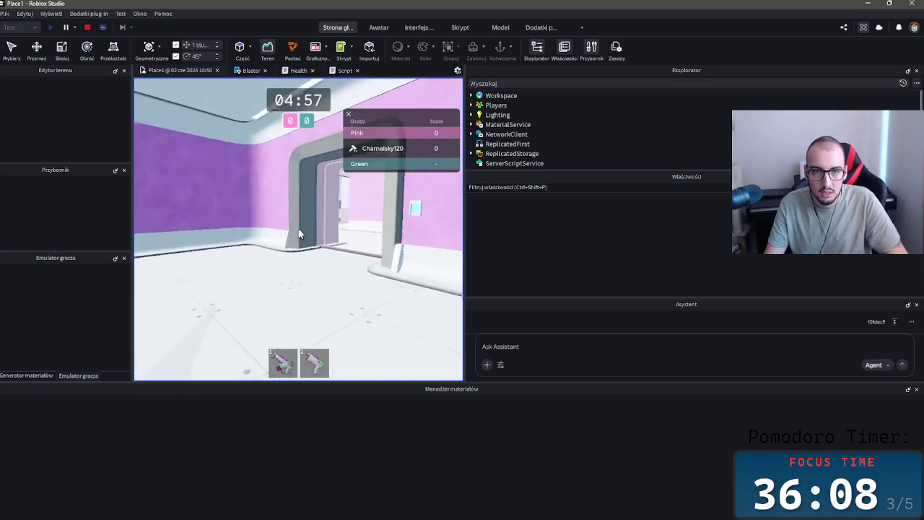
- Fire both blasters, alternating between weapon slots 1 and 2
key("1")
left_click(298, 230)
key("2")
left_click(298, 230)
left_click(298, 230)
key("1")
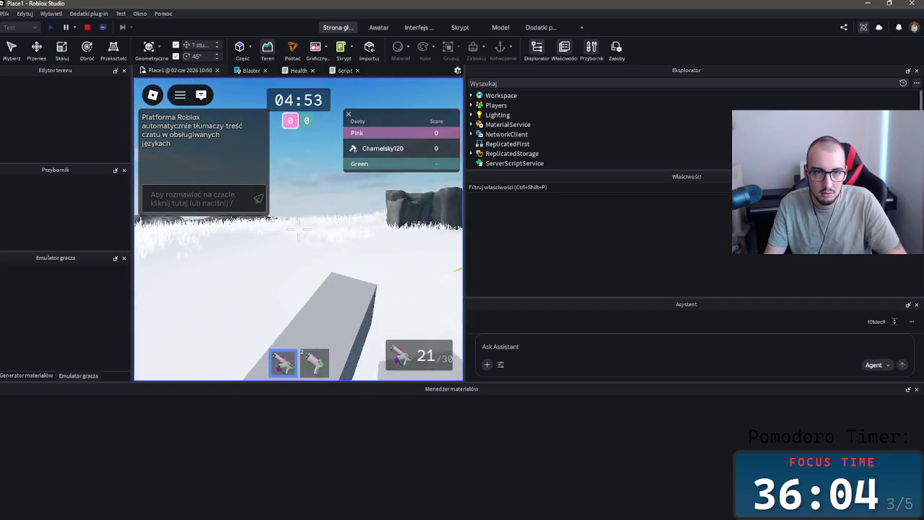
left_click(298, 229)
left_click(299, 230)
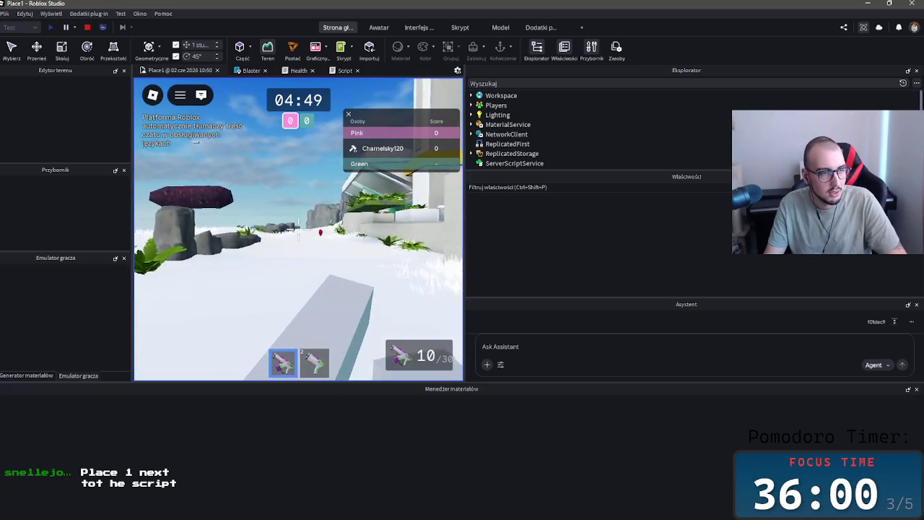
- Walk to the red heart pickup, cycling weapons and then putting the blaster away
key("w")
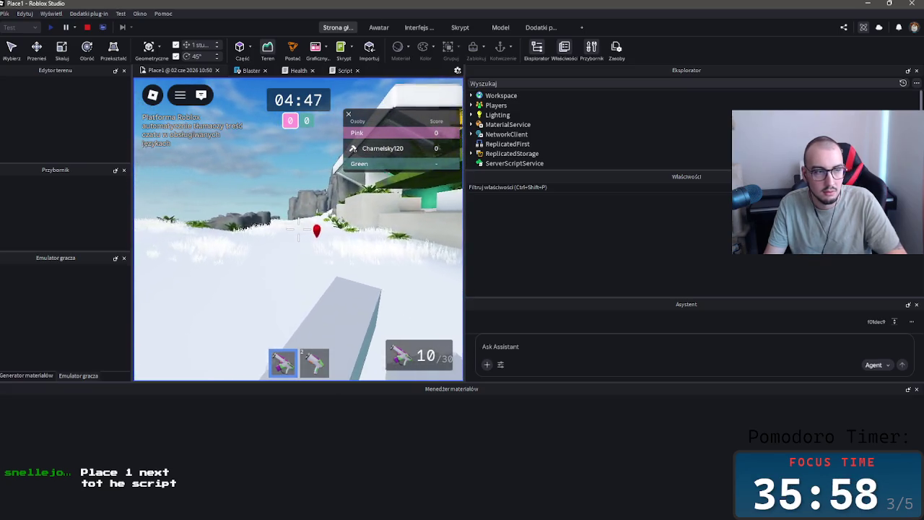
key("Escape")
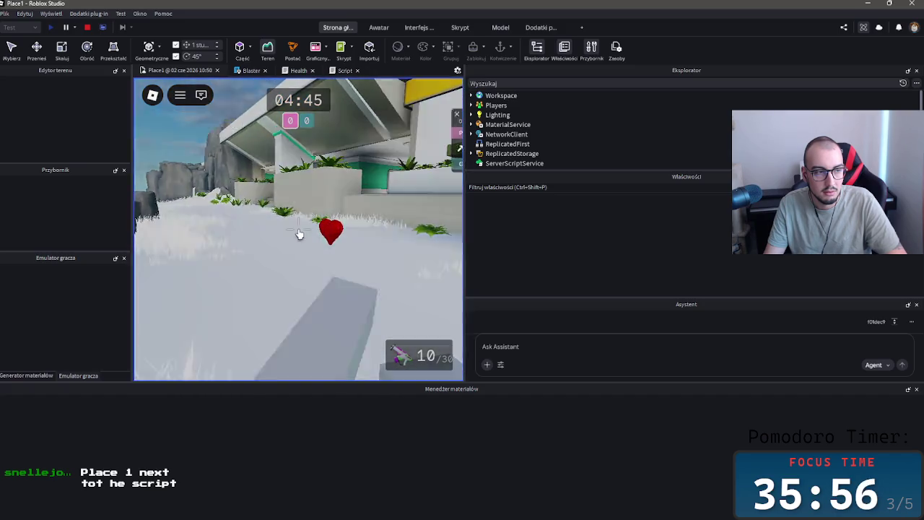
key("Escape")
key("Escape")
key("Escape")
key("2")
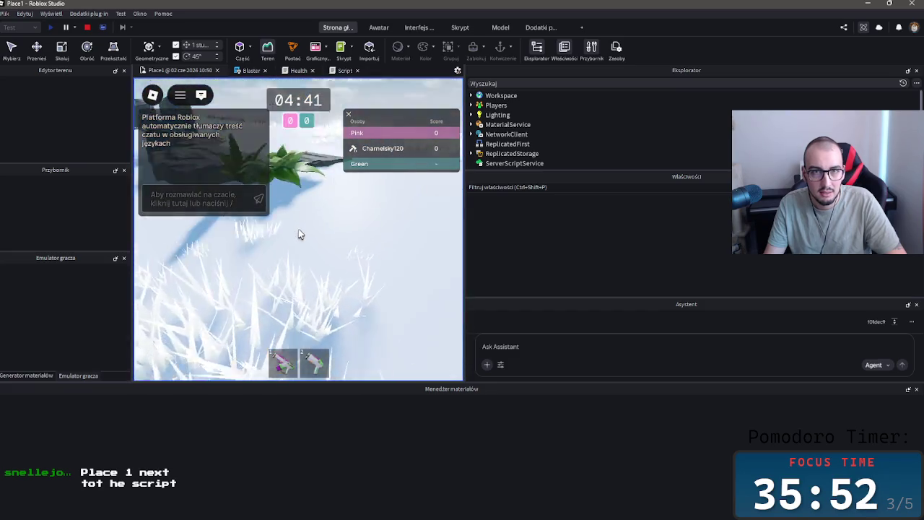
key("1")
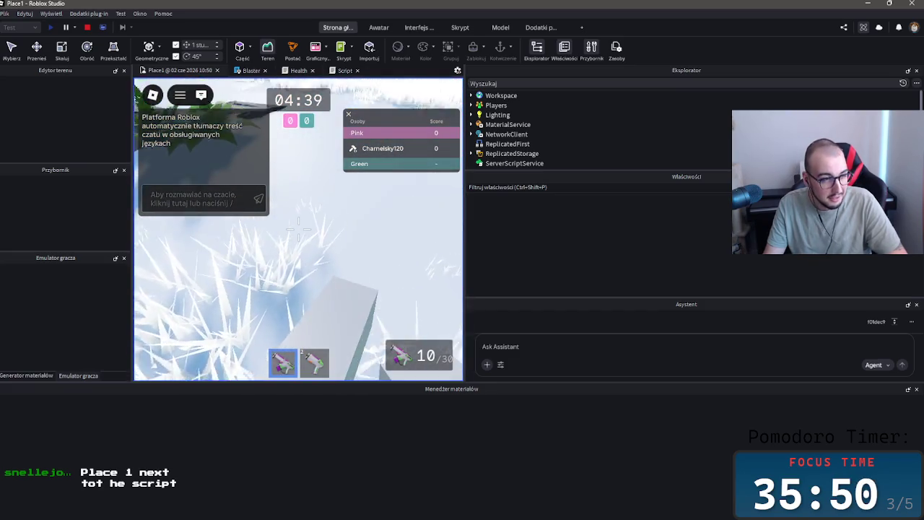
key("1")
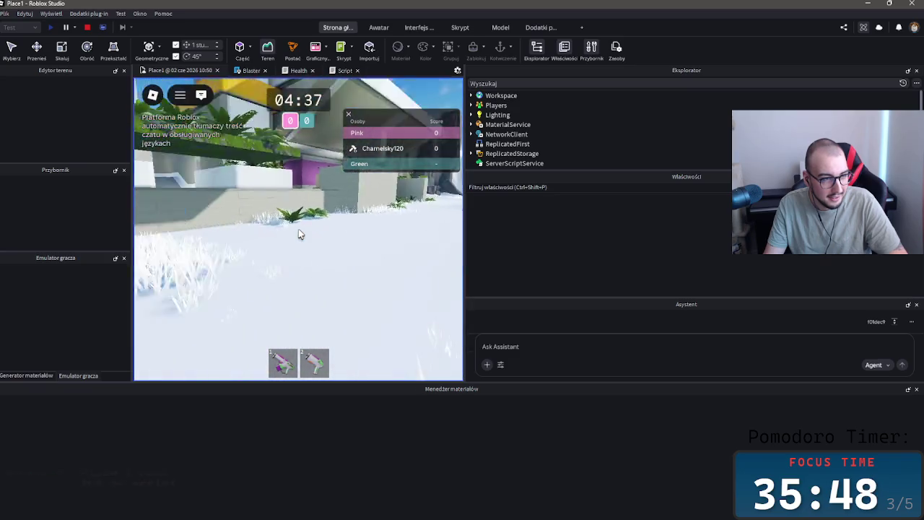
- Leave the playtest through the in-game menu (Opuść) and return to editing
key("Escape")
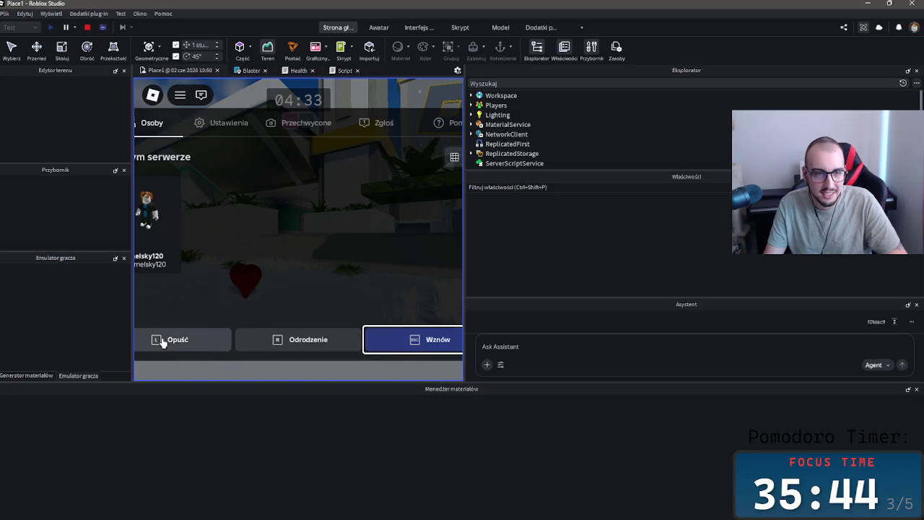
left_click(165, 340)
left_click(244, 249)
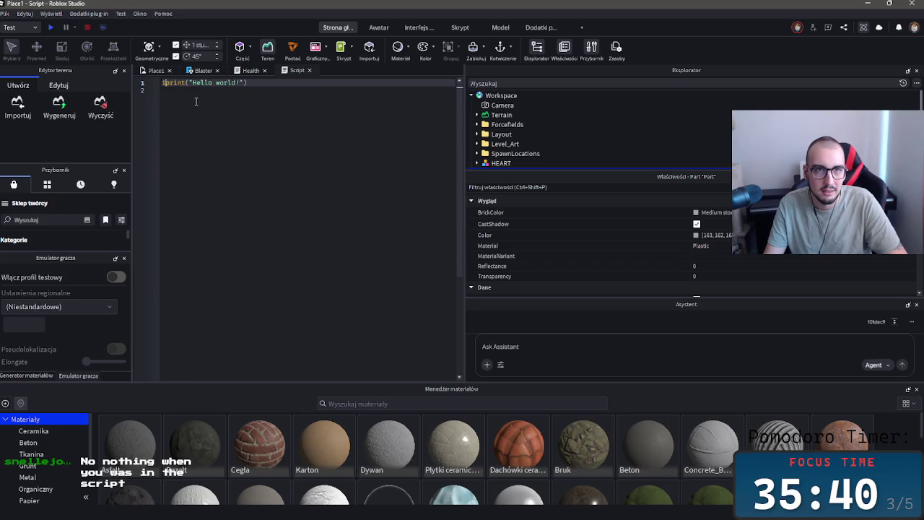
- Delete the stray 'i' so the line reads print("Hello world!"), then browse the Workspace tree
key("BackSpace")
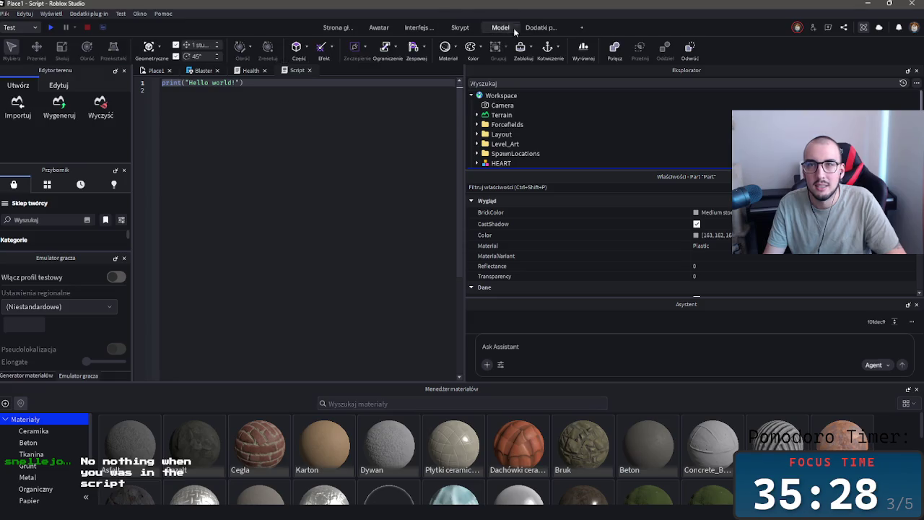
left_click(336, 29)
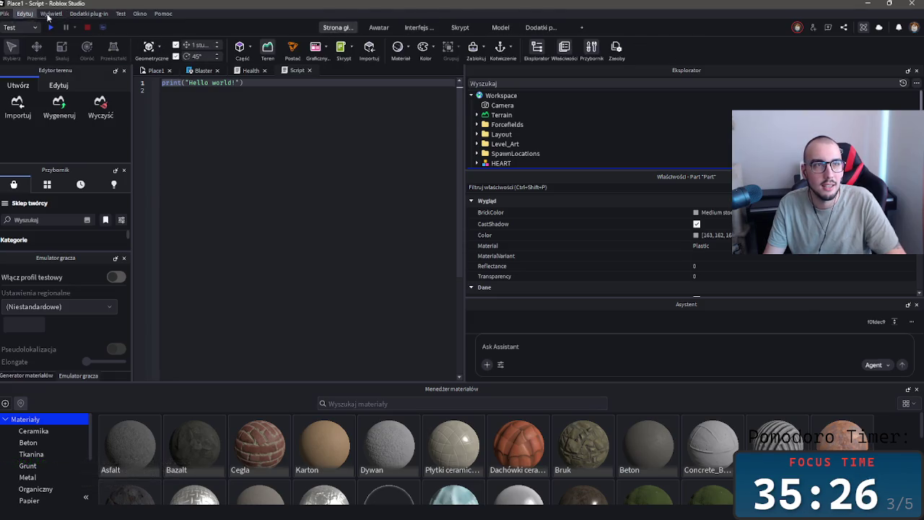
left_click(24, 13)
mouse_move(5, 14)
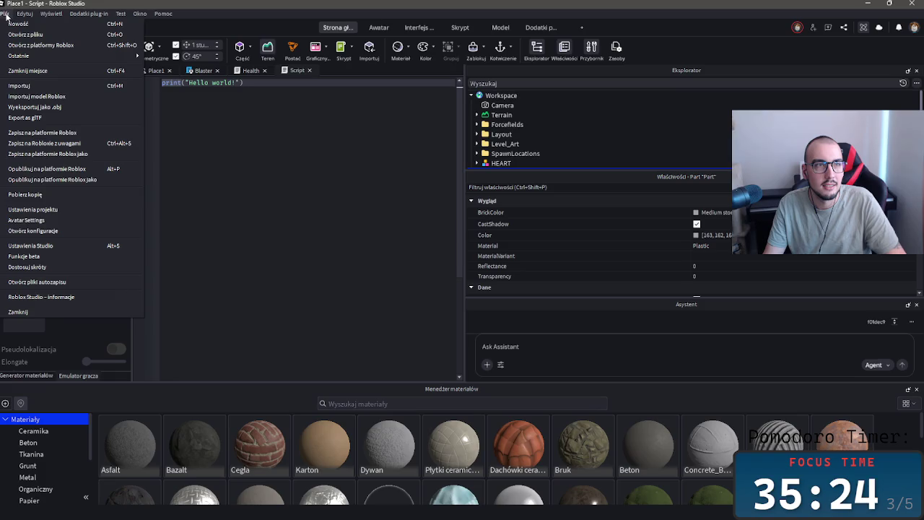
left_click(220, 348)
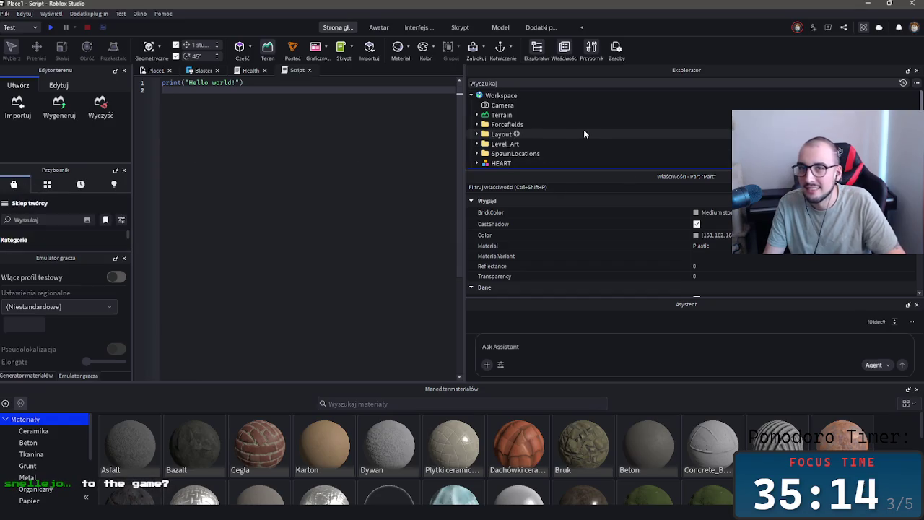
left_click(532, 104)
double_click(529, 115)
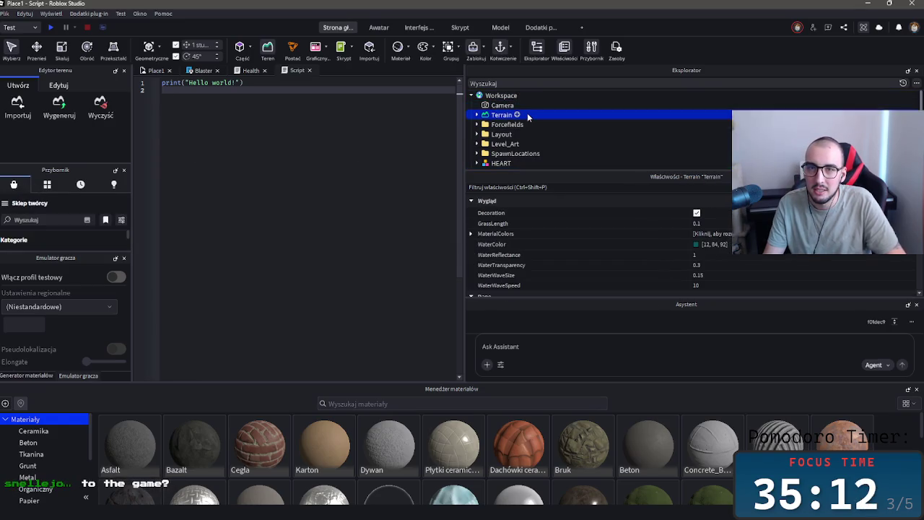
double_click(529, 95)
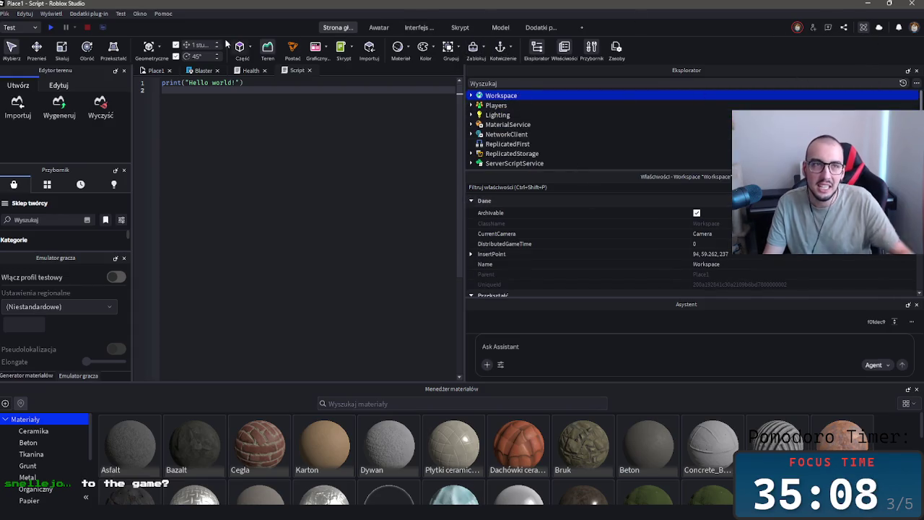
- Browse the Test, Model and Plugins ribbons, open the Blaster script, then close Place1
left_click(26, 29)
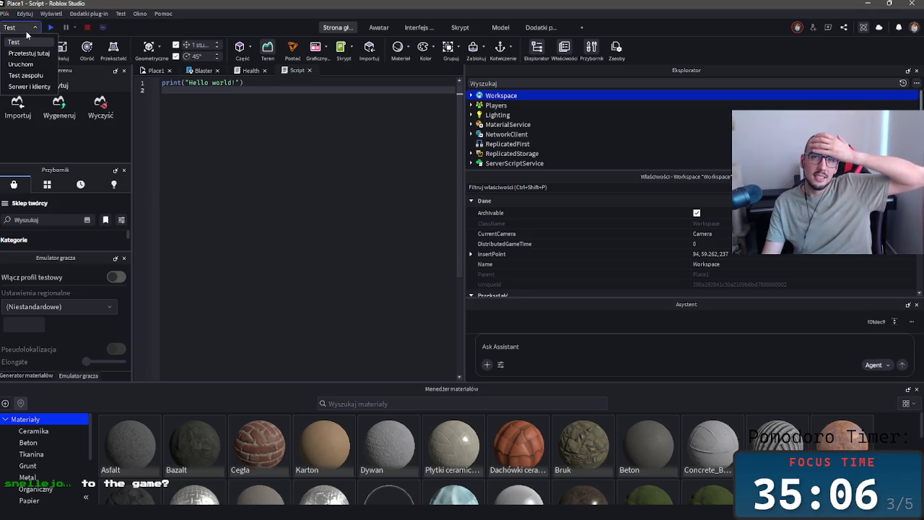
scroll(415, 29, "down", 2)
scroll(415, 29, "down", 1)
scroll(415, 29, "up", 2)
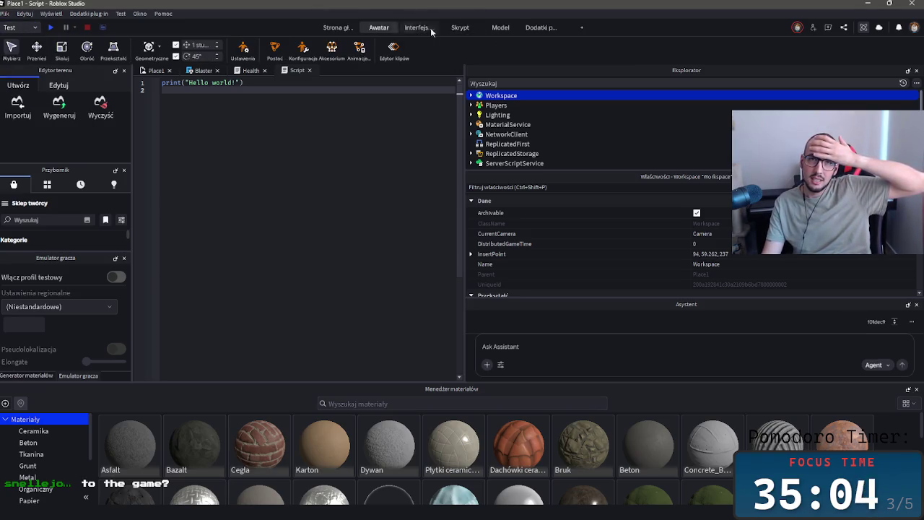
left_click(500, 28)
left_click(539, 31)
left_click(353, 28)
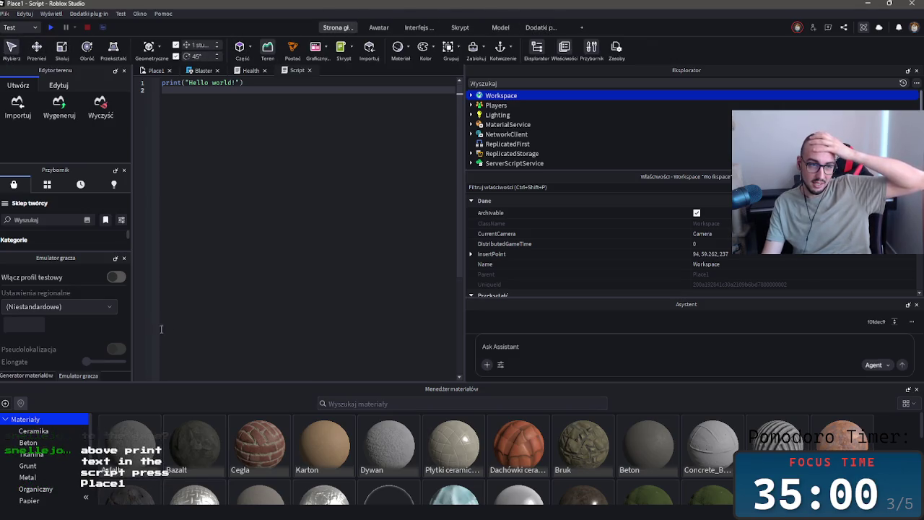
left_click(194, 70)
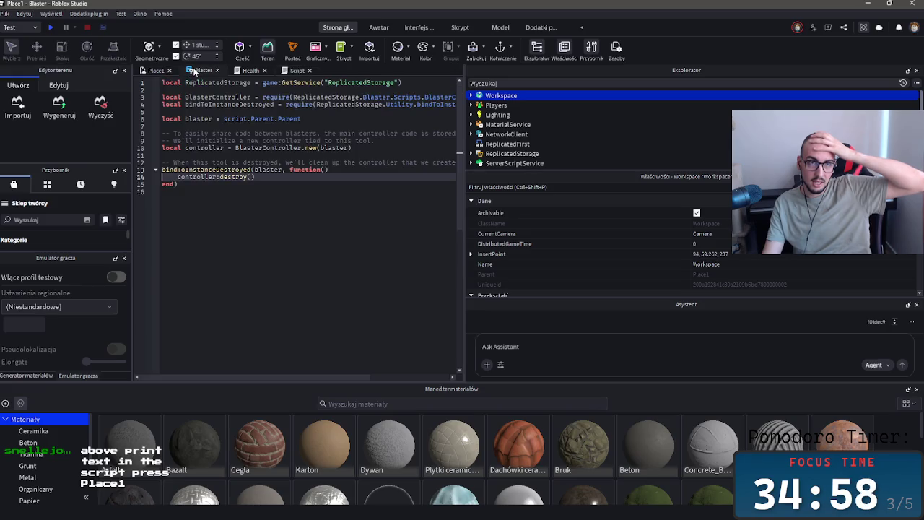
left_click(171, 69)
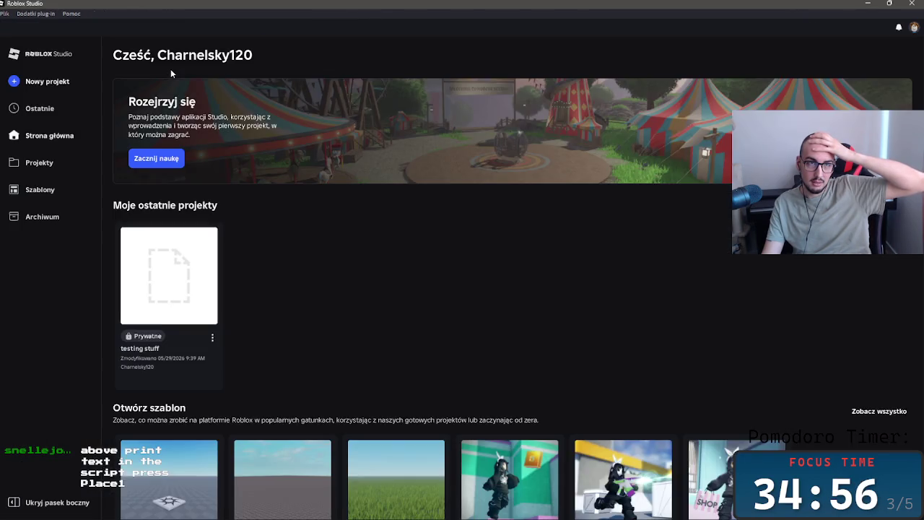
- Try opening the testing stuff project, retrying and dismissing the load error
left_click(181, 278)
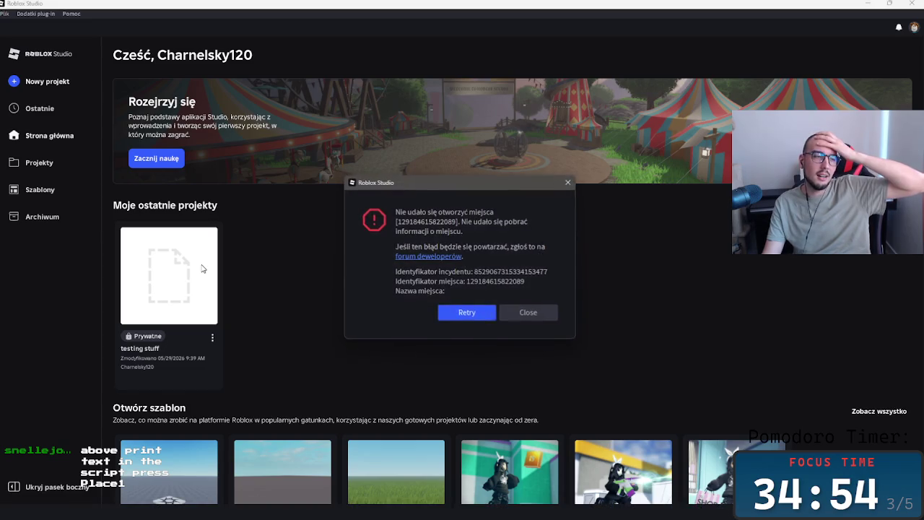
left_click(467, 315)
left_click(529, 313)
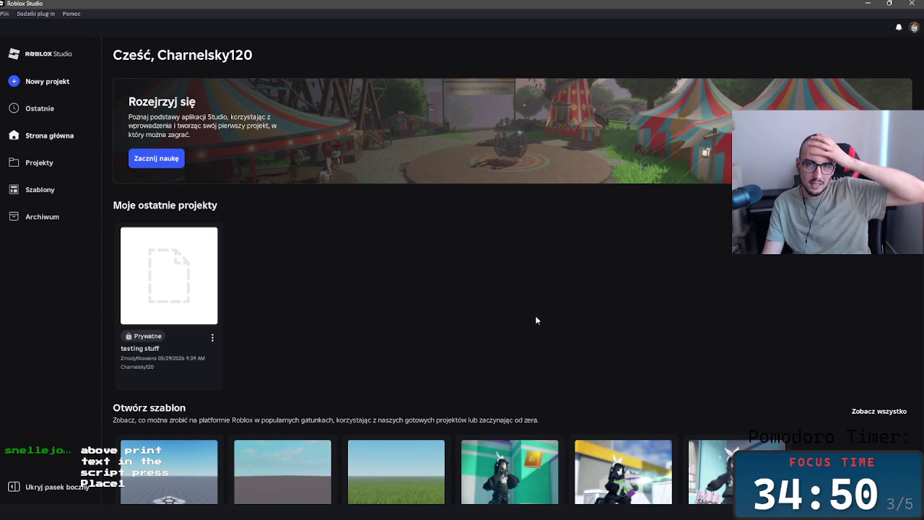
left_click(205, 298)
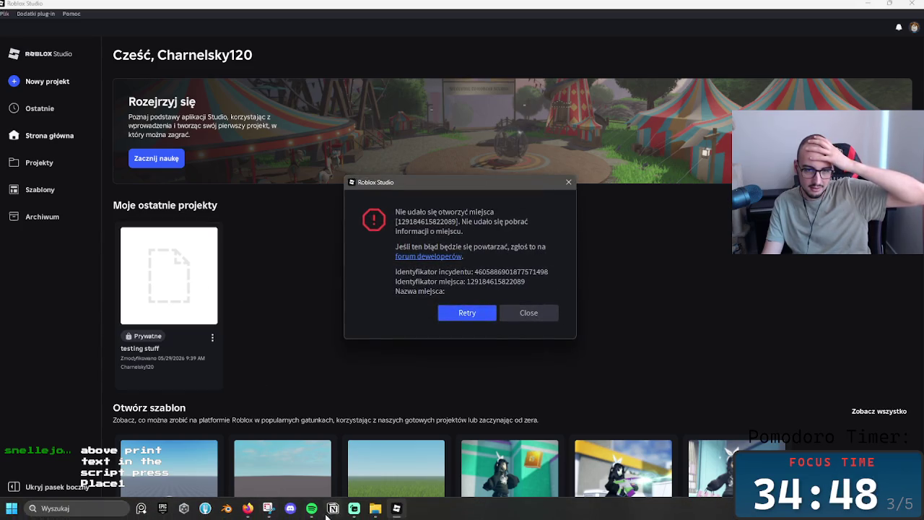
left_click(526, 314)
left_click(396, 509)
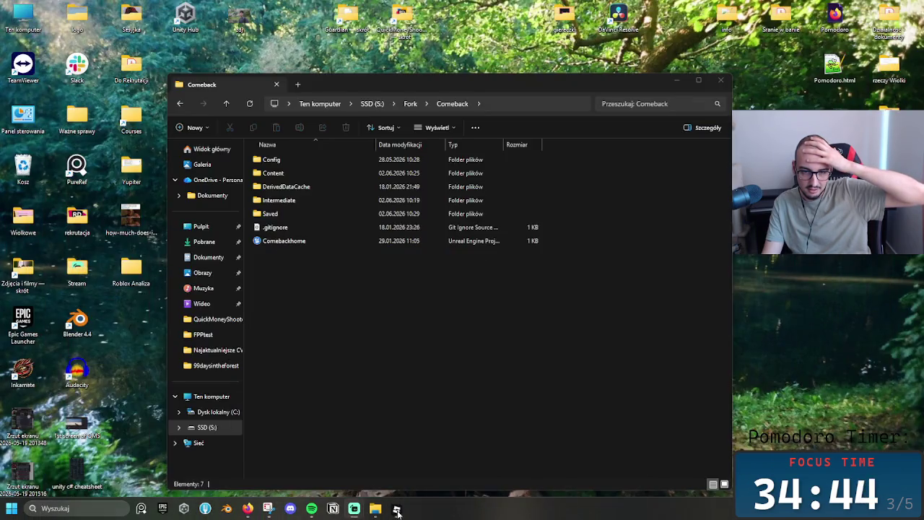
- Retry opening the project twice more, then close the error and quit Studio
left_click(176, 320)
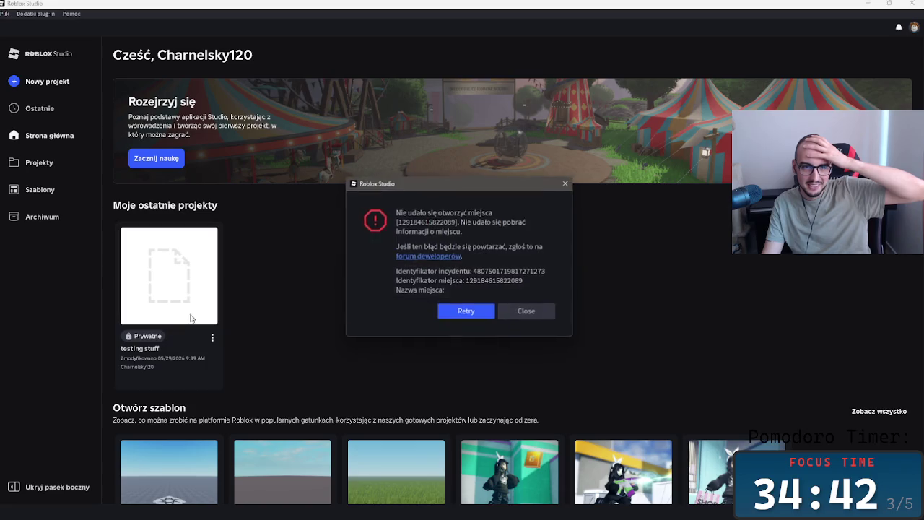
left_click(480, 318)
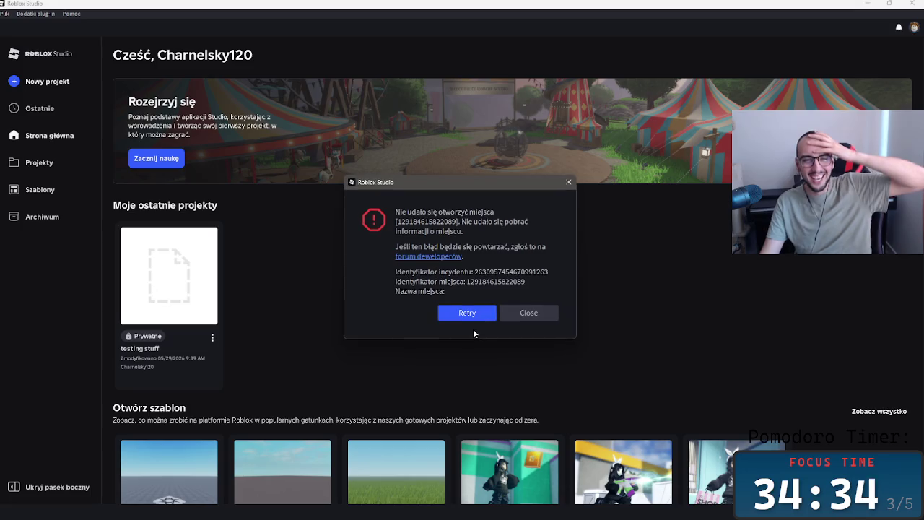
left_click(471, 315)
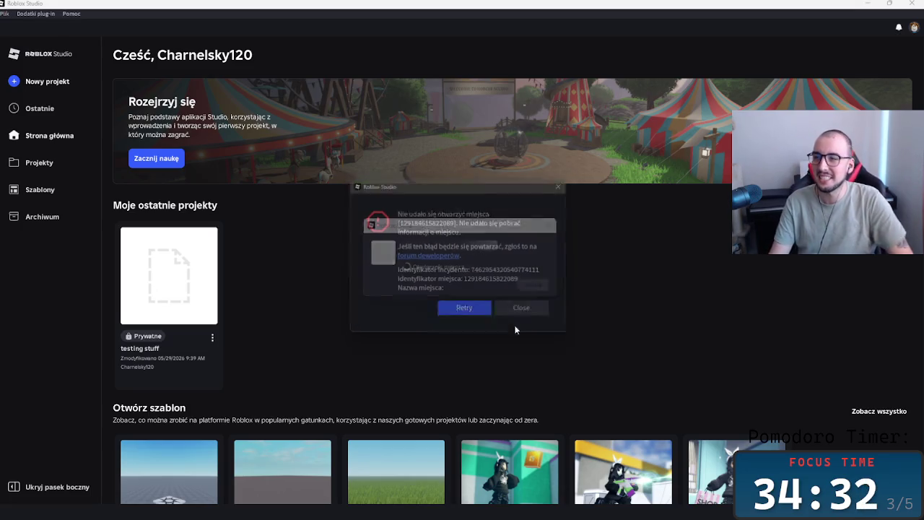
left_click(532, 313)
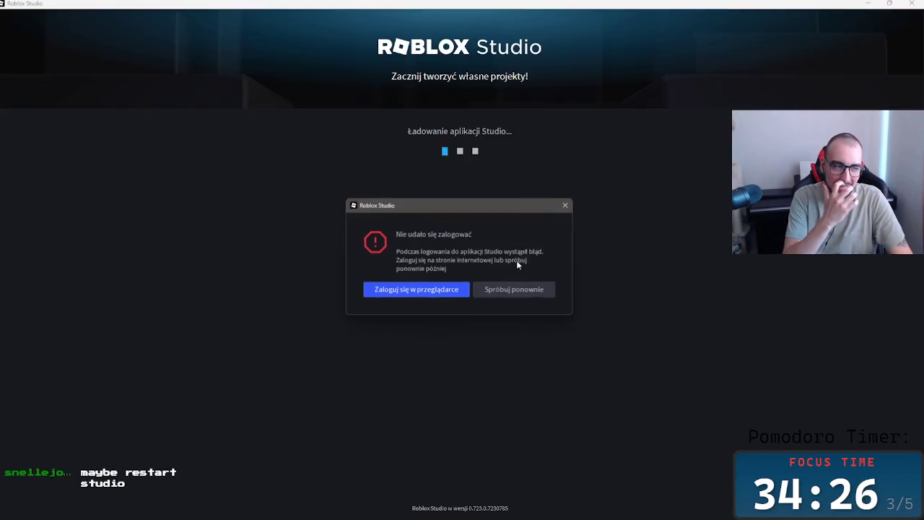
- Retry sign-in with Szybkie logowanie quick login, then open the recent testing stuff project
left_click(513, 290)
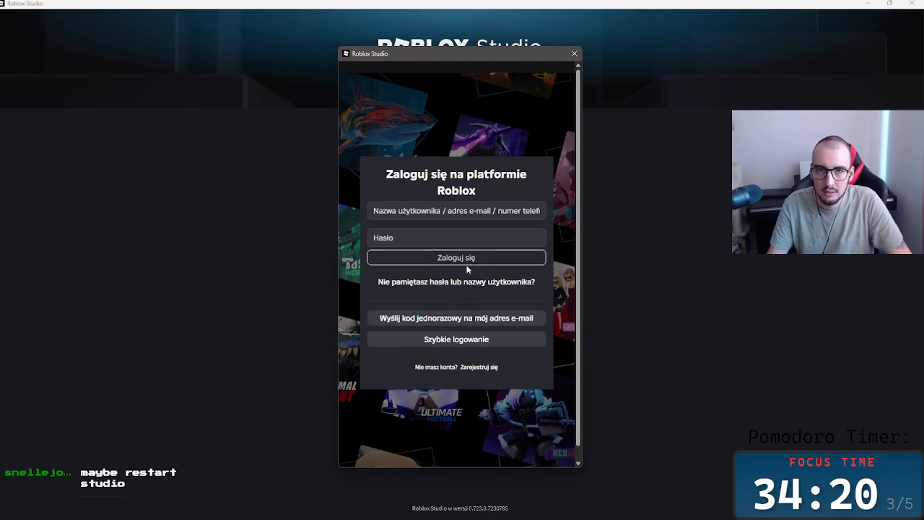
left_click(498, 344)
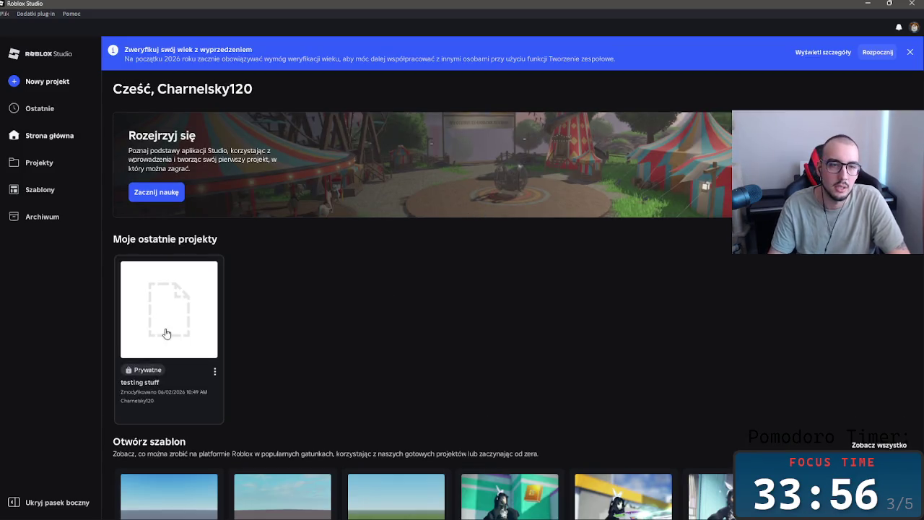
left_click(168, 312)
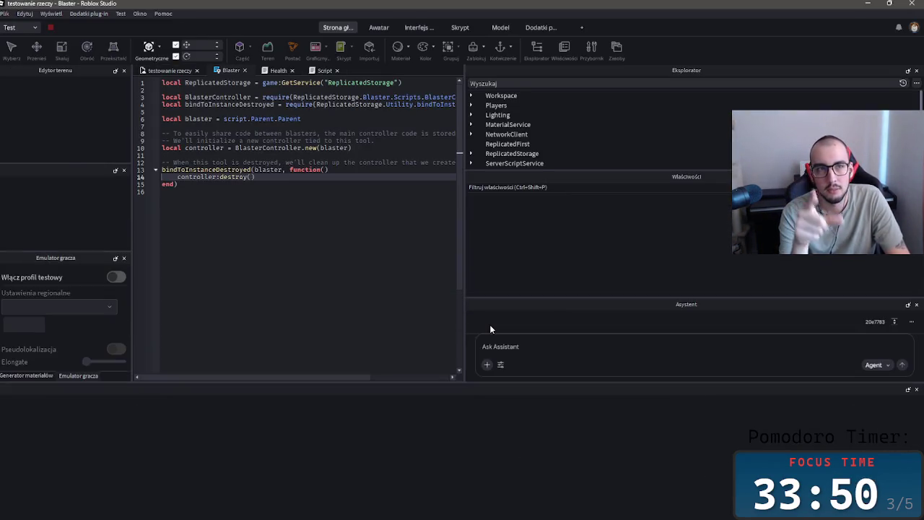
- Close the script tabs to reveal the 3D scene and widen the viewport
left_click(245, 70)
left_click(245, 71)
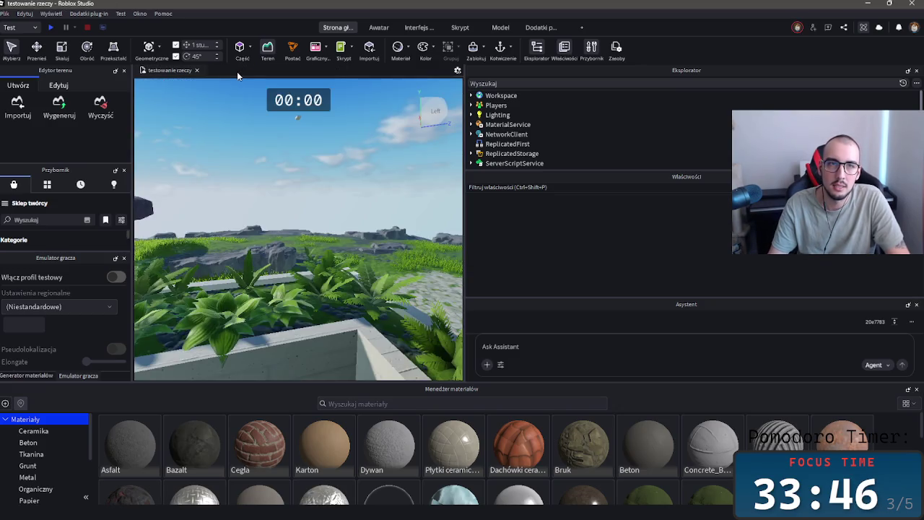
key("d")
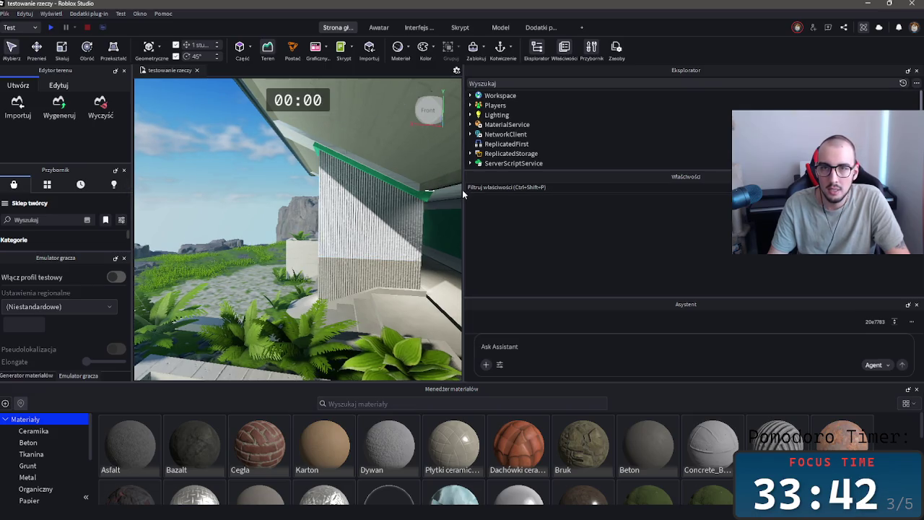
left_click_drag(464, 189, 676, 189)
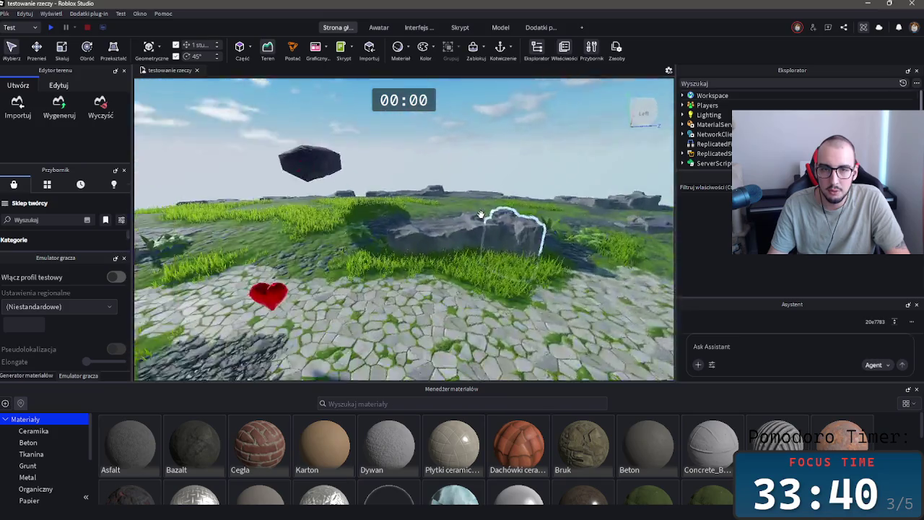
scroll(480, 214, "up", 5)
- Select the HEART model and drag it off the wall down onto the stone path
left_click(497, 172)
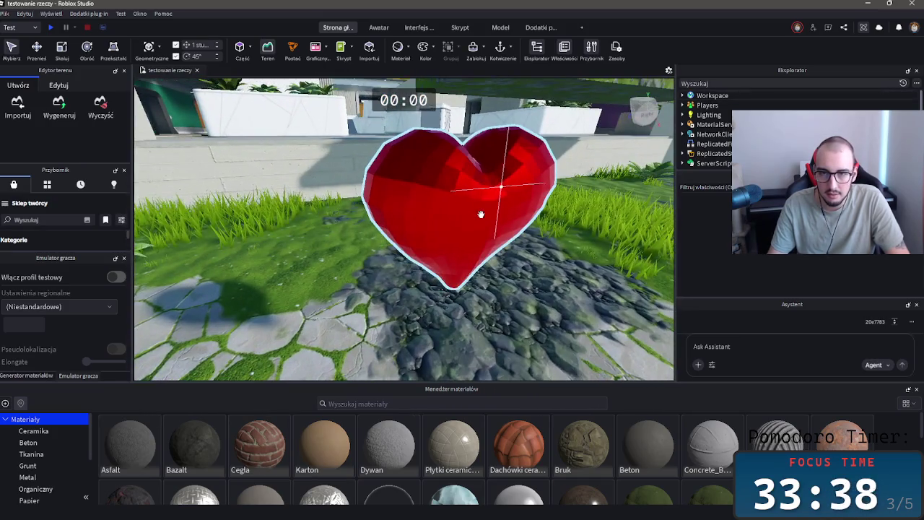
scroll(462, 209, "down", 10)
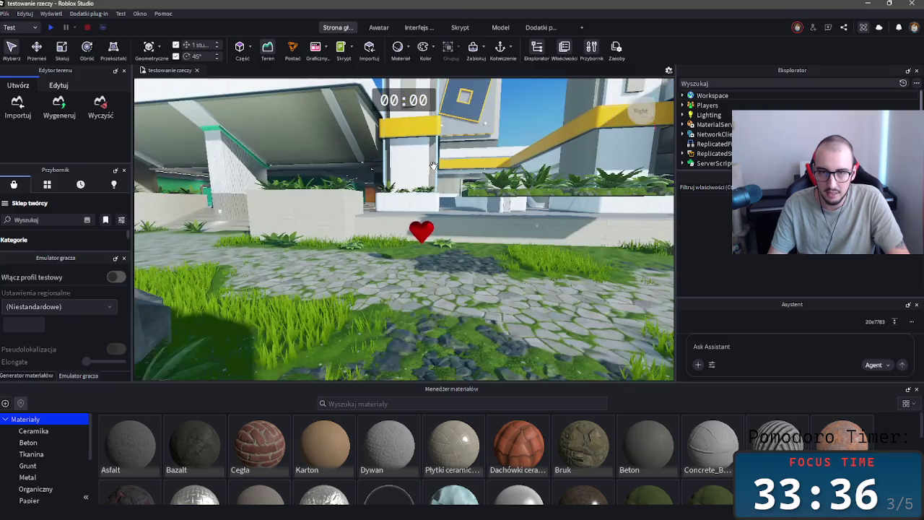
scroll(456, 214, "up", 5)
left_click(469, 249)
scroll(469, 250, "down", 5)
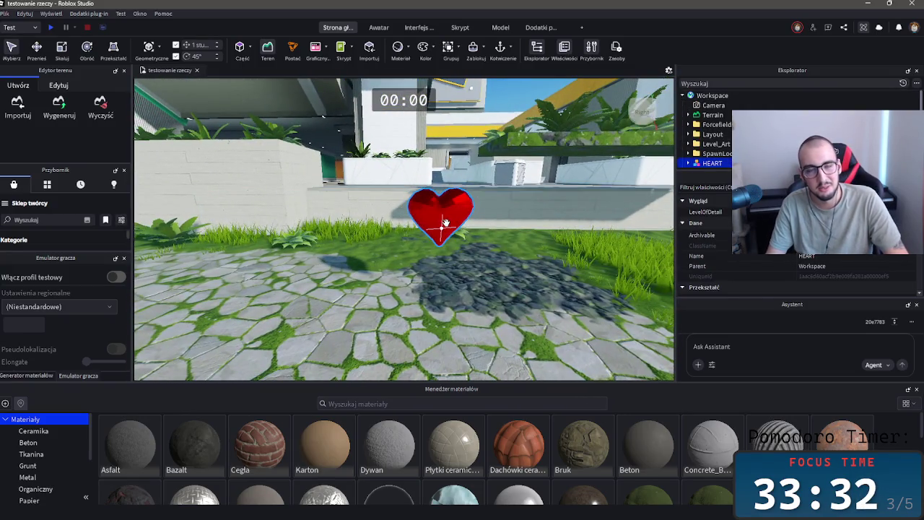
left_click_drag(446, 223, 428, 295)
scroll(436, 340, "up", 3)
scroll(436, 339, "down", 5)
left_click_drag(390, 263, 468, 278)
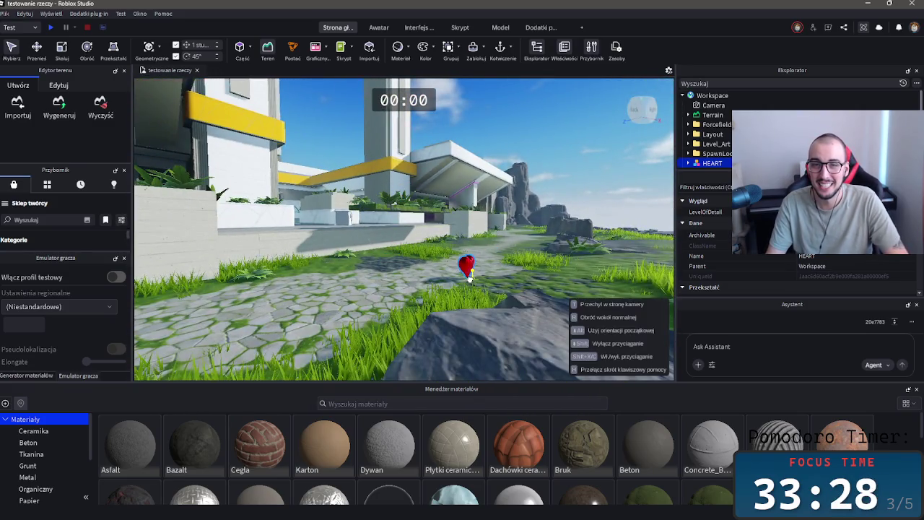
- Fine-tune the heart's position to its final spot on the stone path
scroll(481, 282, "up", 5)
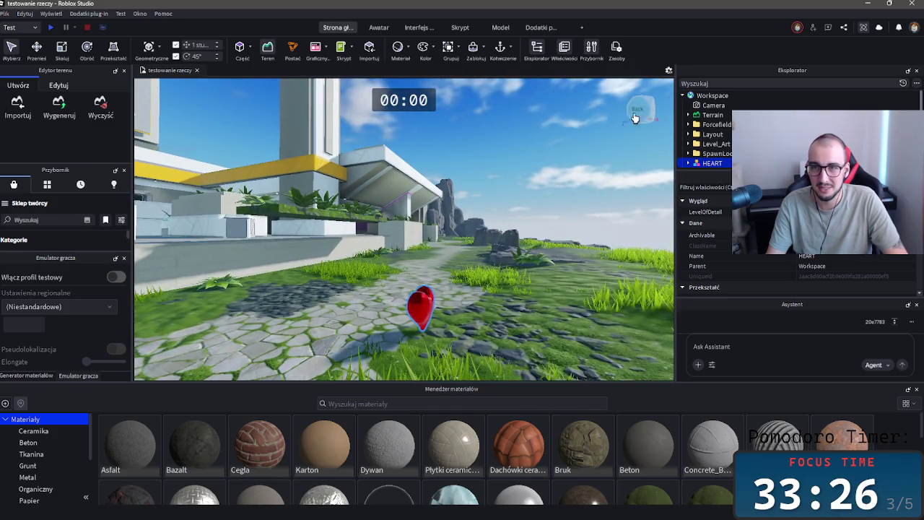
scroll(406, 320, "up", 3)
scroll(429, 303, "up", 2)
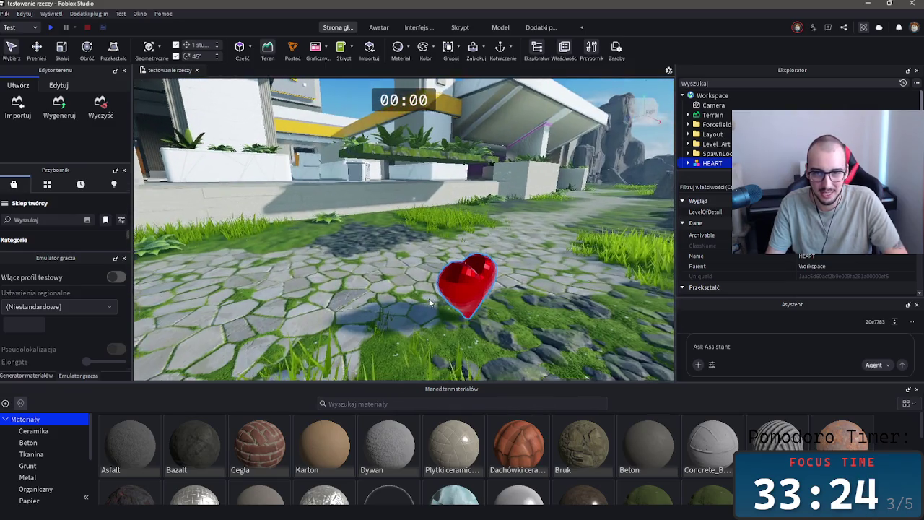
key("a")
left_click_drag(405, 264, 434, 305)
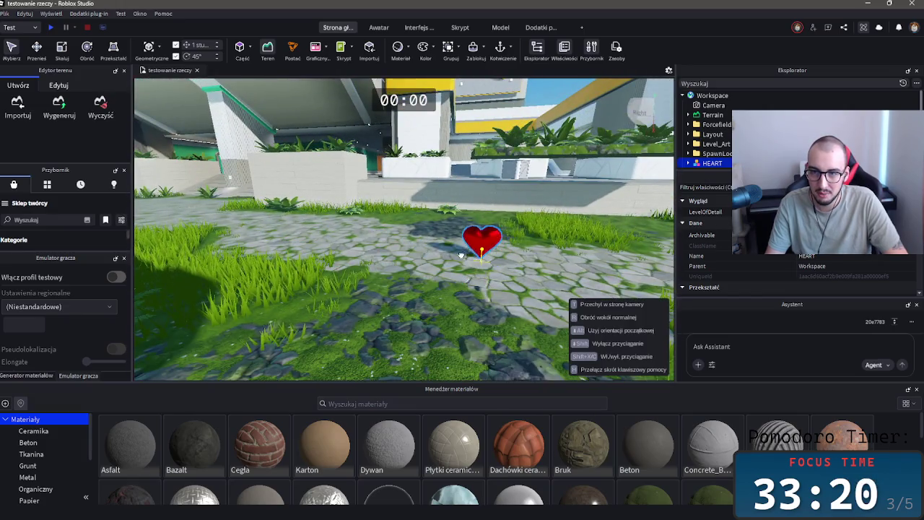
key("s")
left_click_drag(437, 302, 421, 283)
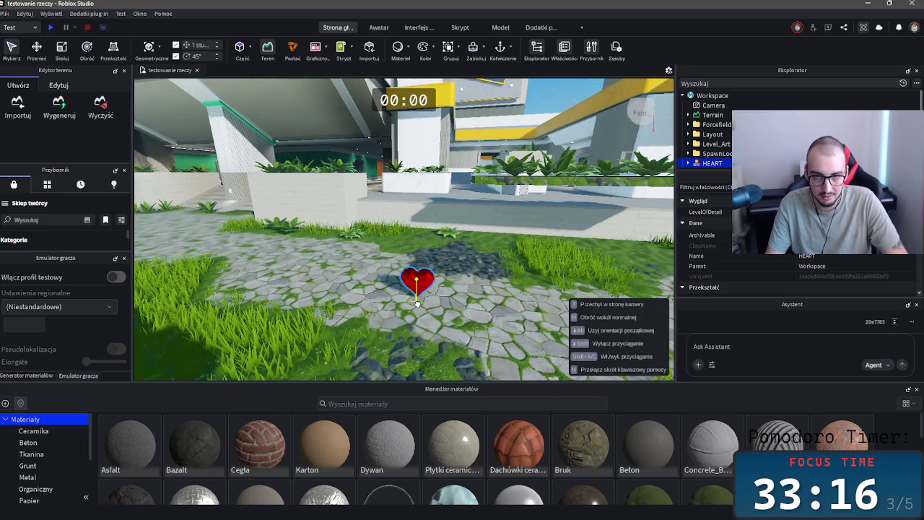
scroll(716, 132, "down", 3)
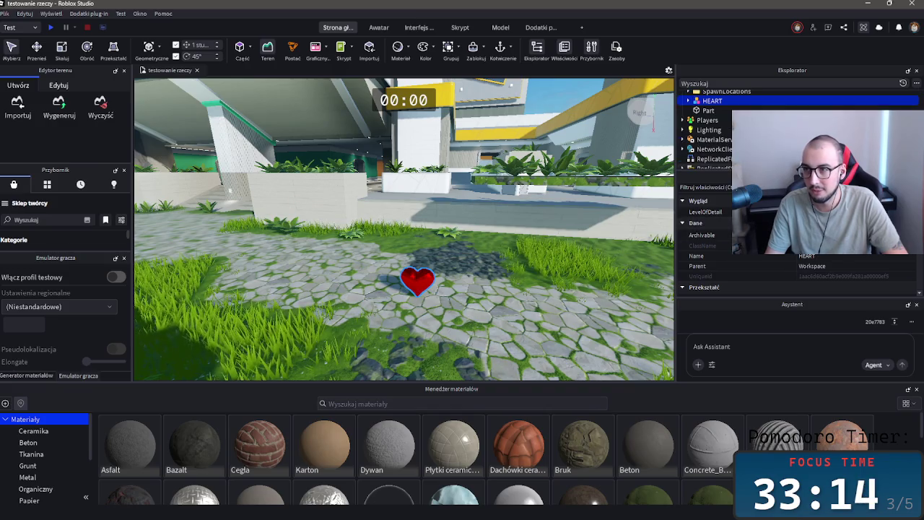
left_click(709, 130)
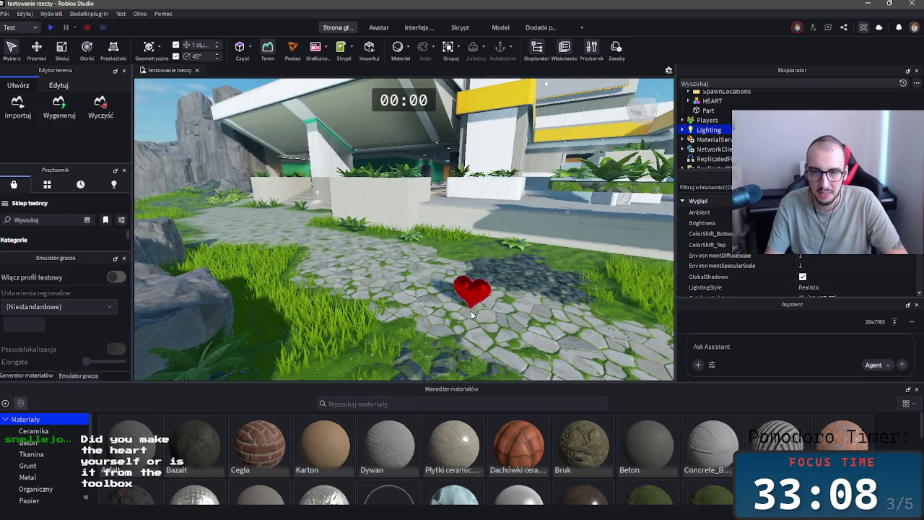
left_click(535, 465)
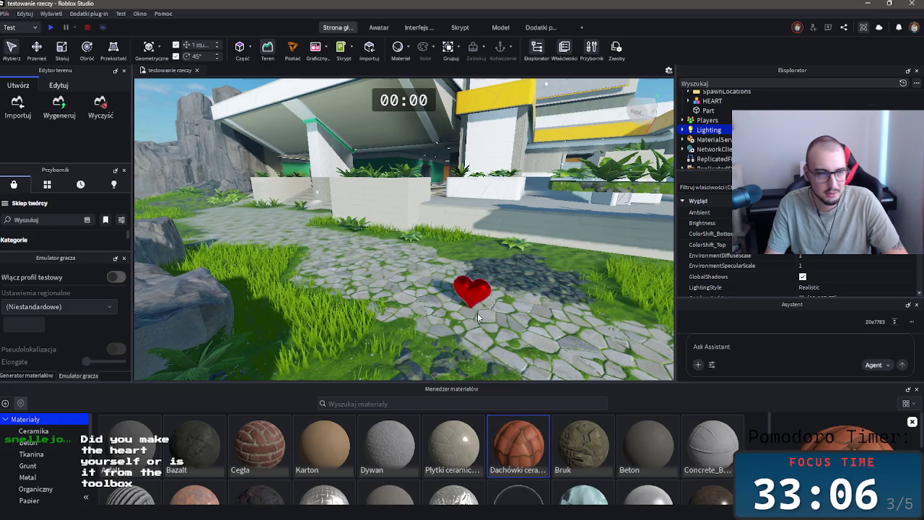
left_click(473, 290)
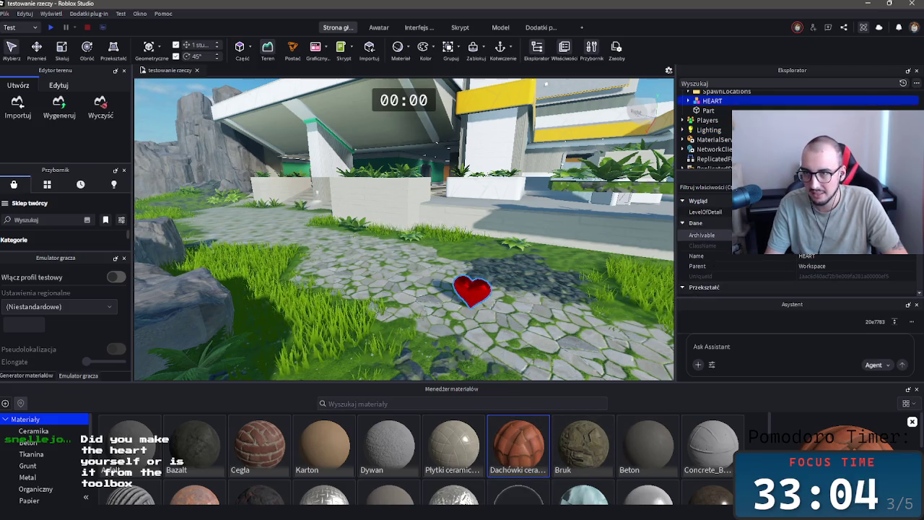
left_click(710, 129)
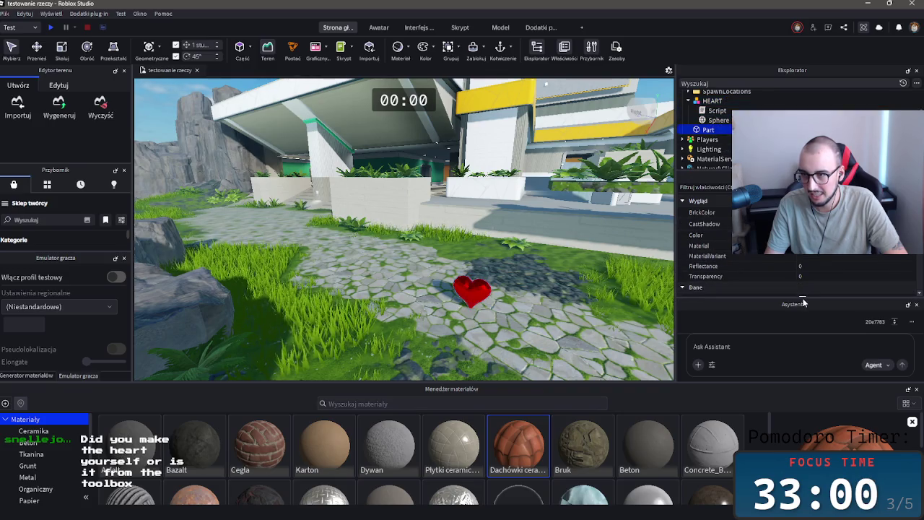
left_click_drag(801, 298, 802, 290)
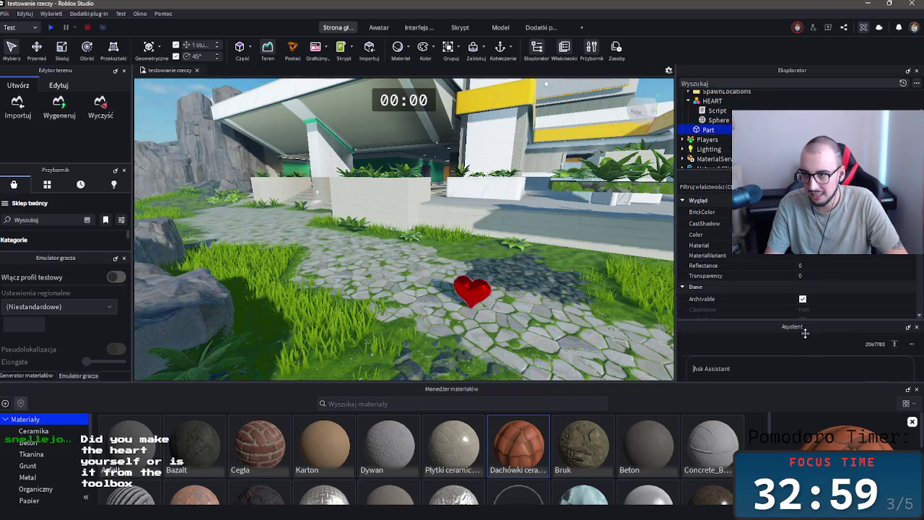
left_click(725, 122)
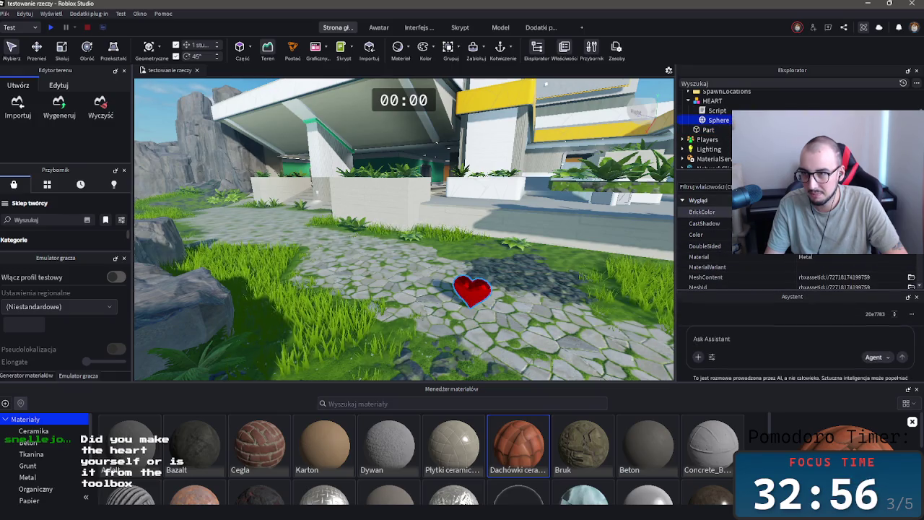
mouse_move(518, 445)
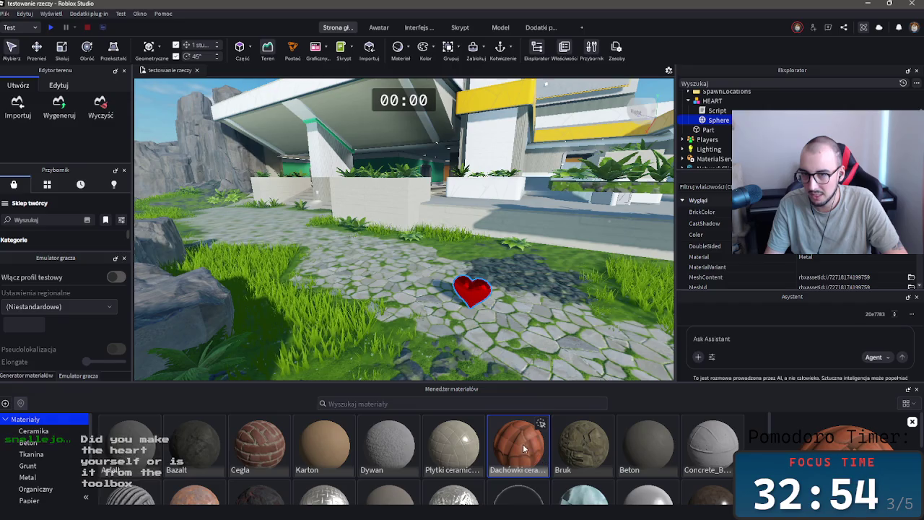
left_click(780, 211)
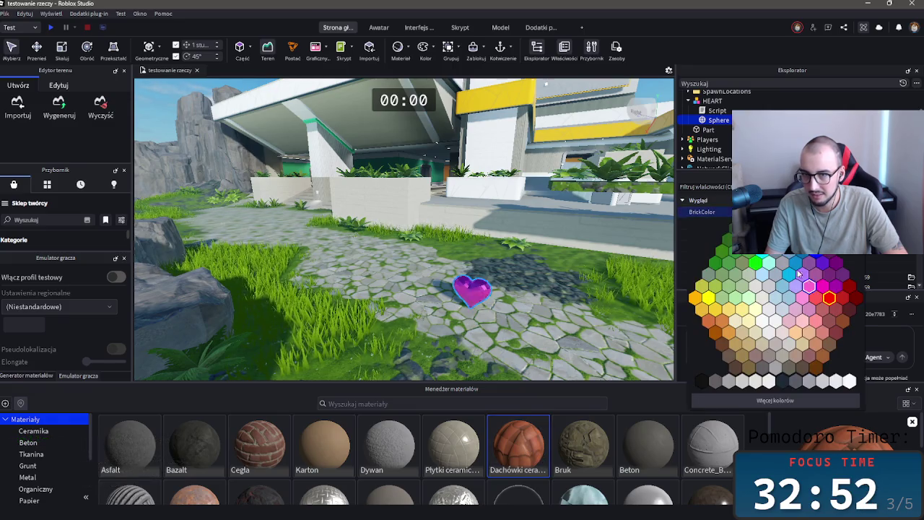
left_click(830, 297)
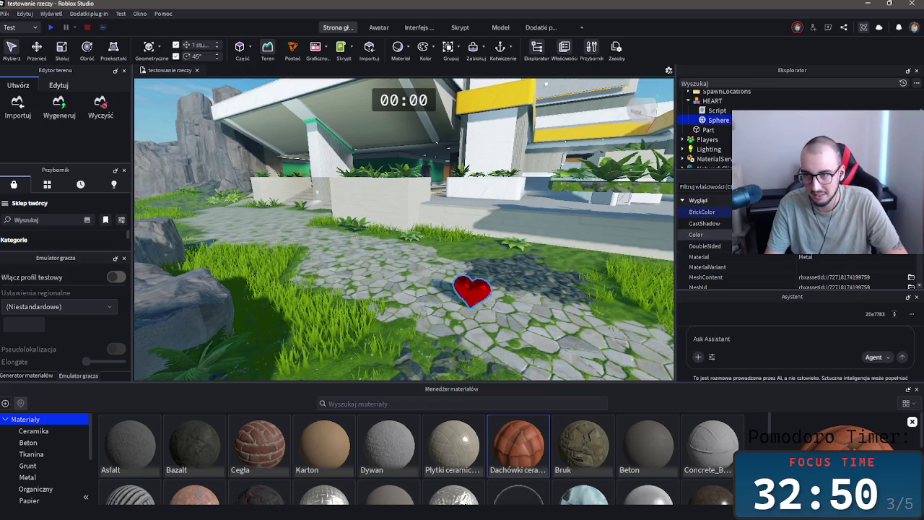
scroll(704, 224, "down", 3)
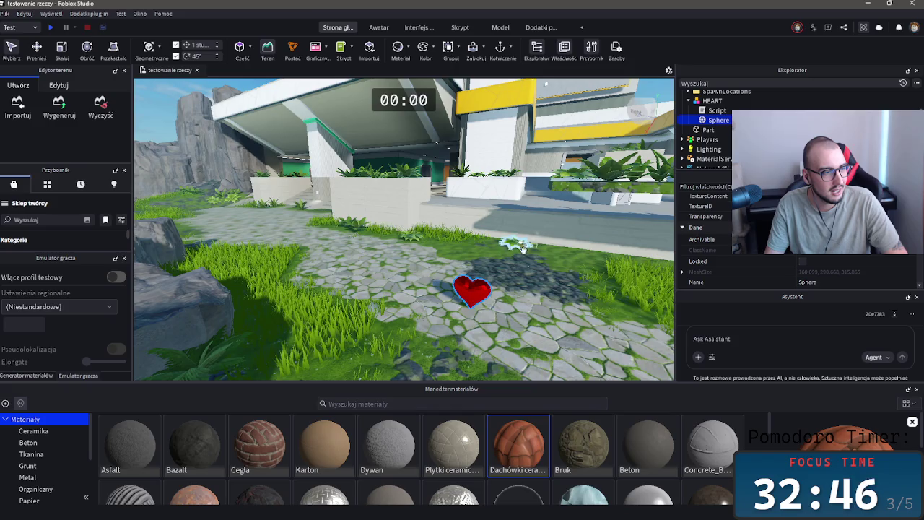
key("d")
key("w")
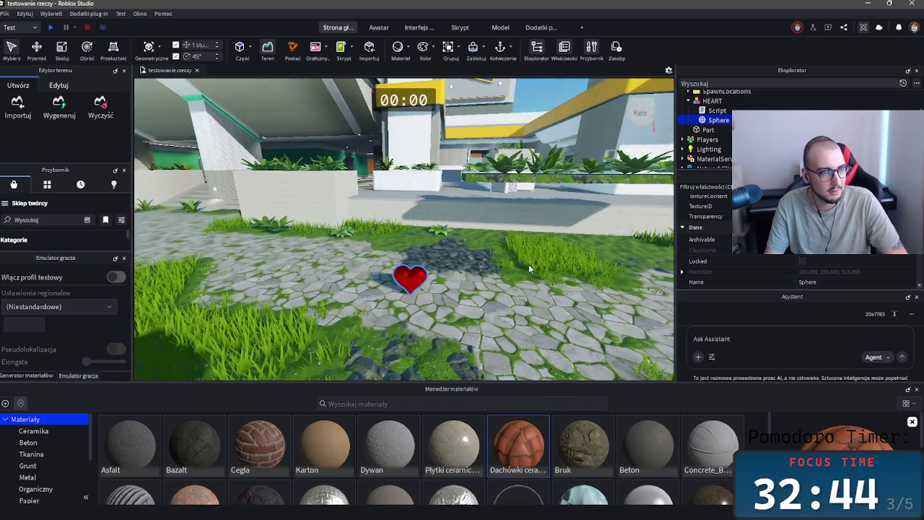
key("w")
key("f")
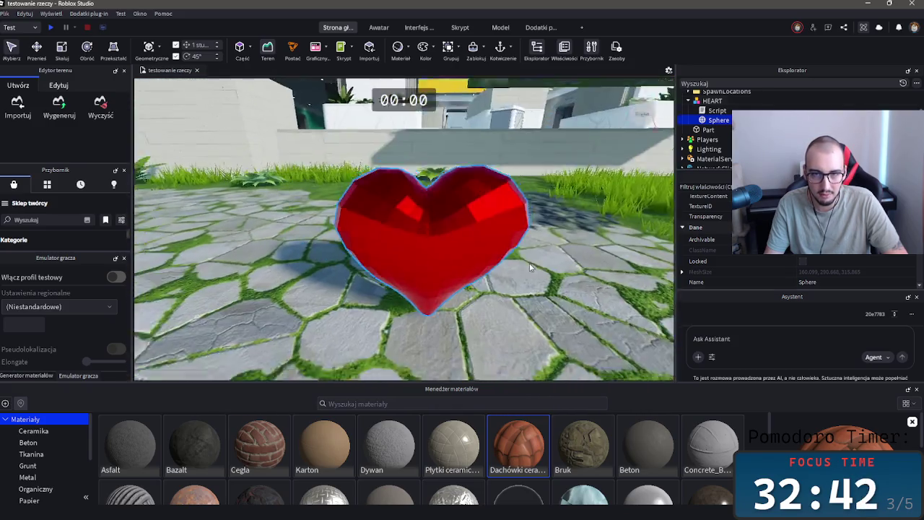
left_click_drag(474, 237, 355, 168)
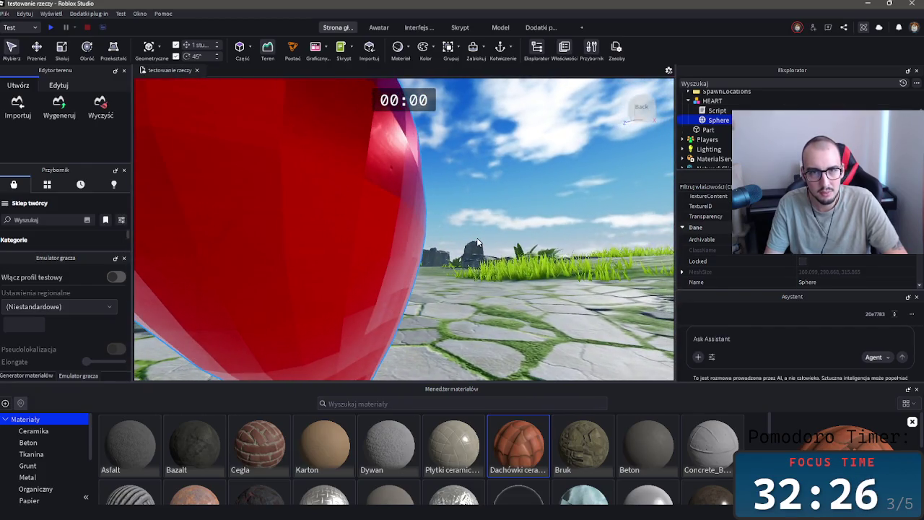
key("f")
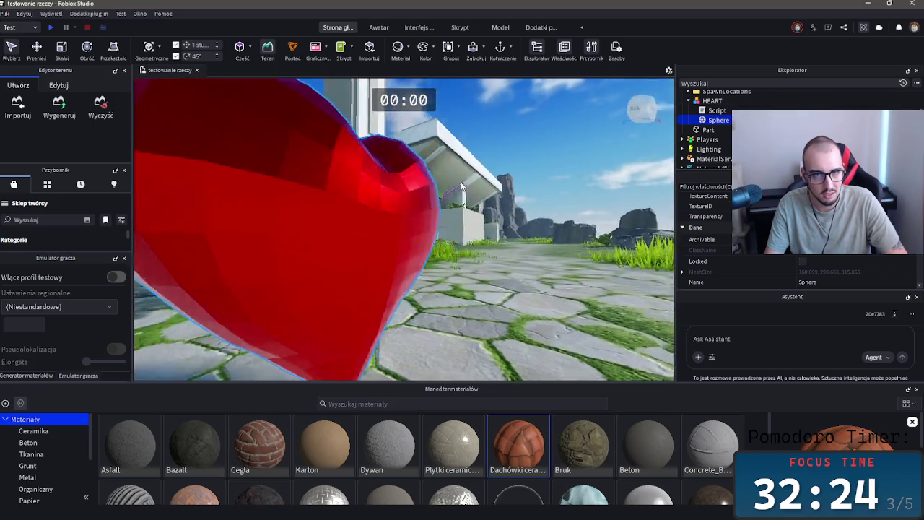
left_click(461, 182)
key("f")
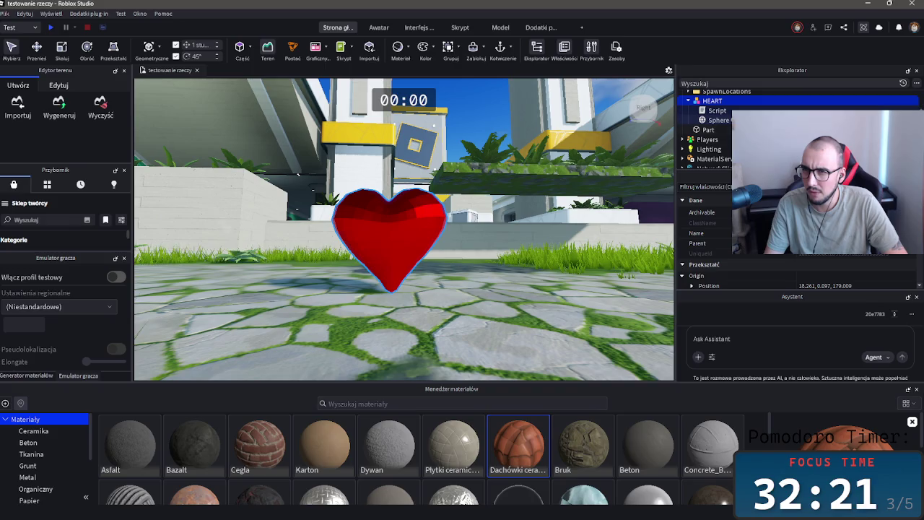
left_click(710, 129)
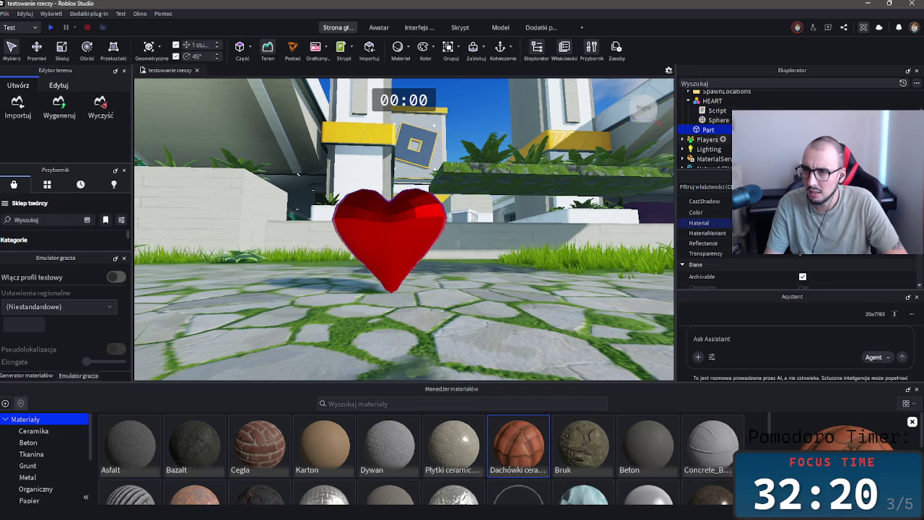
left_click(718, 120)
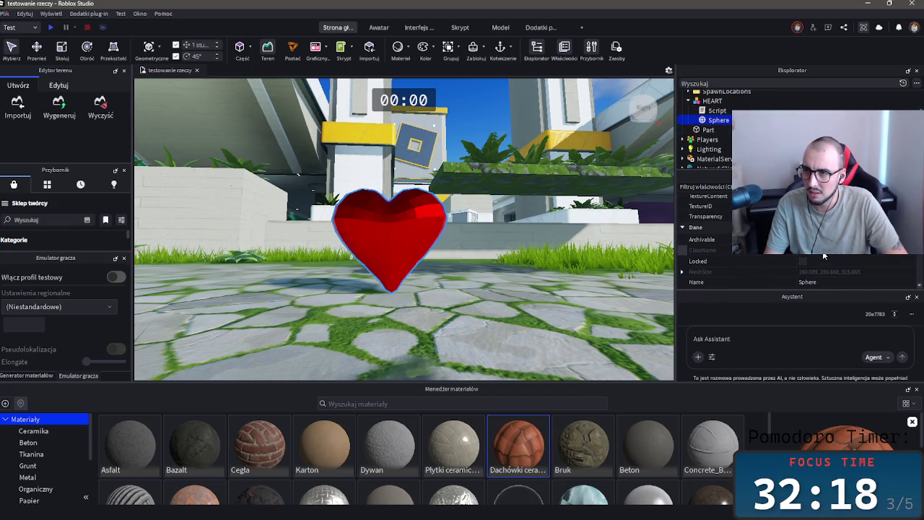
scroll(823, 257, "down", 2)
scroll(722, 246, "up", 5)
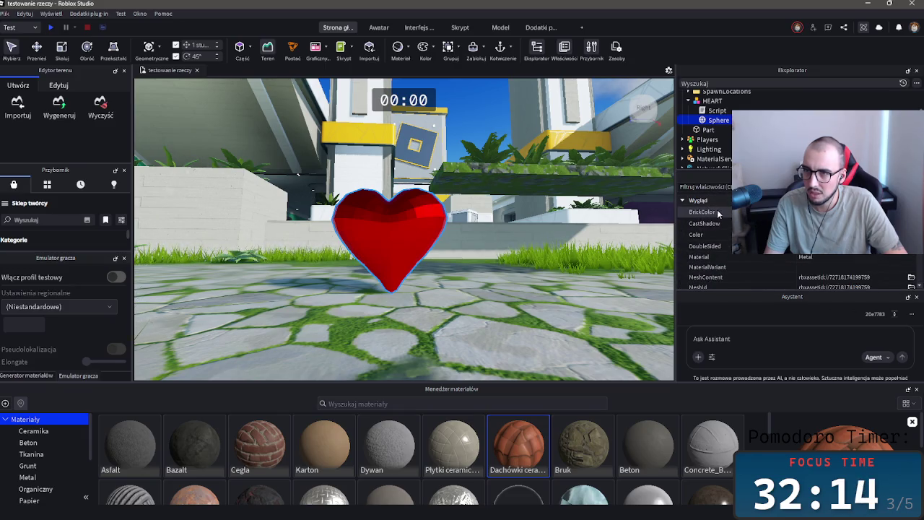
left_click(683, 200)
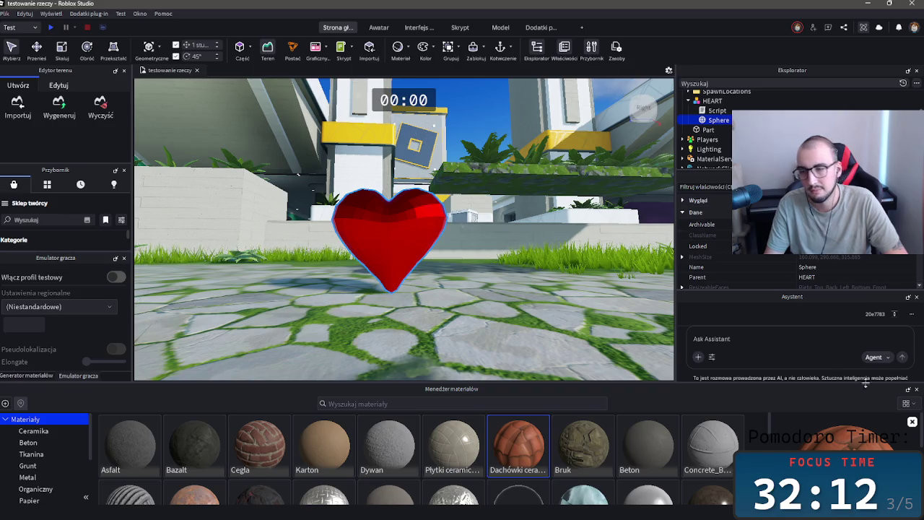
mouse_move(518, 446)
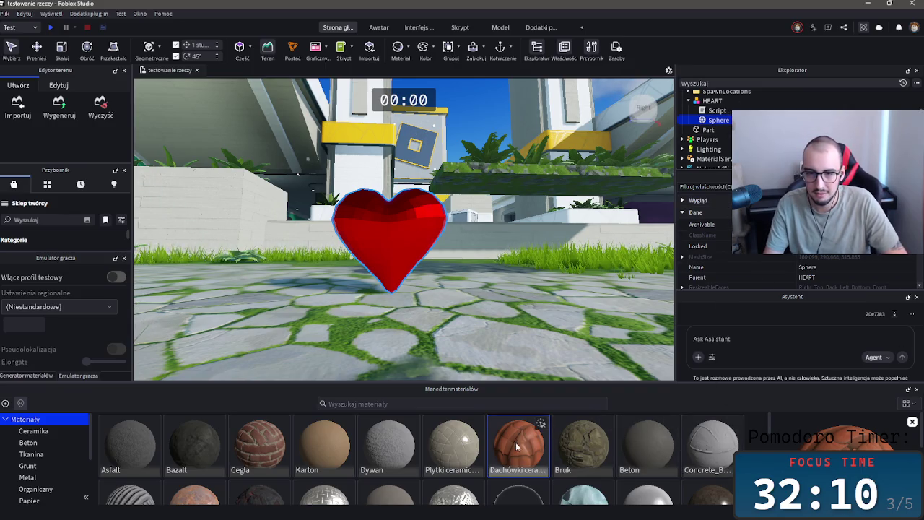
left_click(453, 444)
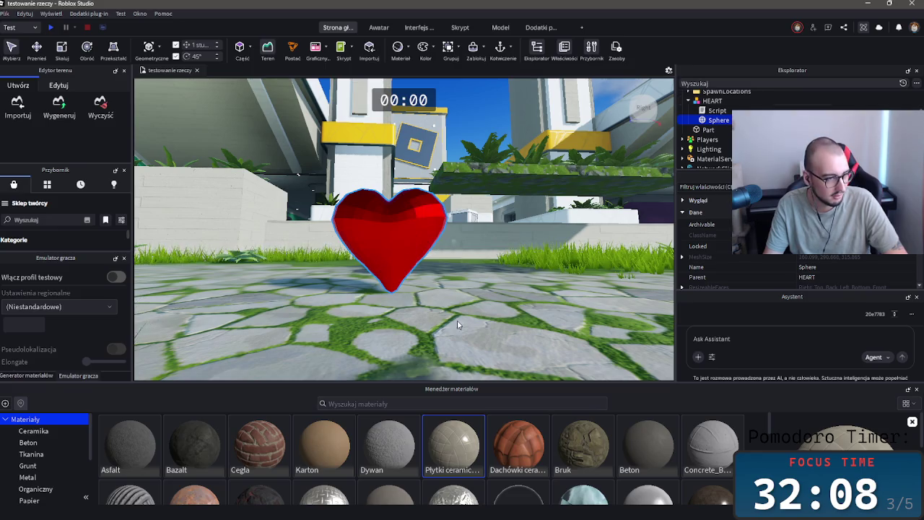
scroll(239, 279, "up", 5)
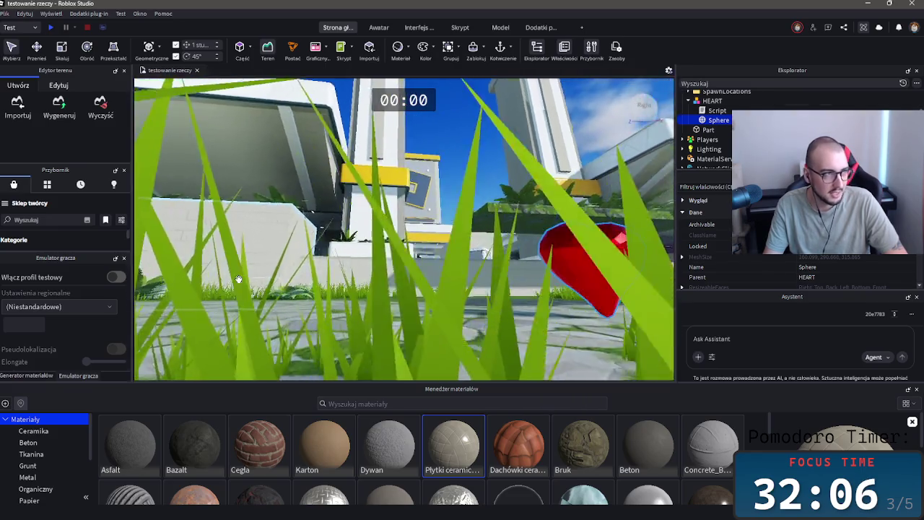
scroll(238, 279, "down", 5)
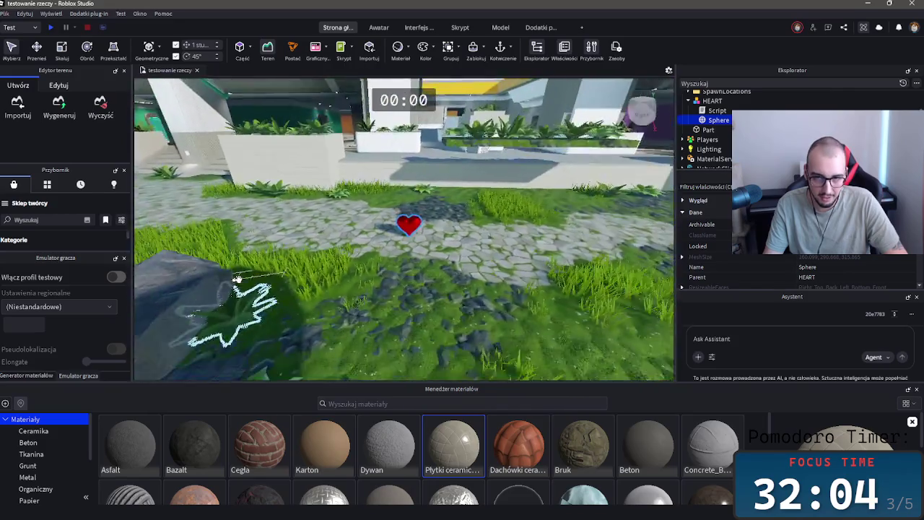
scroll(260, 272, "down", 3)
left_click(367, 269)
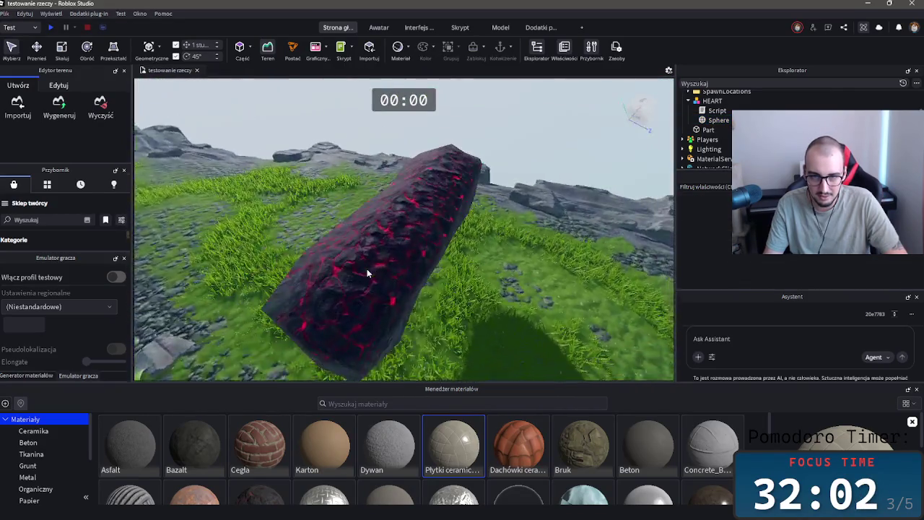
scroll(364, 275, "down", 3)
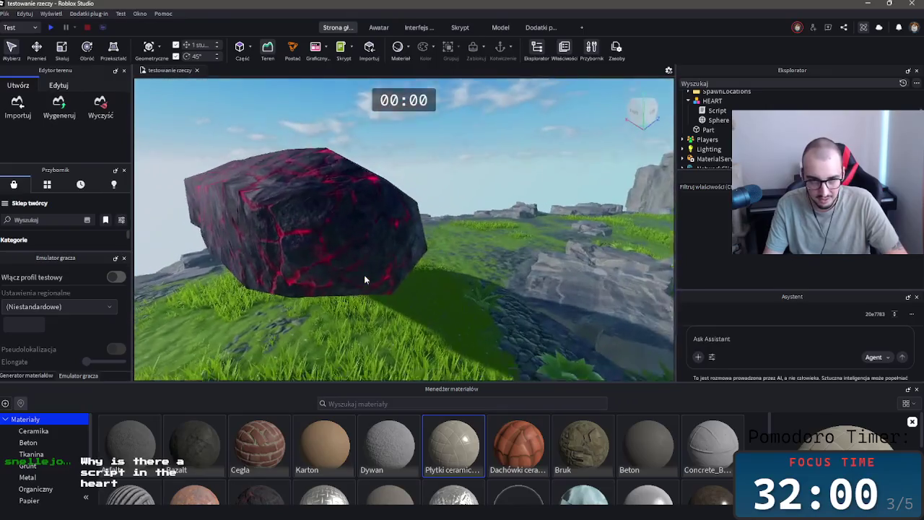
scroll(342, 248, "up", 5)
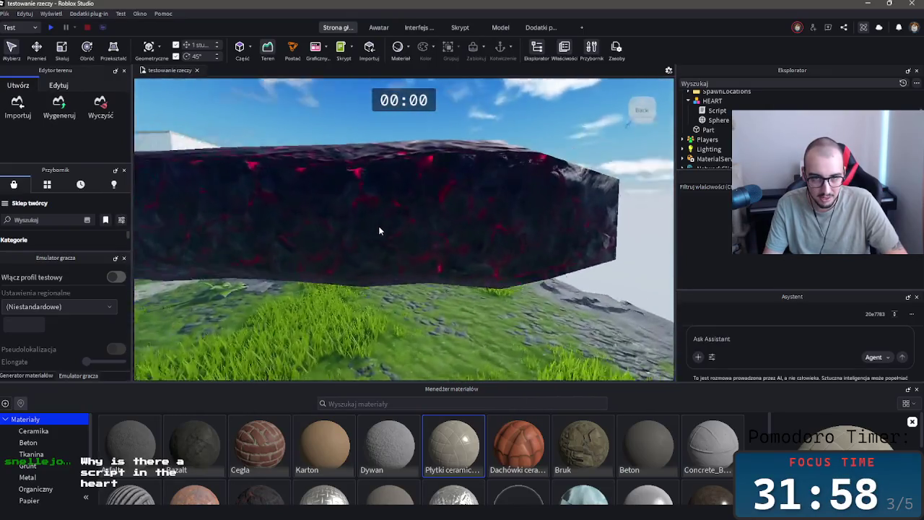
scroll(378, 226, "down", 3)
scroll(380, 231, "down", 3)
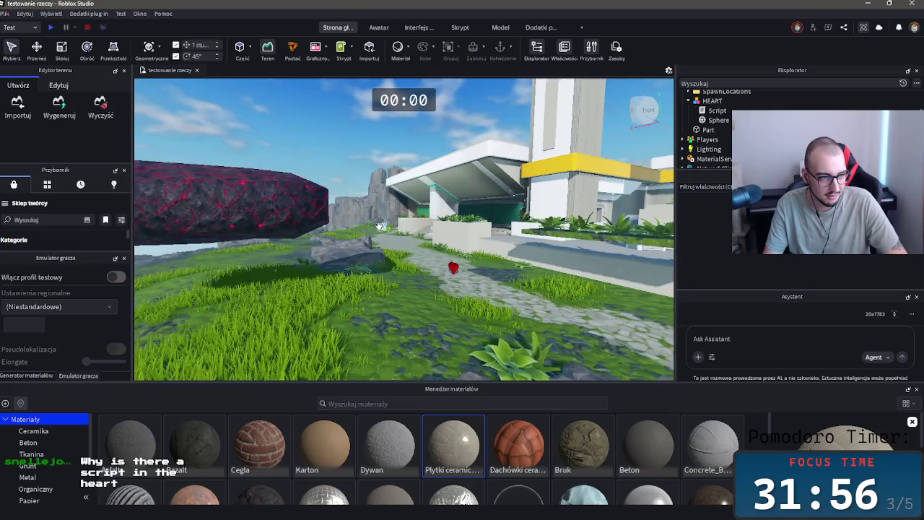
scroll(381, 231, "up", 5)
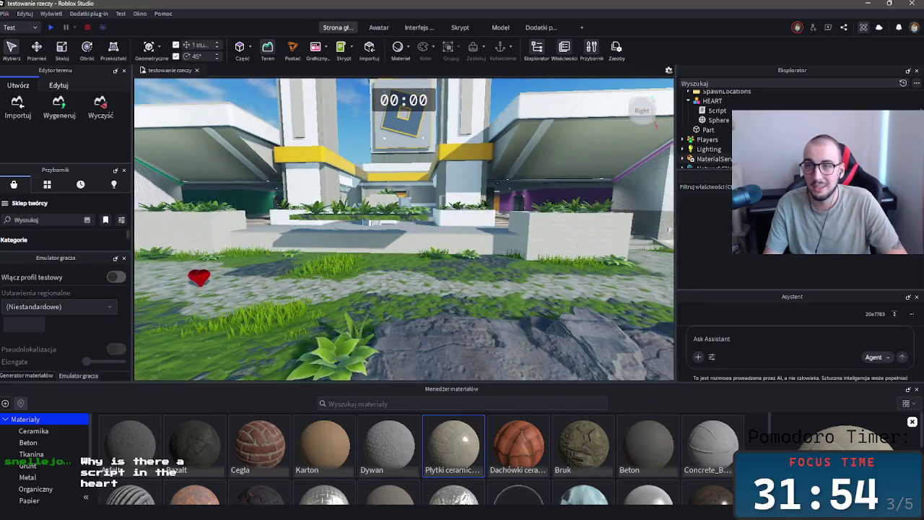
- Open HEART's Script and review its code, highlighting the Touched connect line
double_click(717, 111)
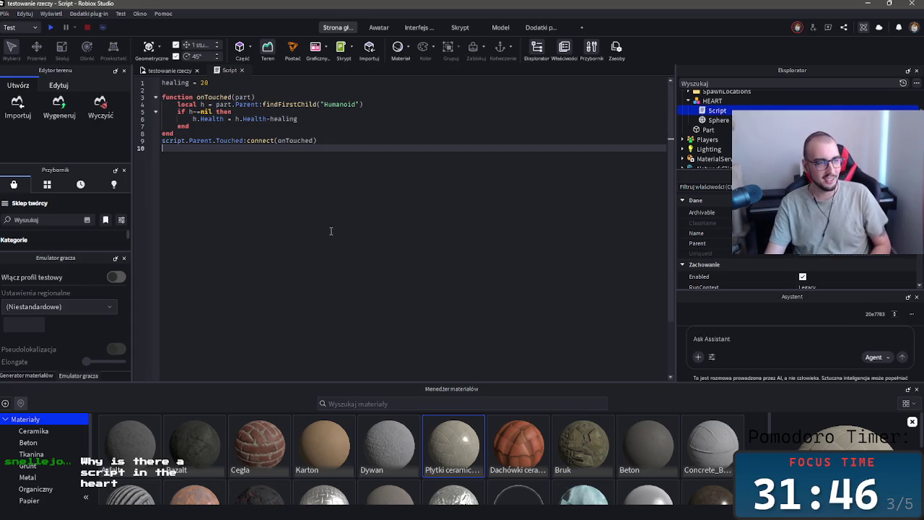
key("shift+Up")
key("shift+Up")
key("shift+Up")
key("shift+Up")
key("shift+Up")
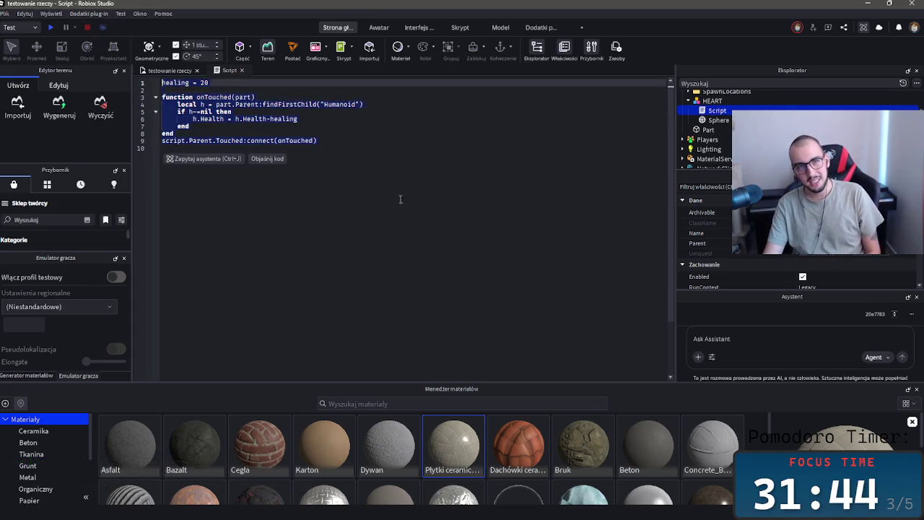
left_click(405, 189)
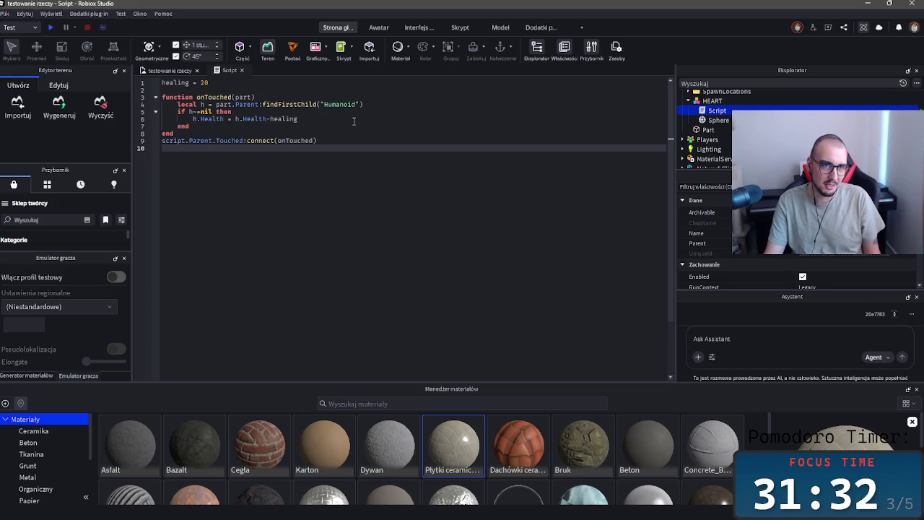
left_click(329, 144)
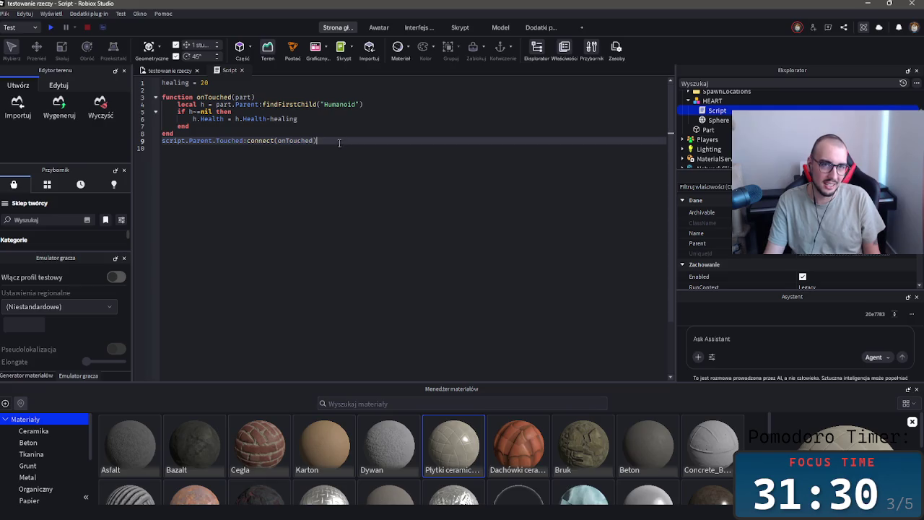
left_click_drag(339, 143, 163, 140)
left_click(386, 135)
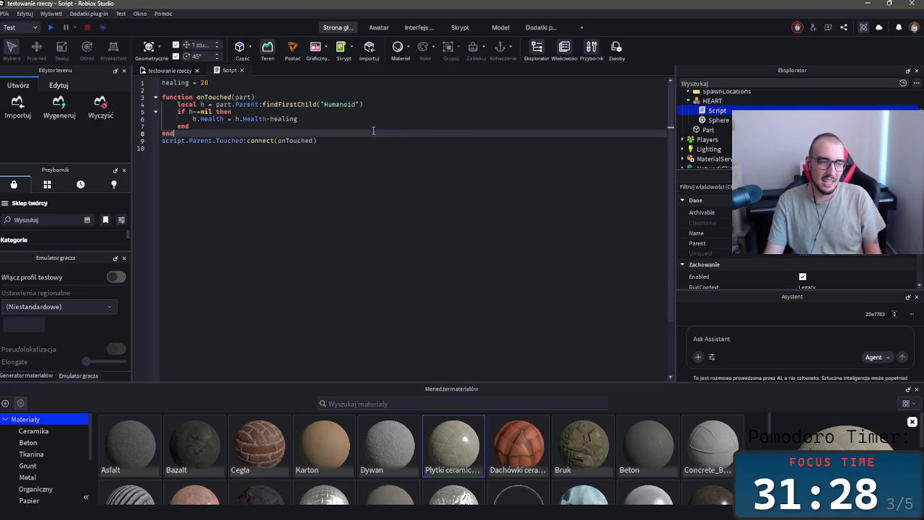
triple_click(367, 141)
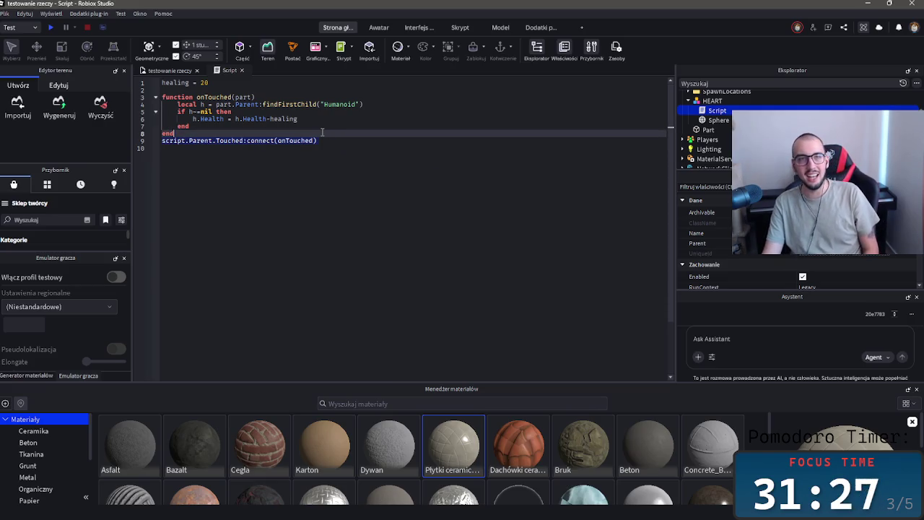
left_click(442, 135)
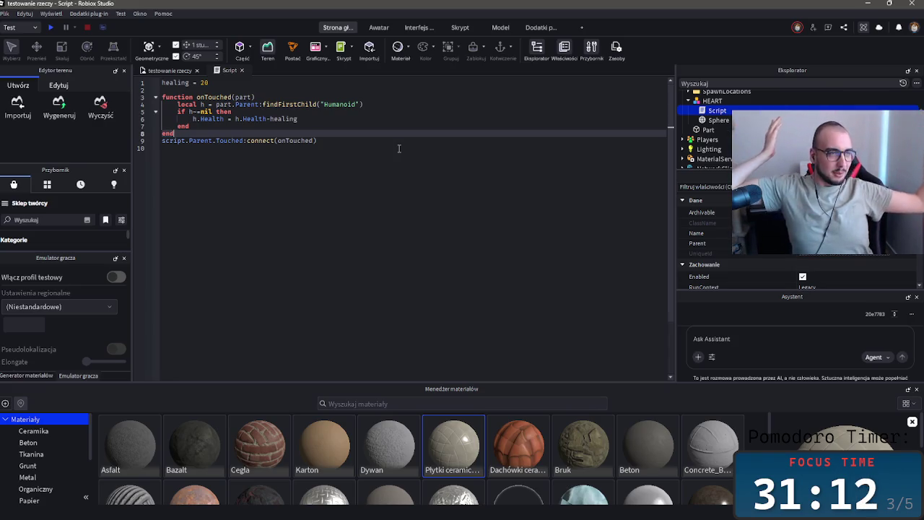
- Start a playtest and fire both guns, switching between slots 1 and 2
left_click(51, 28)
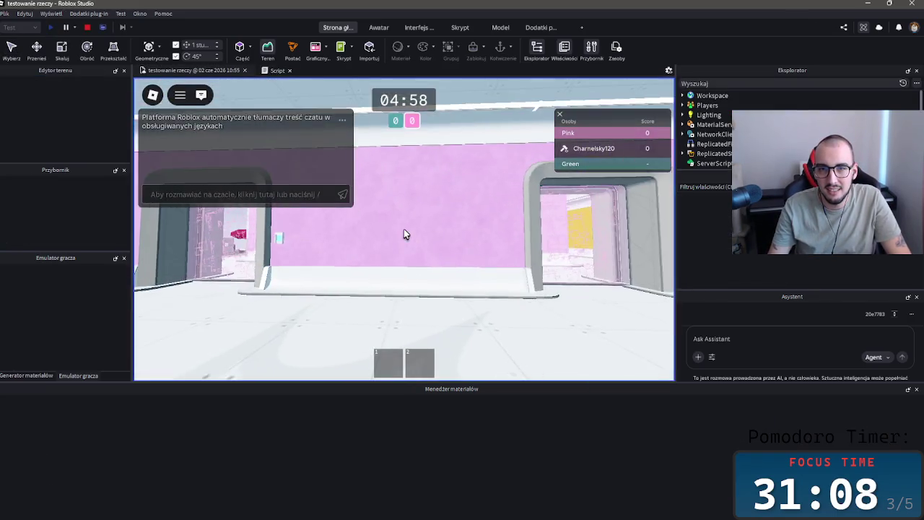
left_click(404, 229)
key("2")
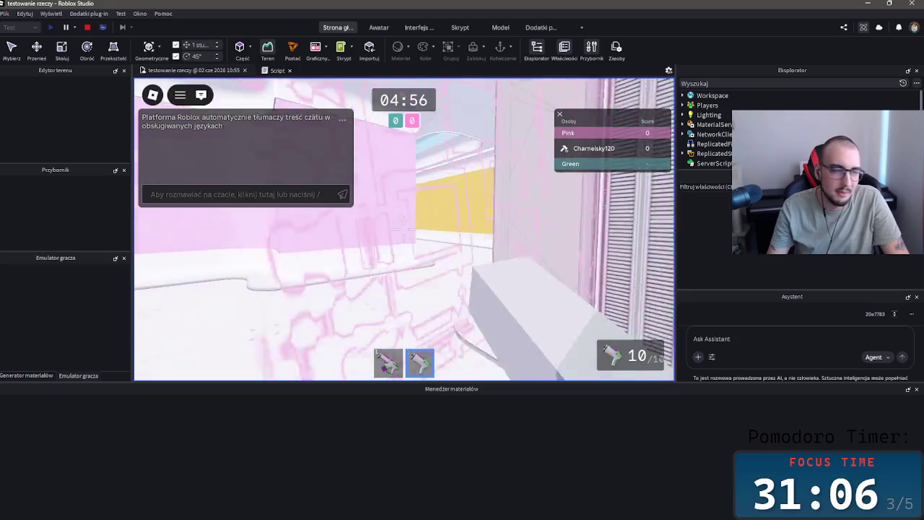
left_click(404, 229)
left_click(404, 229)
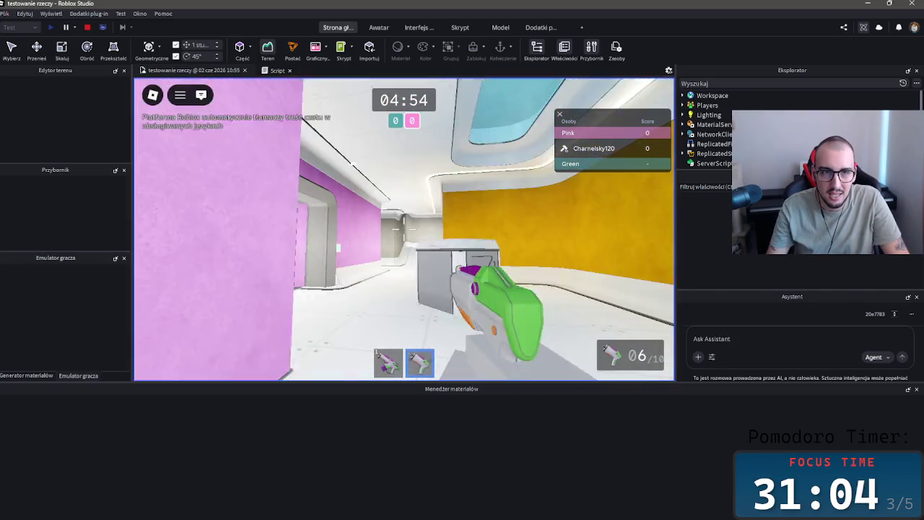
key("1")
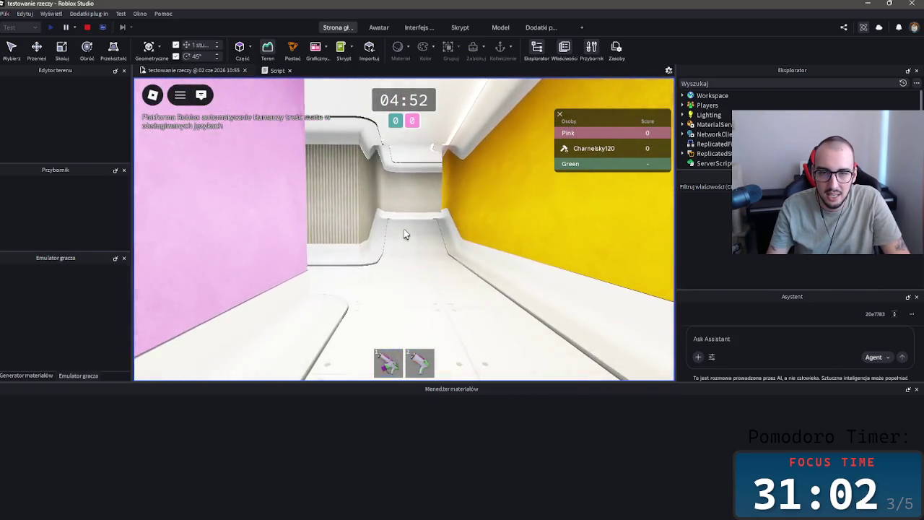
- Walk down the hallway and along the stone path to the red heart pickup
key("w")
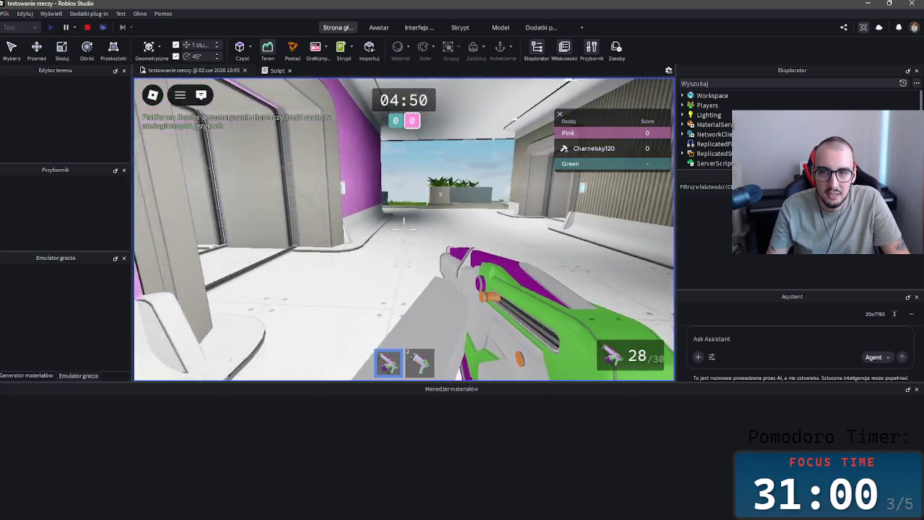
key("w")
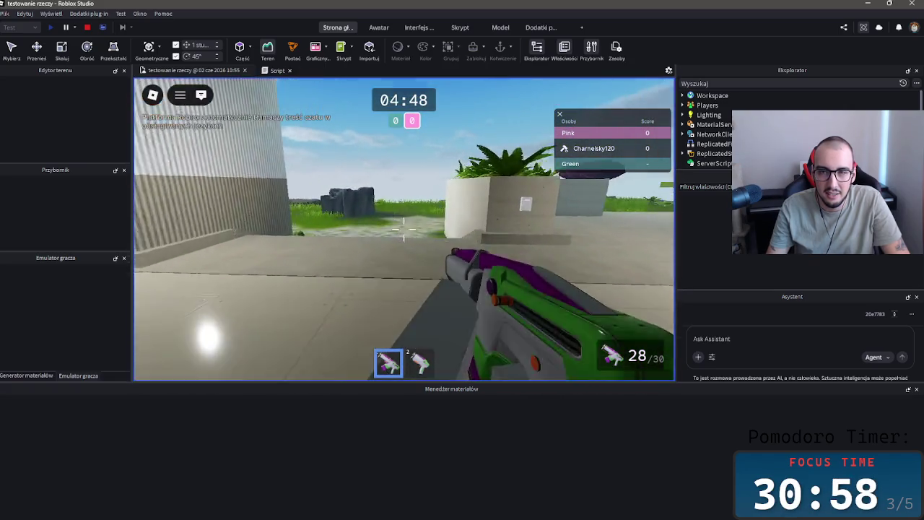
key("w")
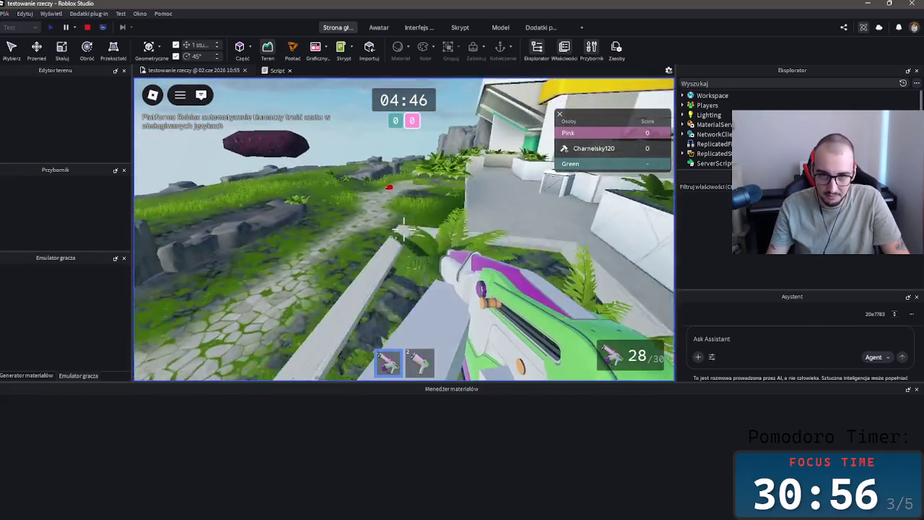
key("w")
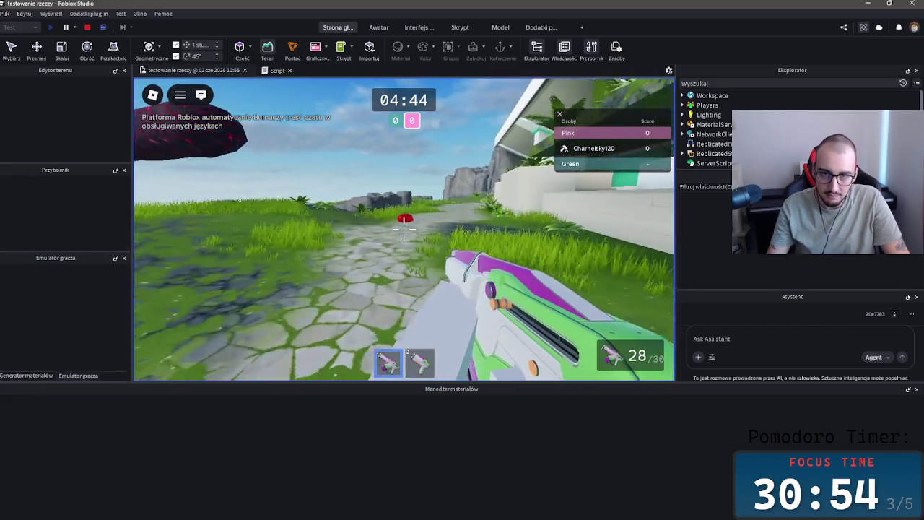
key("w")
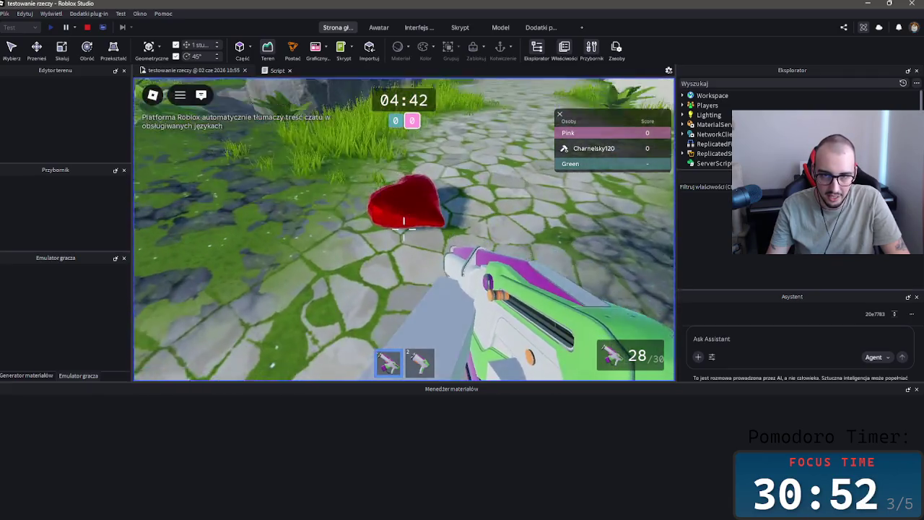
key("w")
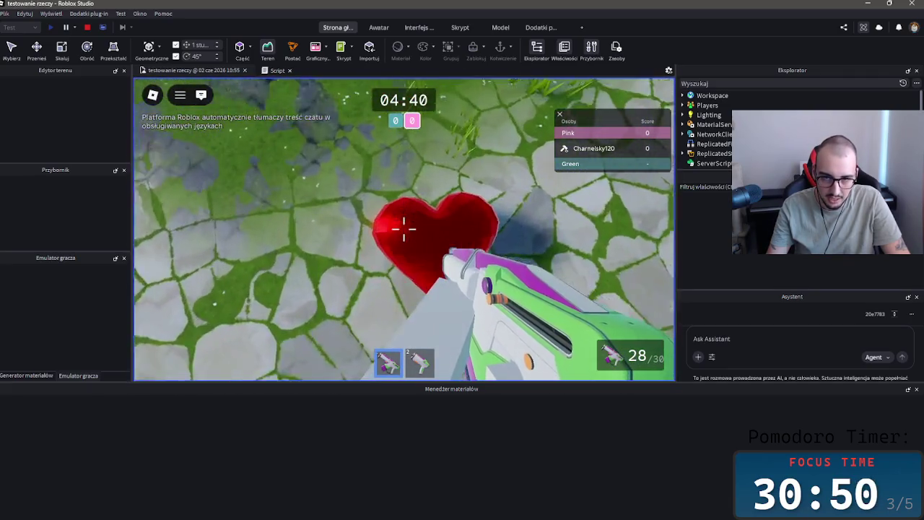
- Fire the rifle repeatedly near the heart, emptying and reloading the magazine
left_click(403, 229)
left_click(404, 229)
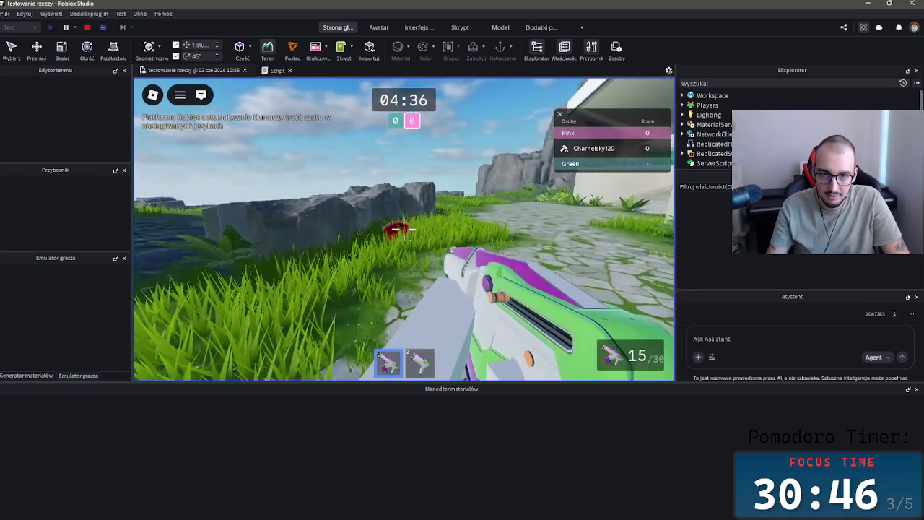
left_click(404, 229)
left_click(404, 229)
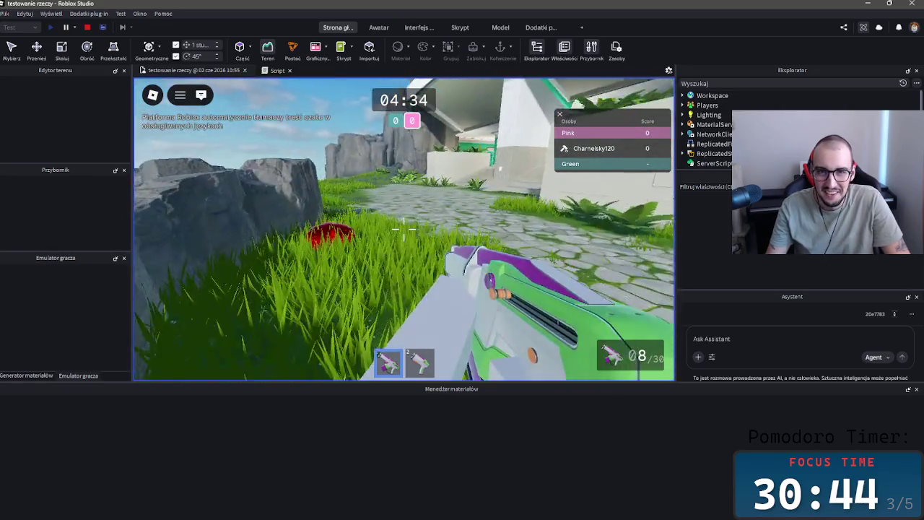
left_click(404, 229)
left_click(403, 229)
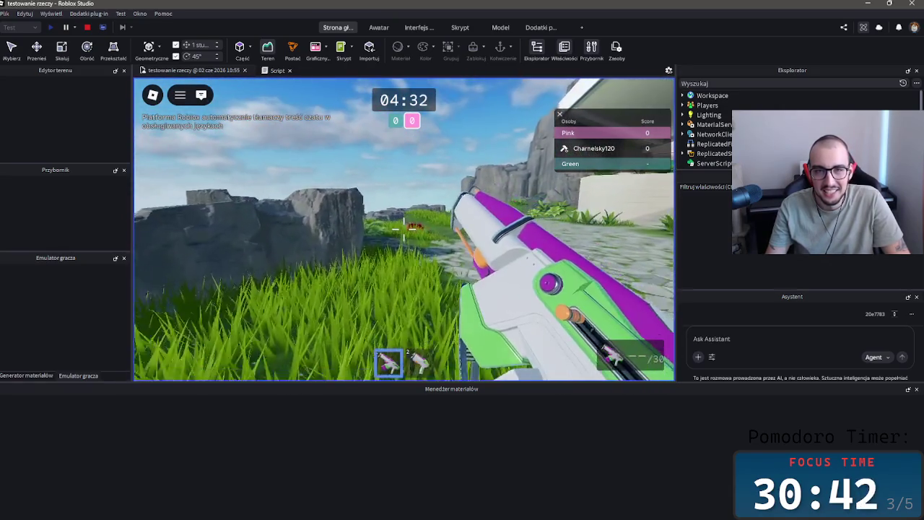
left_click(404, 229)
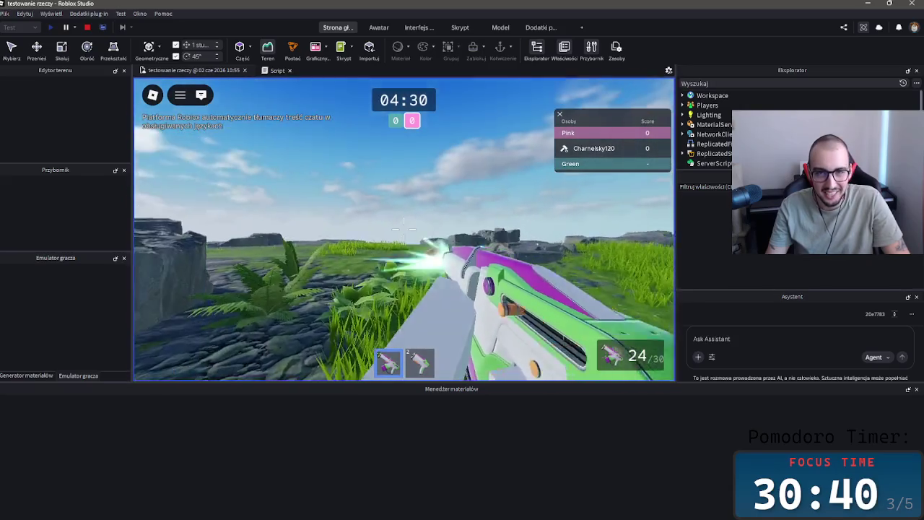
left_click(404, 229)
left_click(403, 229)
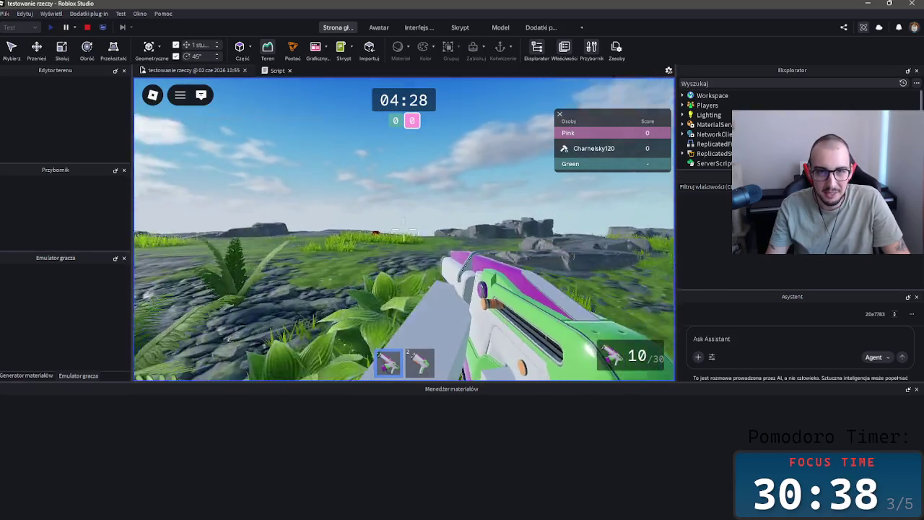
left_click(403, 229)
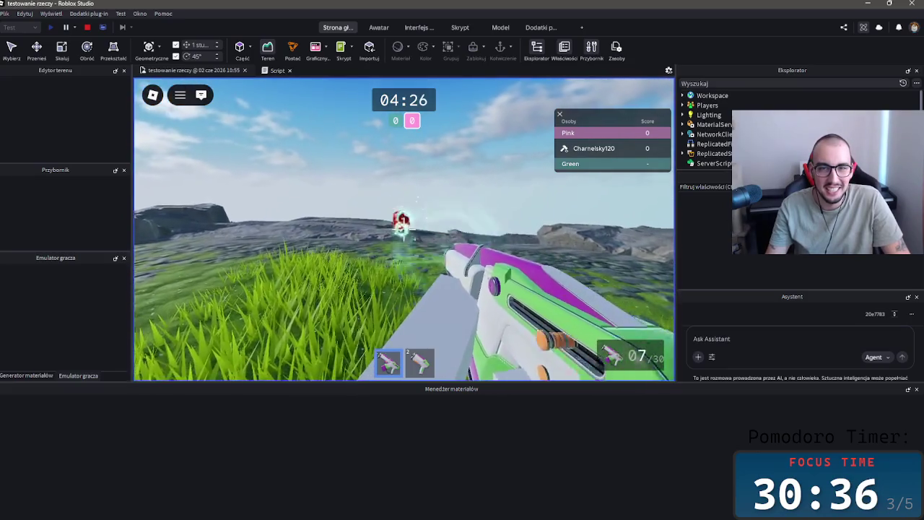
left_click(403, 229)
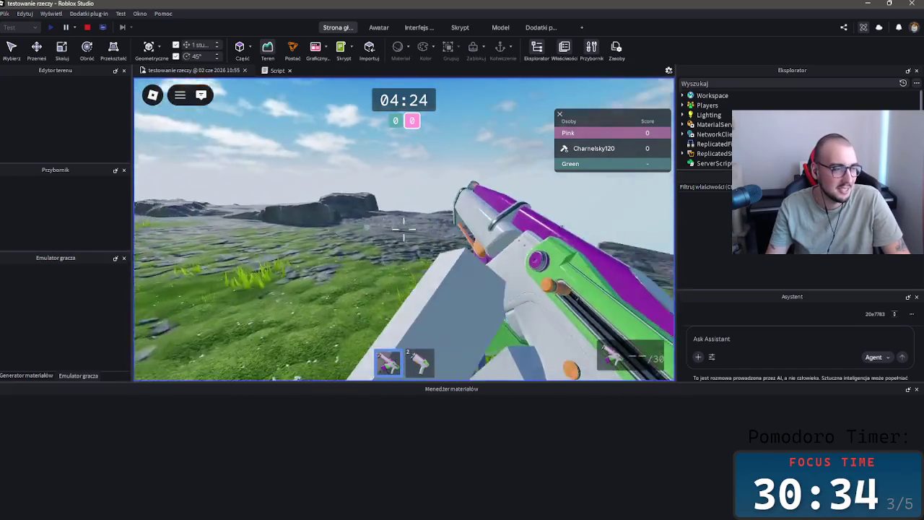
- Pause the playtest and leave it via Opuść, confirming the exit
key("Escape")
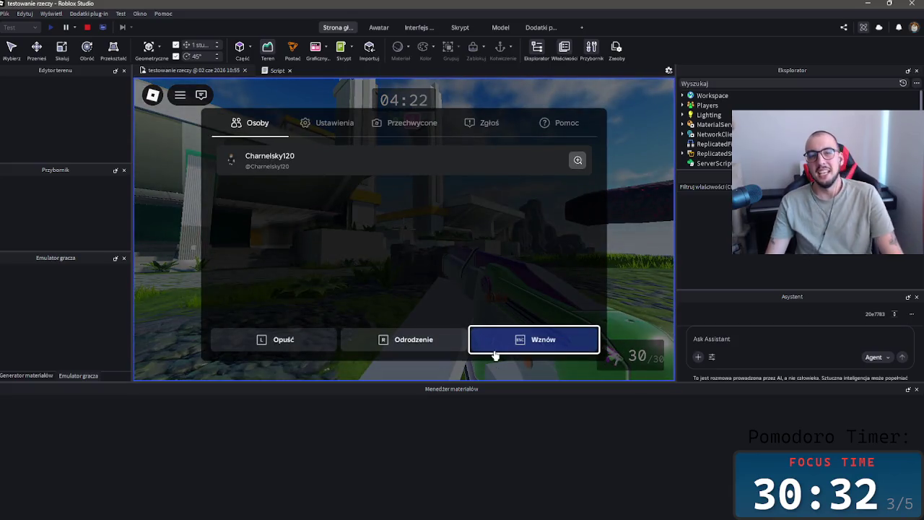
left_click(273, 340)
left_click(377, 245)
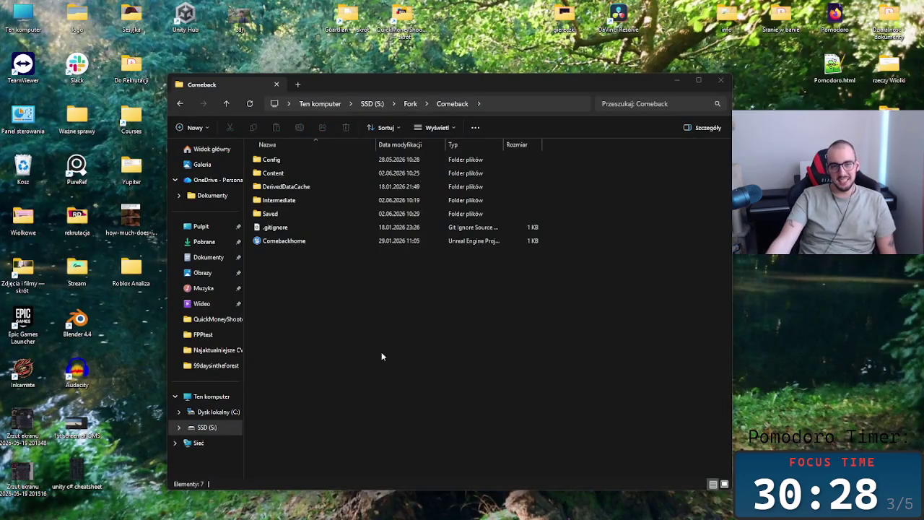
- Bring the browser's Miro Game Analysis board to the front from the taskbar
left_click(248, 509)
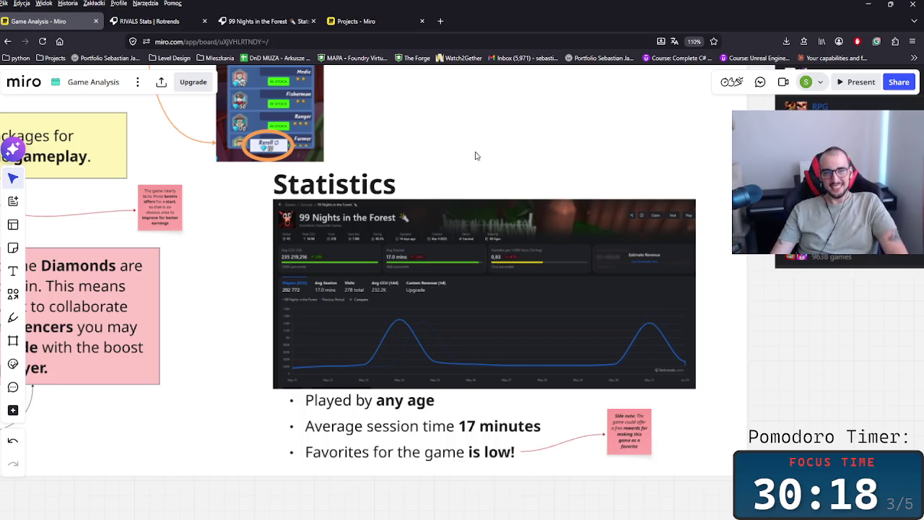
- Scroll down the Miro board from Statistics past the Narrative and HUB sections
scroll(513, 188, "down", 3)
scroll(505, 260, "down", 2)
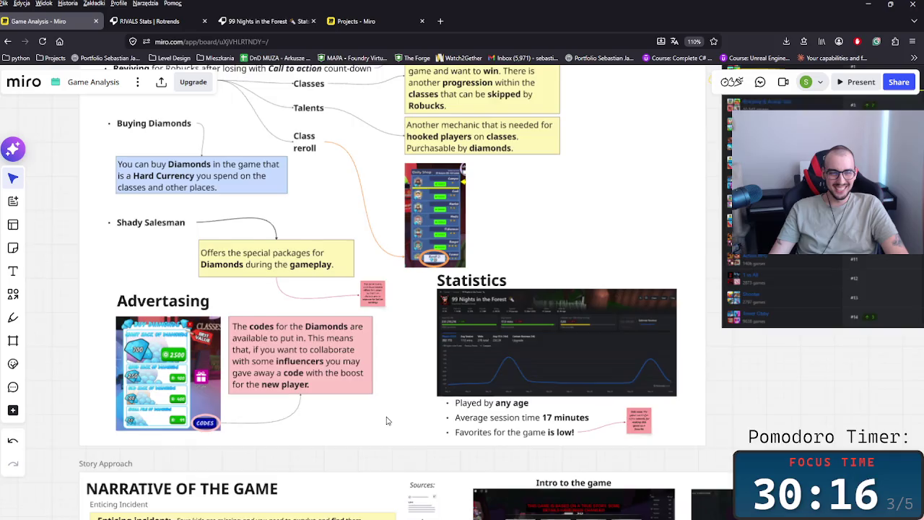
scroll(372, 390, "down", 2)
scroll(340, 231, "down", 3)
scroll(325, 238, "down", 1)
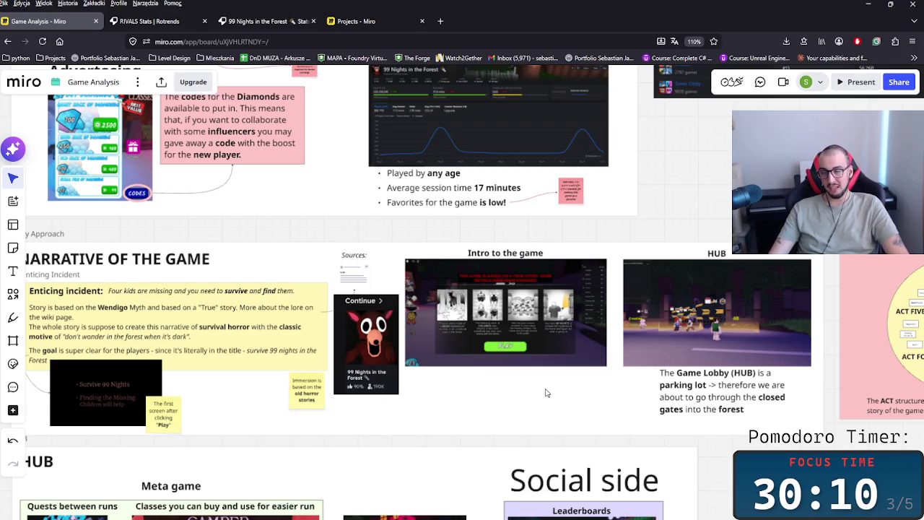
scroll(545, 393, "down", 2)
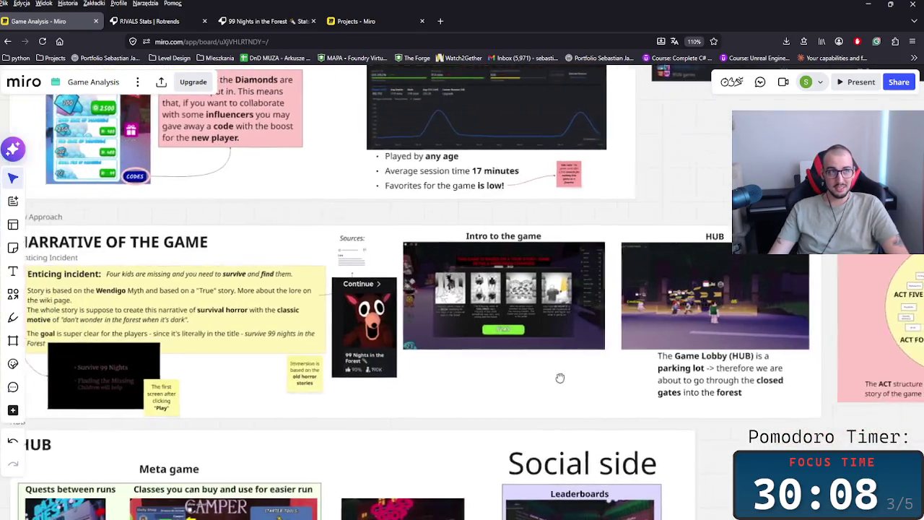
scroll(621, 369, "down", 2)
scroll(640, 369, "right", 3)
scroll(640, 368, "down", 1)
scroll(523, 336, "down", 2)
scroll(656, 345, "down", 2)
- Adjust the canvas position and drag to center the Gameplay side frame
scroll(390, 318, "left", 2)
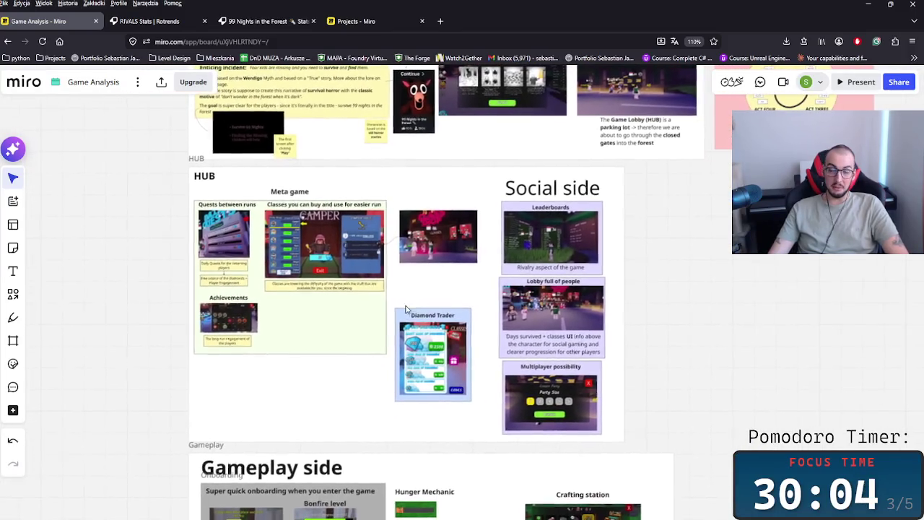
scroll(415, 339, "up", 2)
scroll(447, 347, "up", 3)
scroll(501, 317, "down", 2)
scroll(502, 317, "up", 3)
scroll(501, 318, "right", 1)
scroll(404, 275, "down", 5)
scroll(437, 333, "down", 2)
scroll(404, 339, "down", 2)
scroll(433, 325, "up", 2)
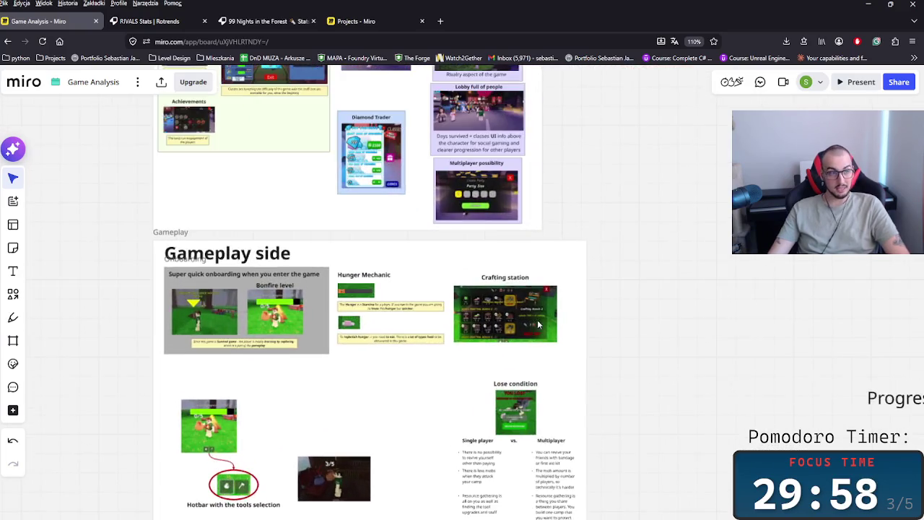
scroll(427, 325, "up", 2)
scroll(440, 324, "left", 1)
scroll(441, 324, "up", 1)
scroll(441, 325, "left", 1)
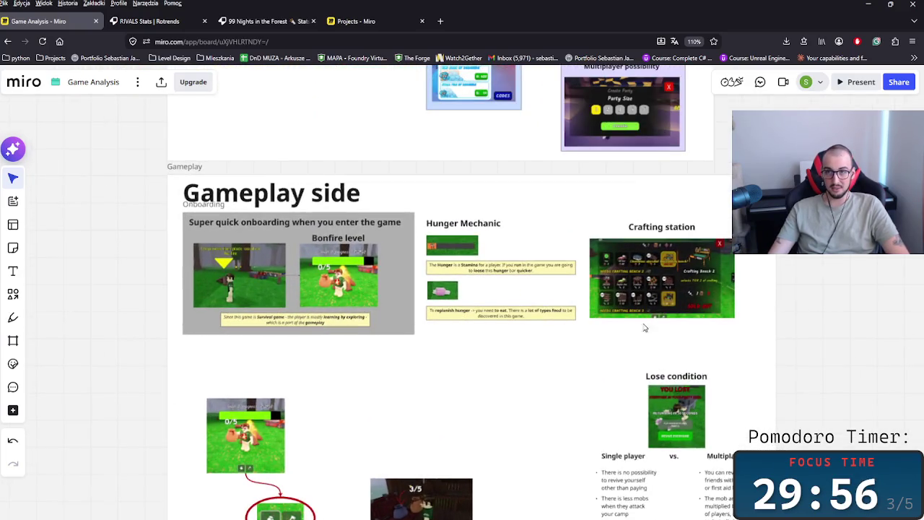
left_click_drag(686, 336, 608, 332)
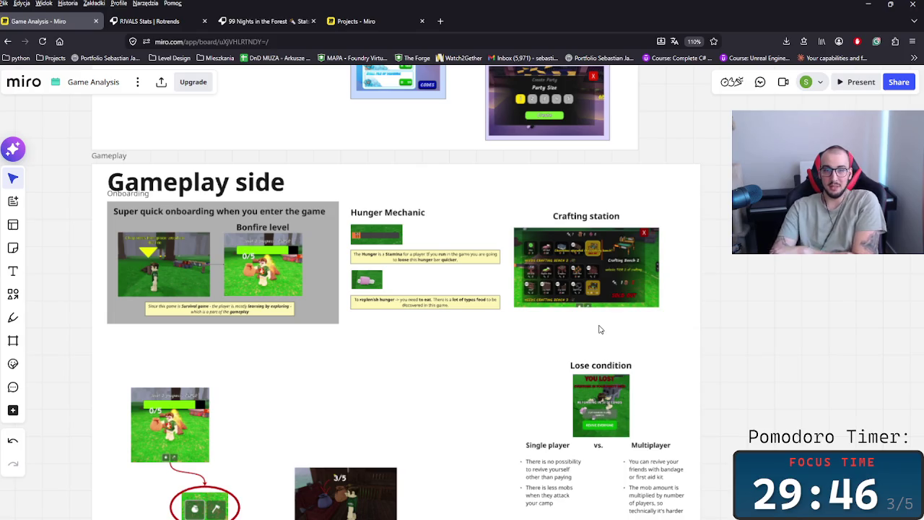
- Make the 'To replenish hunger' and 'Hunger is a Stamina' notes narrower
left_click(495, 302)
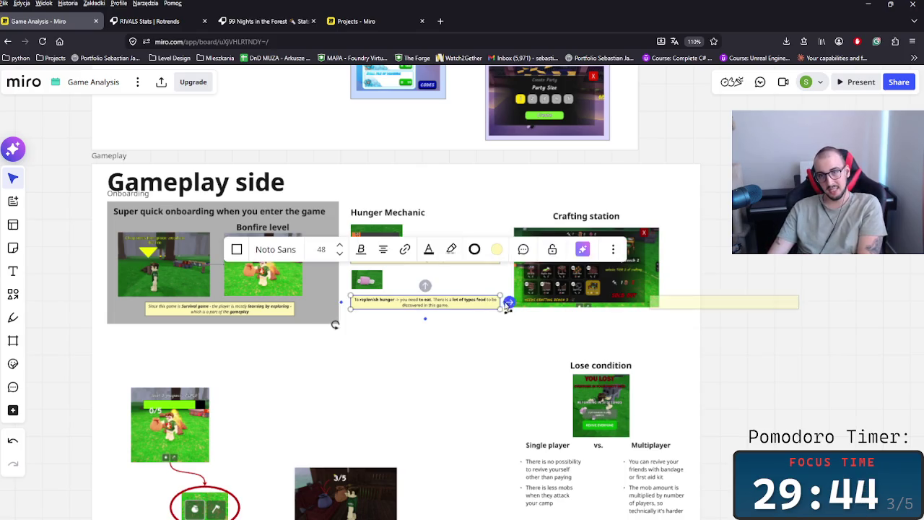
left_click_drag(500, 301, 446, 303)
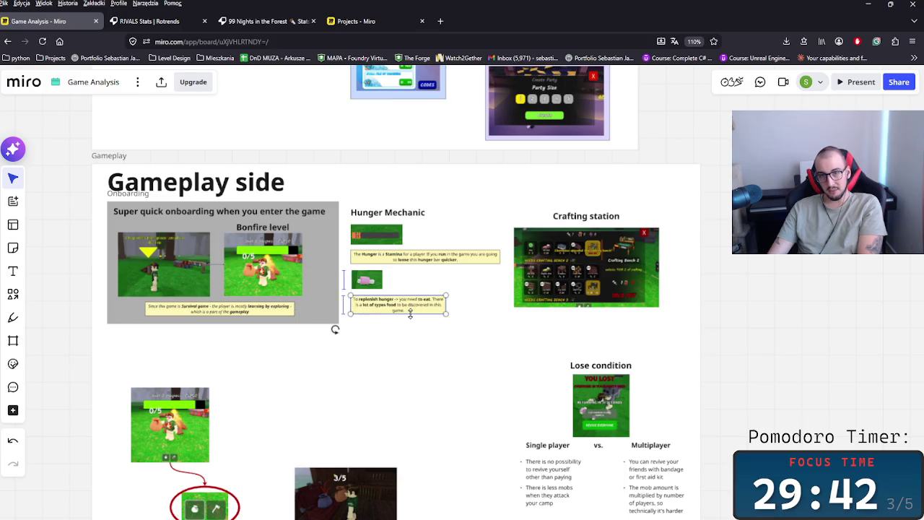
left_click(458, 264)
mouse_move(499, 258)
left_mouse_down()
mouse_move(442, 260)
mouse_move(414, 277)
left_mouse_up()
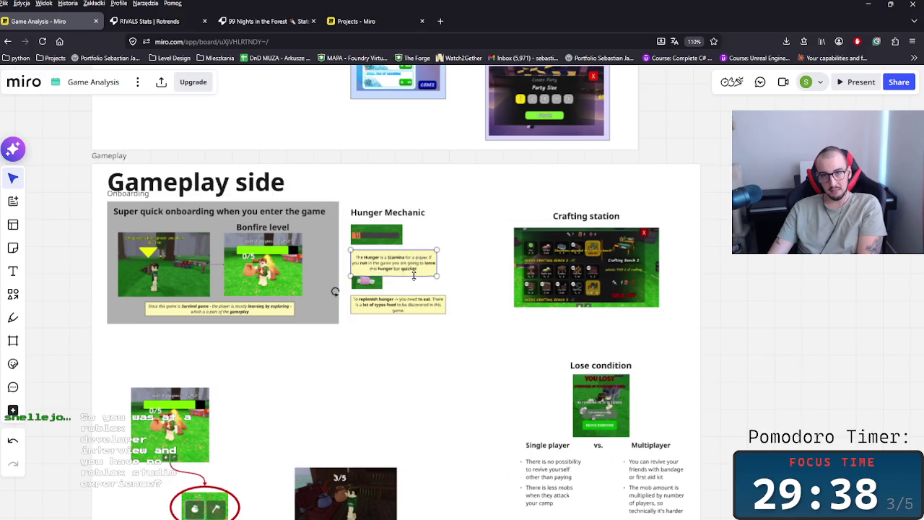
key("Escape")
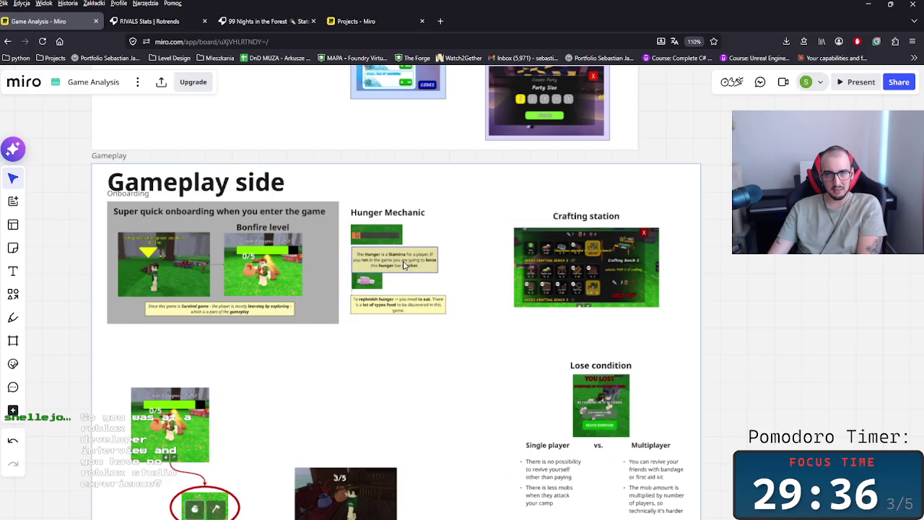
- Move the pink food image slightly lower in the Hunger Mechanic panel
left_click(405, 266)
left_click_drag(375, 284, 390, 310)
left_click(465, 353)
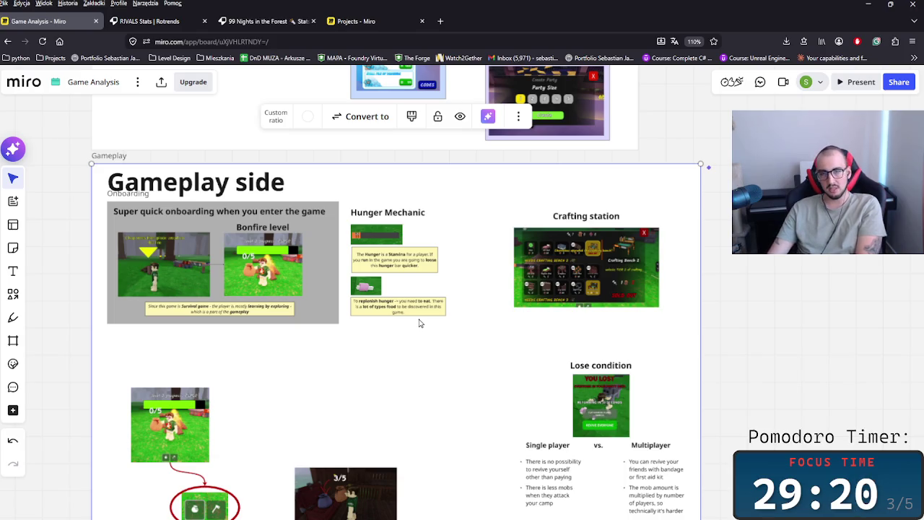
left_click(825, 318)
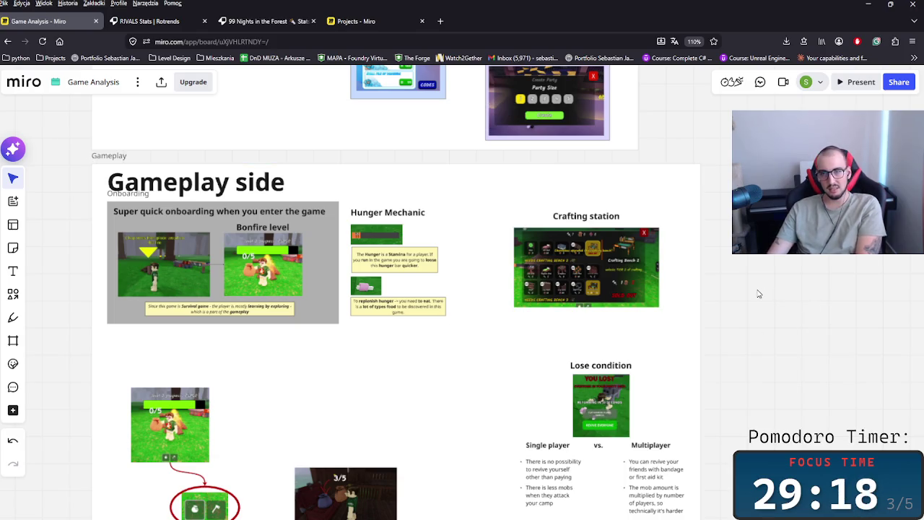
- Scroll through Business approach, Genre Statistics and HUB, ending on the 99 Nights player chart
scroll(749, 287, "down", 2)
scroll(747, 324, "down", 2)
scroll(752, 340, "down", 2)
scroll(753, 340, "up", 3)
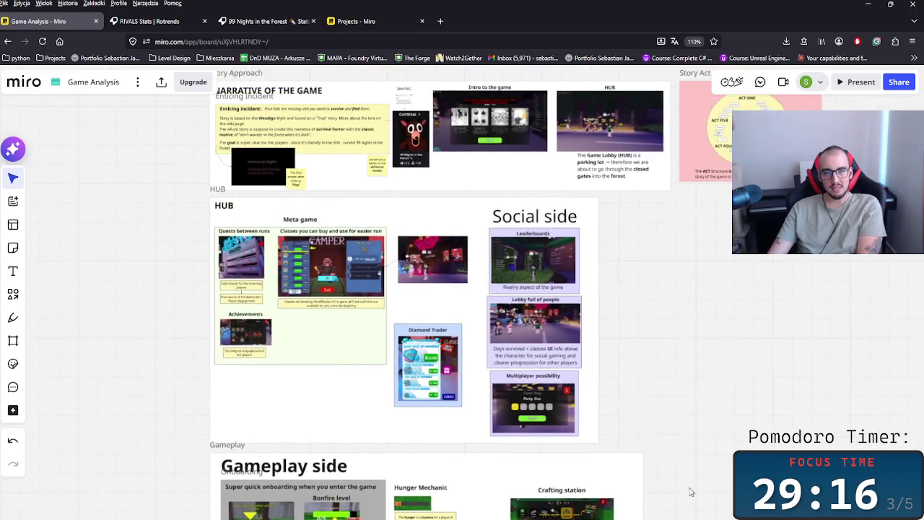
scroll(650, 361, "up", 4)
scroll(504, 284, "up", 3)
scroll(504, 280, "up", 3)
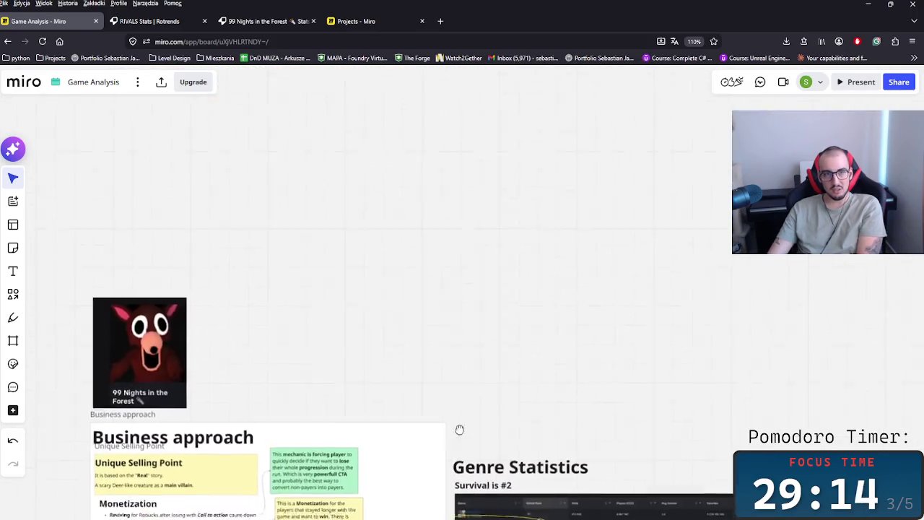
scroll(455, 446, "down", 5)
scroll(452, 376, "down", 1)
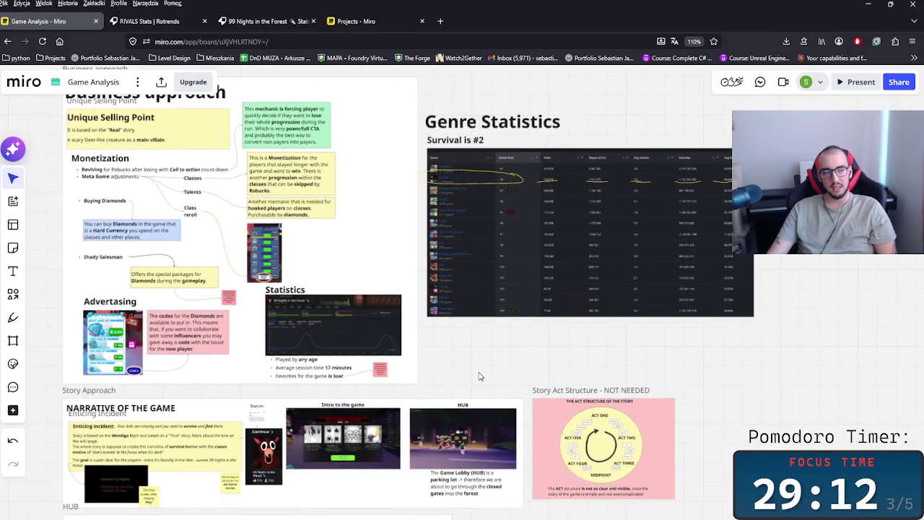
scroll(442, 423, "up", 4)
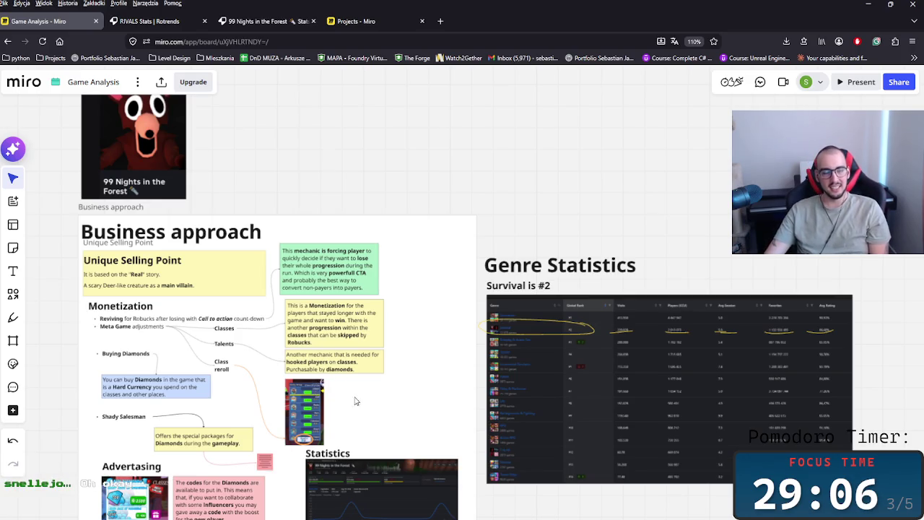
scroll(350, 401, "down", 5)
scroll(361, 404, "down", 2)
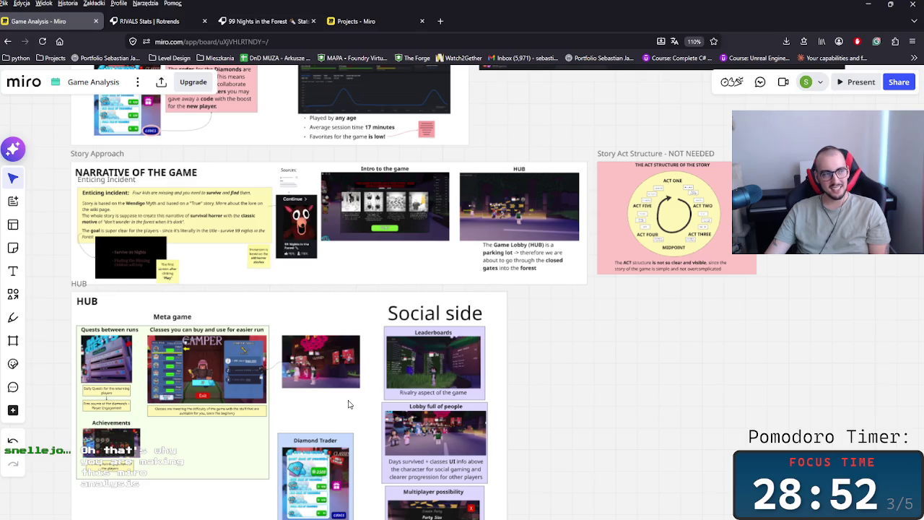
scroll(444, 229, "up", 5)
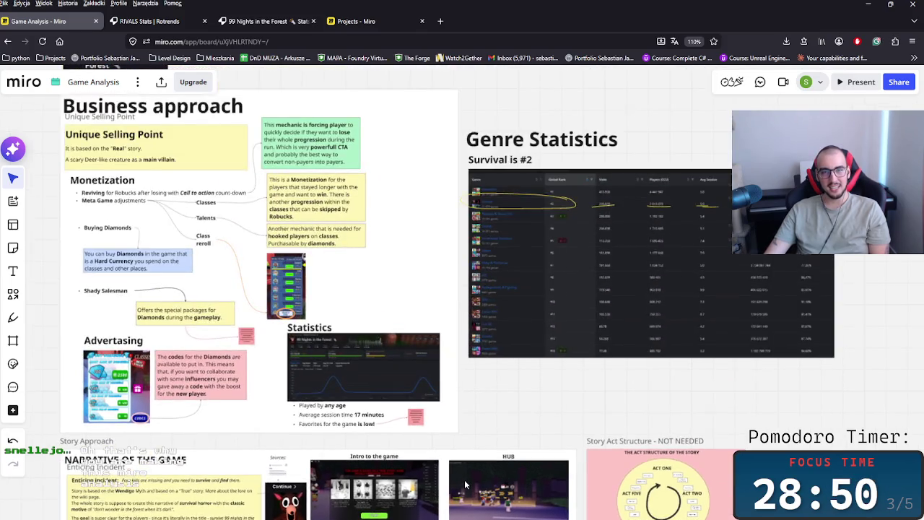
scroll(466, 484, "up", 2)
scroll(289, 339, "up", 3)
scroll(404, 270, "up", 3)
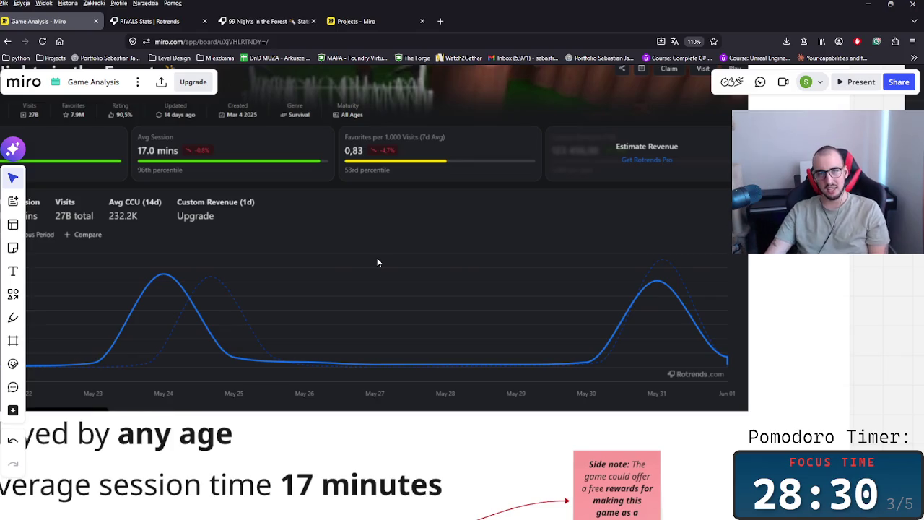
scroll(377, 262, "down", 2)
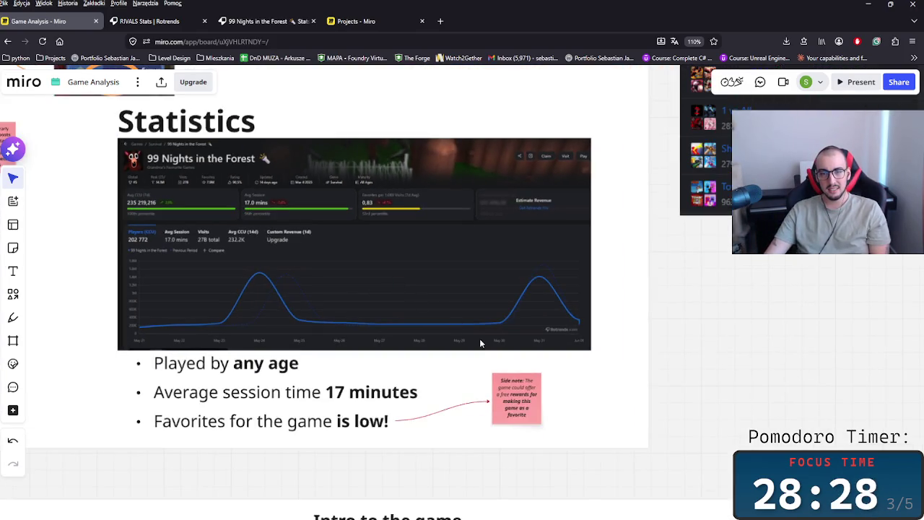
mouse_move(374, 515)
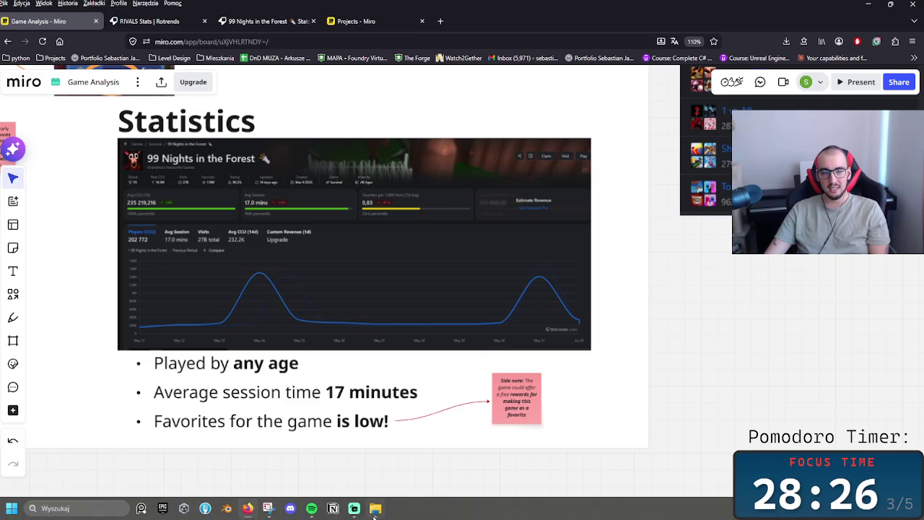
- Switch through the Comeback folder and Miro board, then launch RIVALS from Roblox Home
left_click(376, 454)
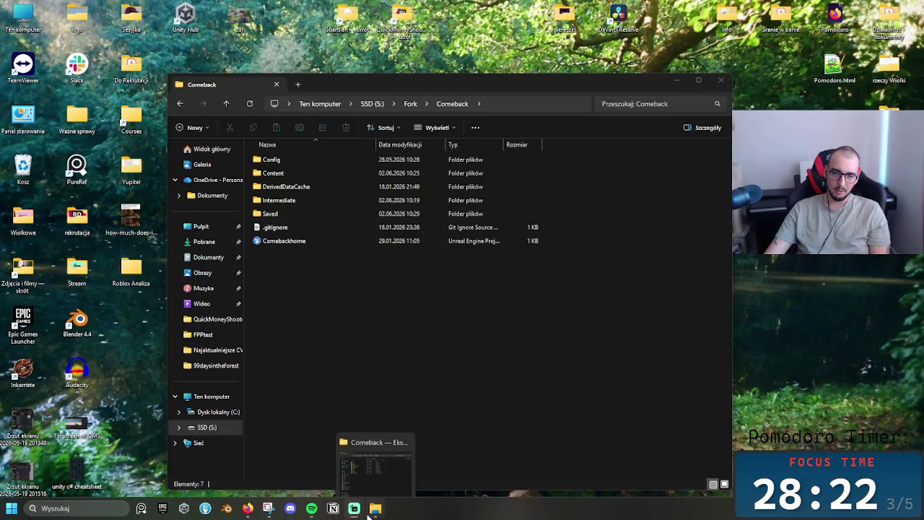
left_click(247, 509)
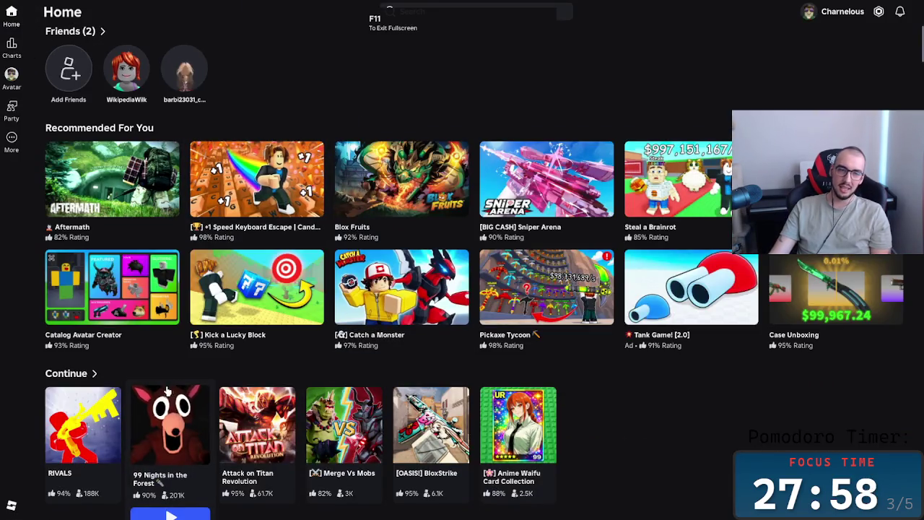
left_click(91, 514)
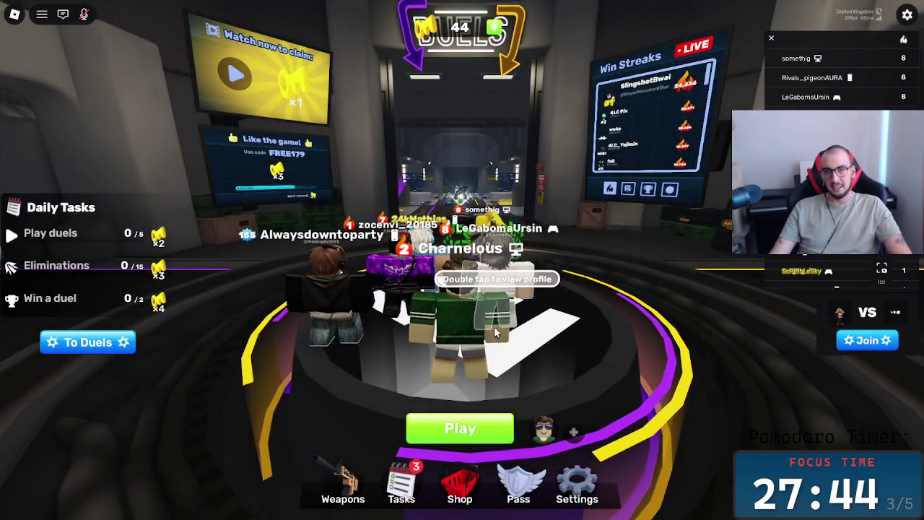
- Walk off the lobby platform and view the Assault Rifle's weapon loadout and wraps
key("d")
key("w")
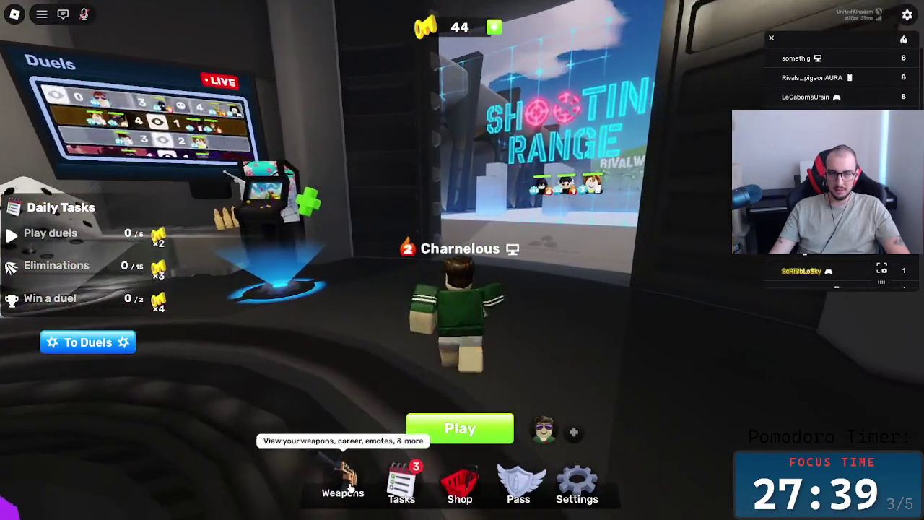
left_click(343, 483)
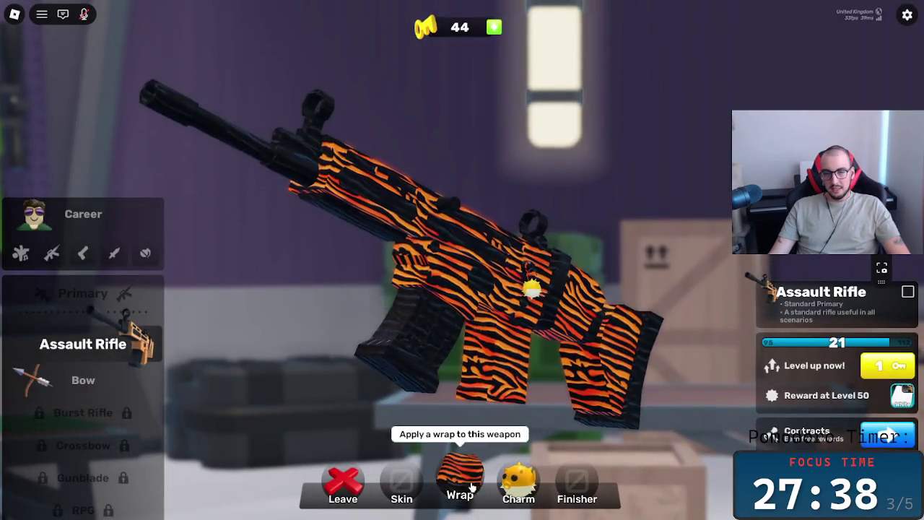
left_click(457, 482)
left_click(154, 421)
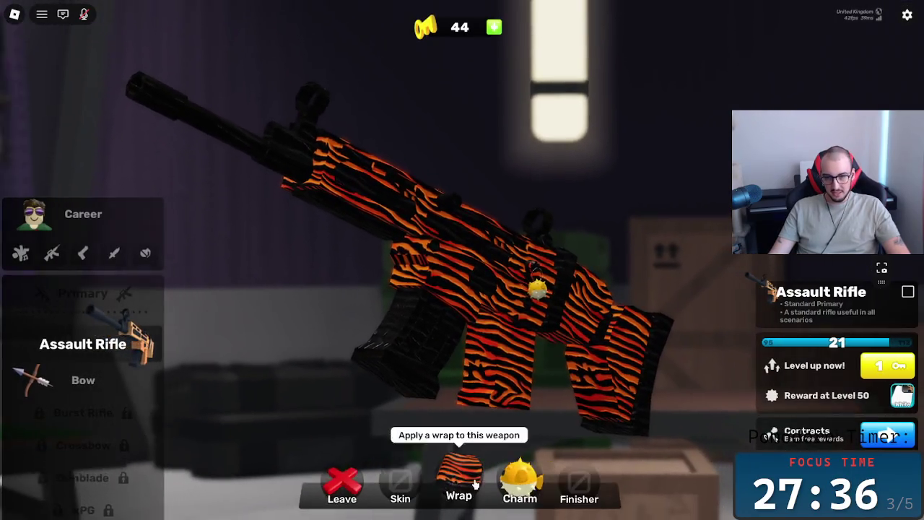
- Try the Nosniy Games and RIVALS charms on the rifle, finally equipping Pufferfish
left_click(521, 480)
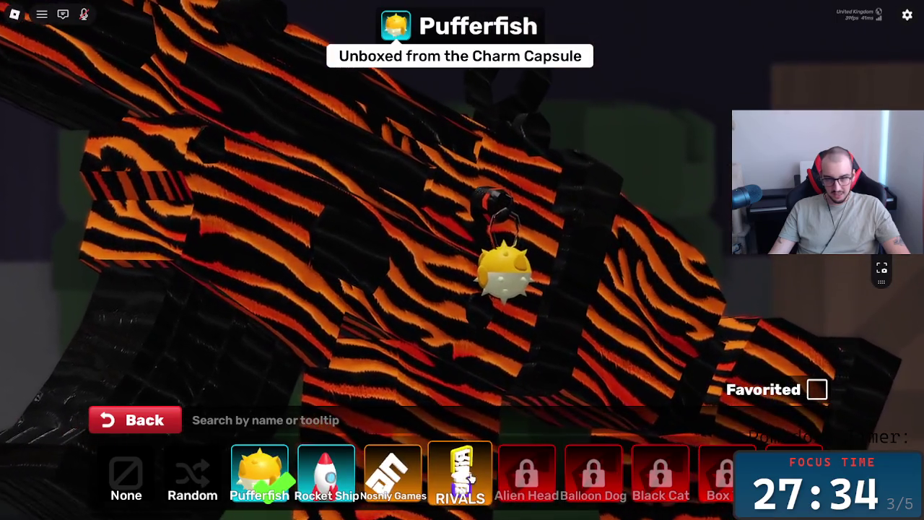
left_click(409, 481)
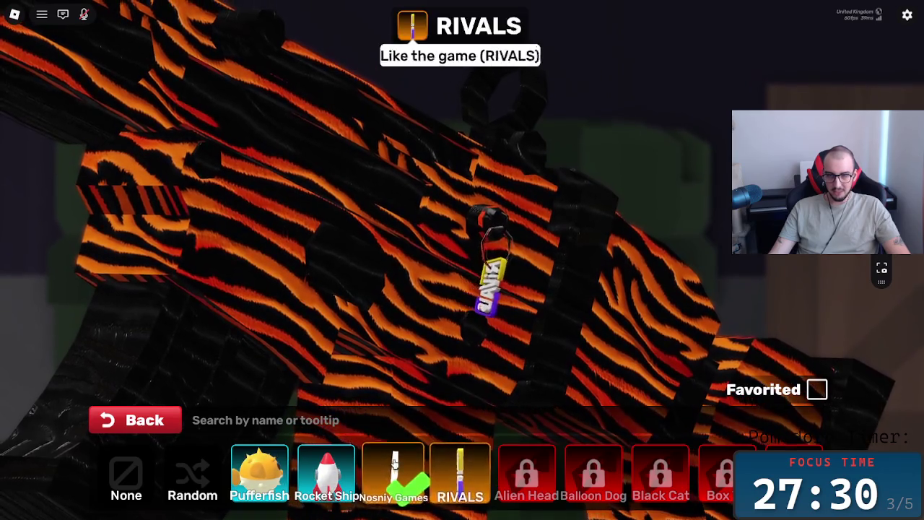
left_click(442, 473)
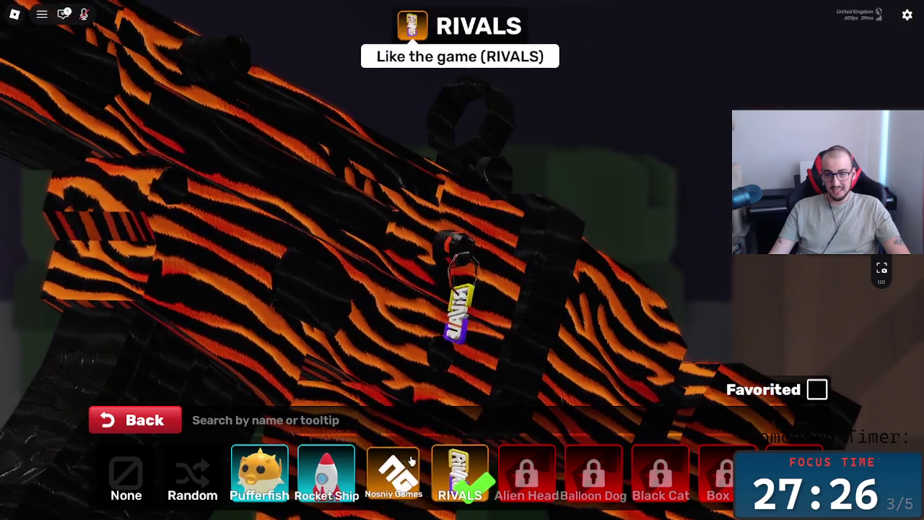
left_click(391, 463)
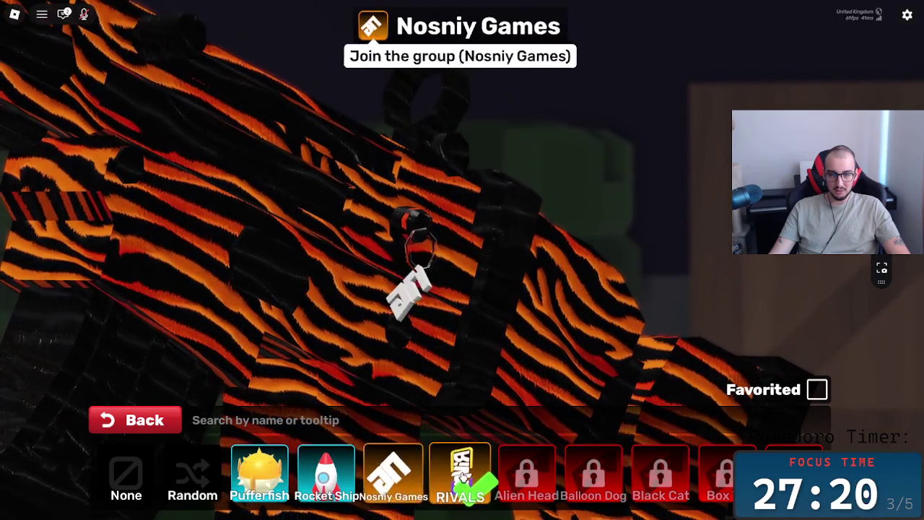
left_click(394, 473)
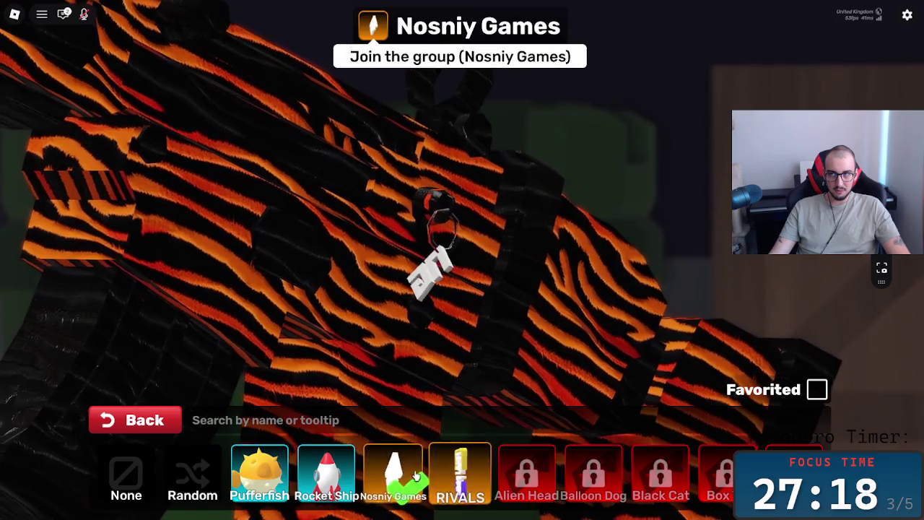
left_click(455, 477)
left_click(396, 473)
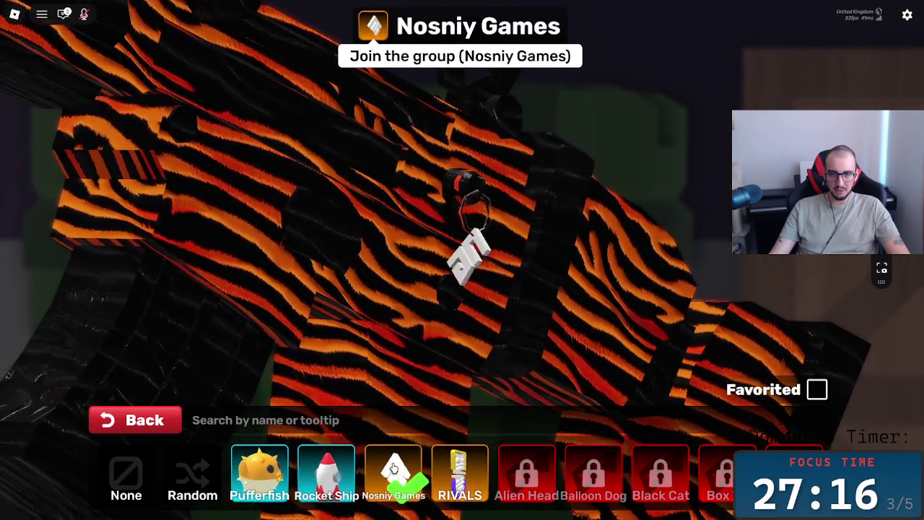
left_click(260, 473)
left_click(135, 421)
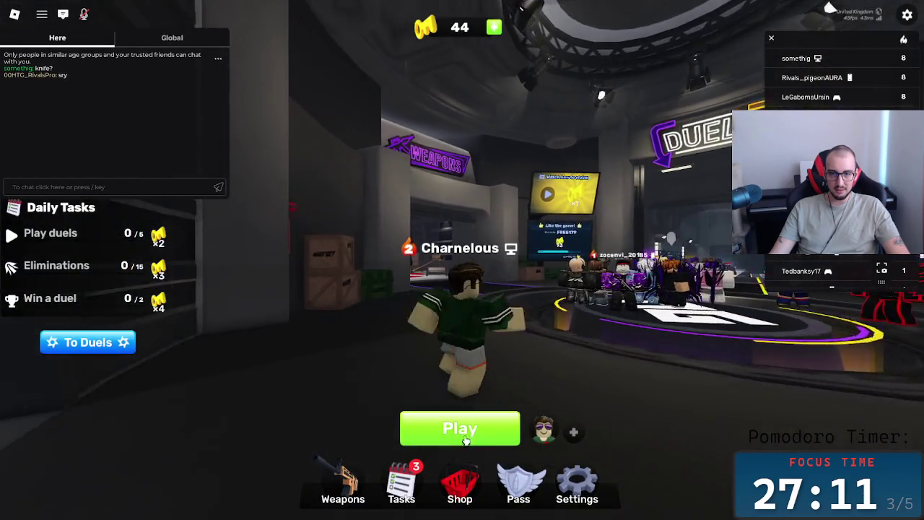
- Review the daily tasks and weapon contracts, then queue for a 4v4 match
left_click(404, 482)
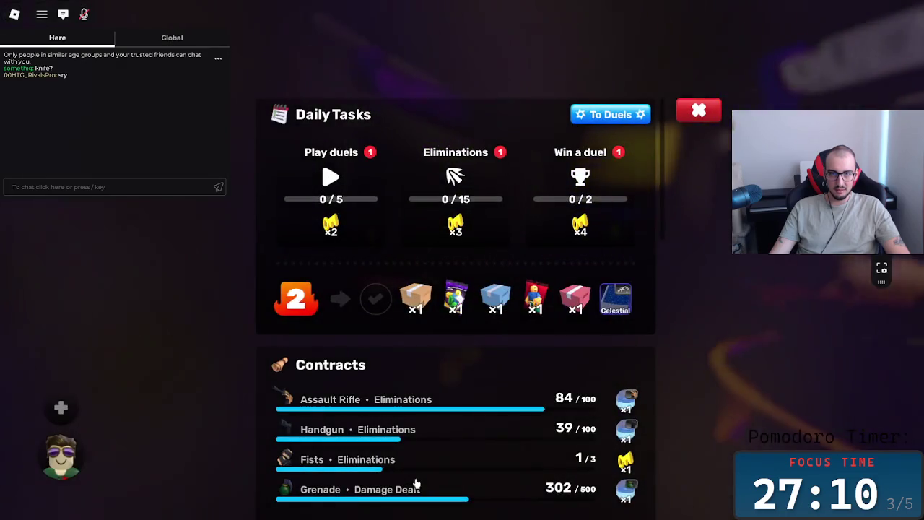
left_click(691, 114)
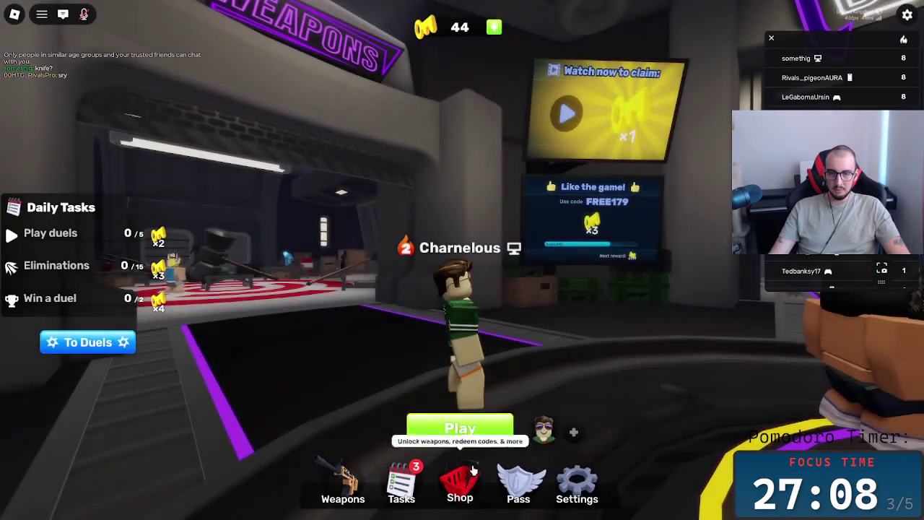
left_click(464, 427)
left_click(302, 249)
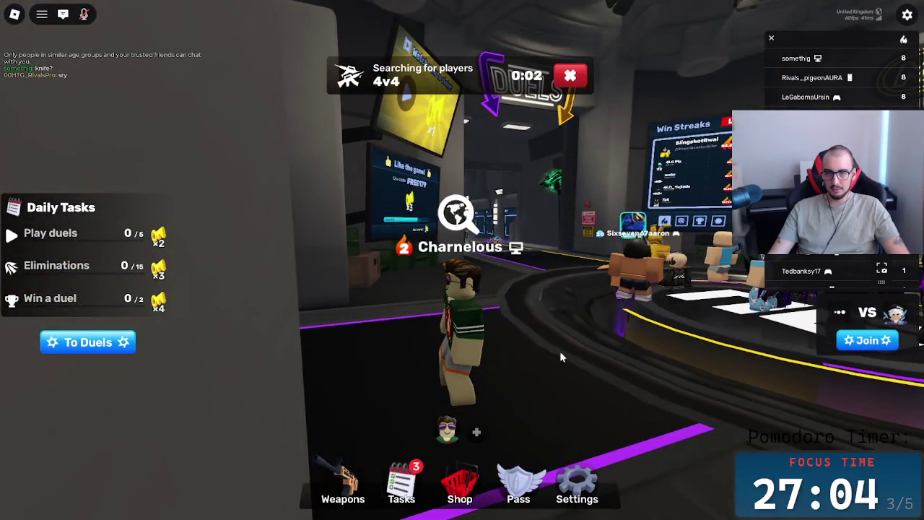
key("alt+Tab")
key("Escape")
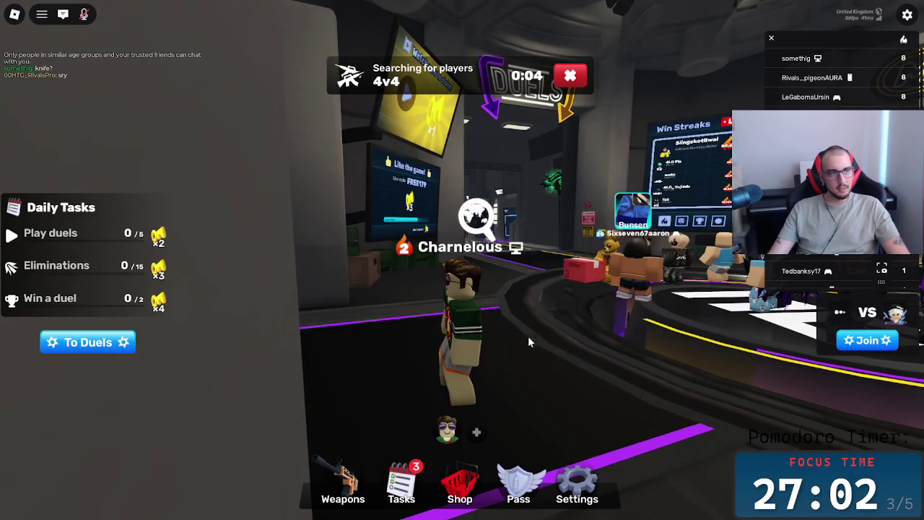
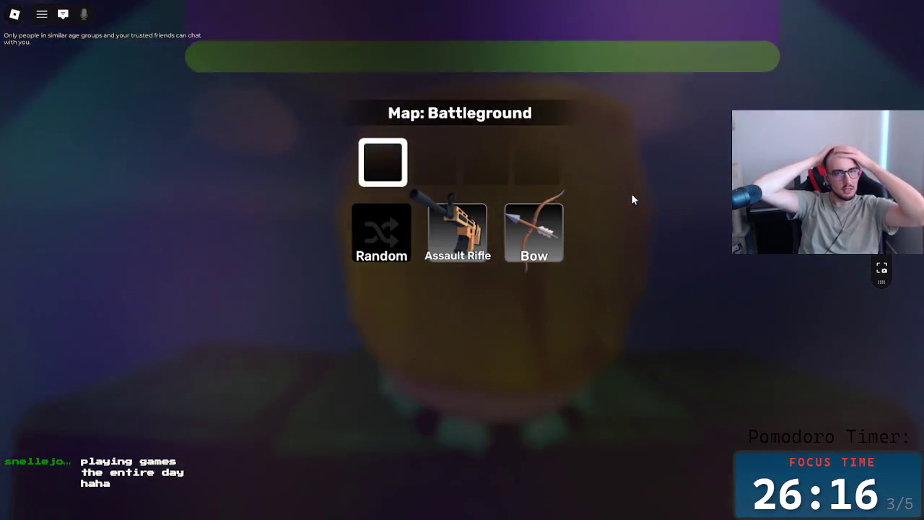
- Choose the Assault Rifle loadout, advance into the courtyard and fire at the enemy
left_click(457, 230)
mouse_move(115, 101)
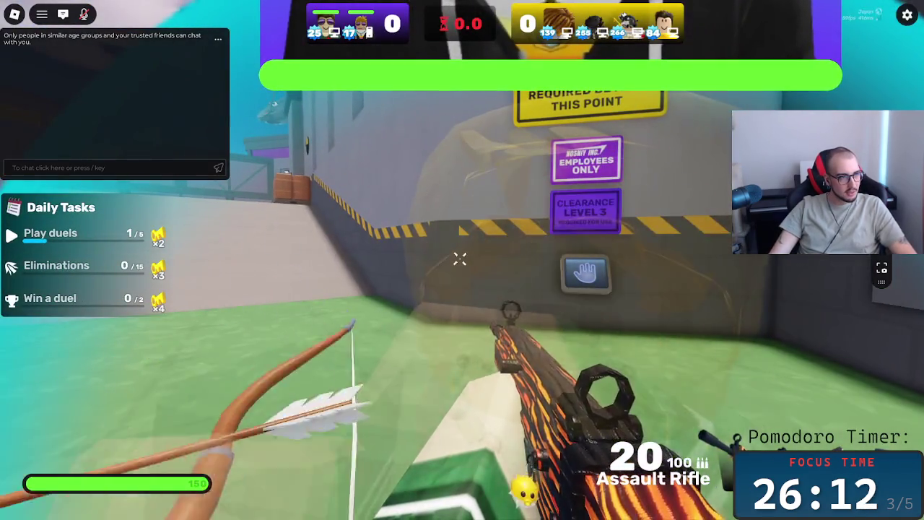
key("w")
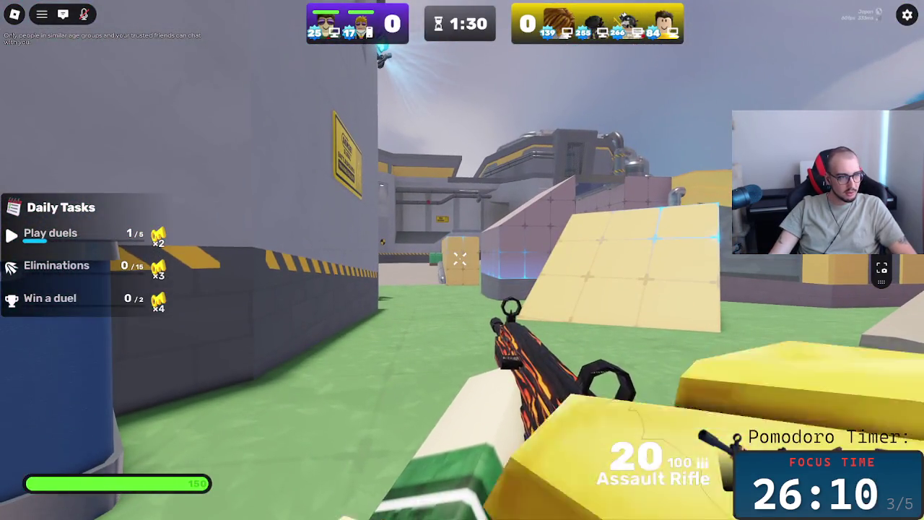
key("w")
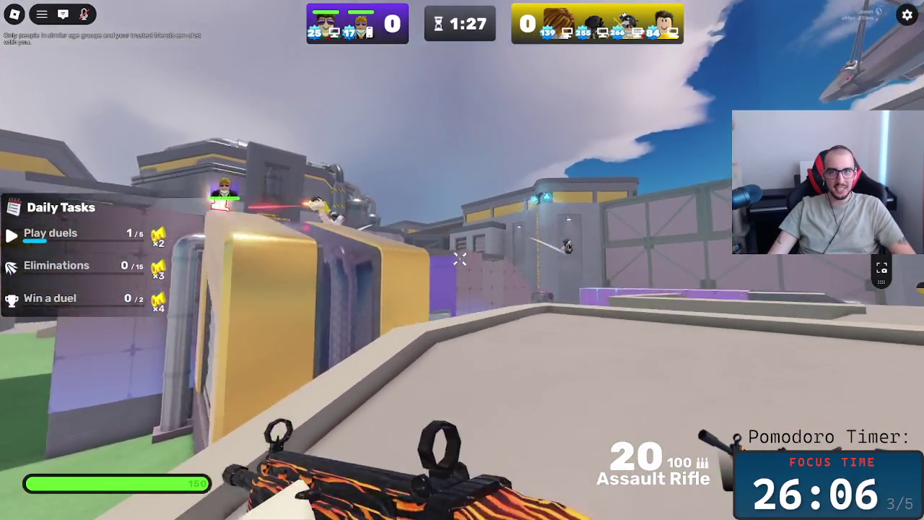
left_click(460, 259)
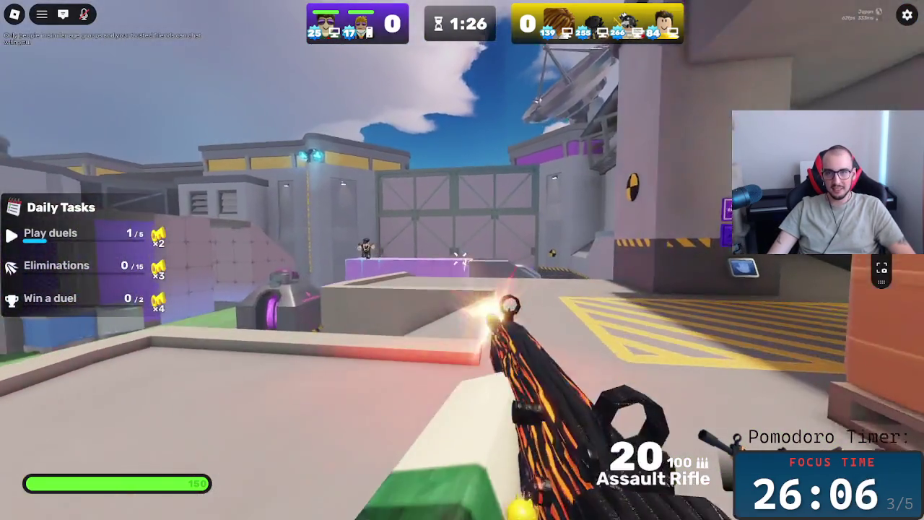
left_click(460, 258)
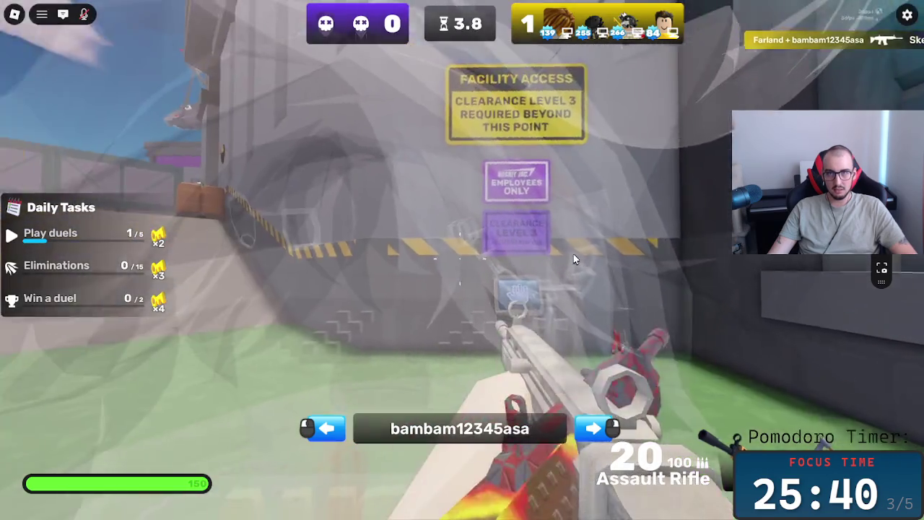
- Cycle through spectated players, then aim down sights and fire at enemies next round
left_click(572, 254)
left_click(569, 255)
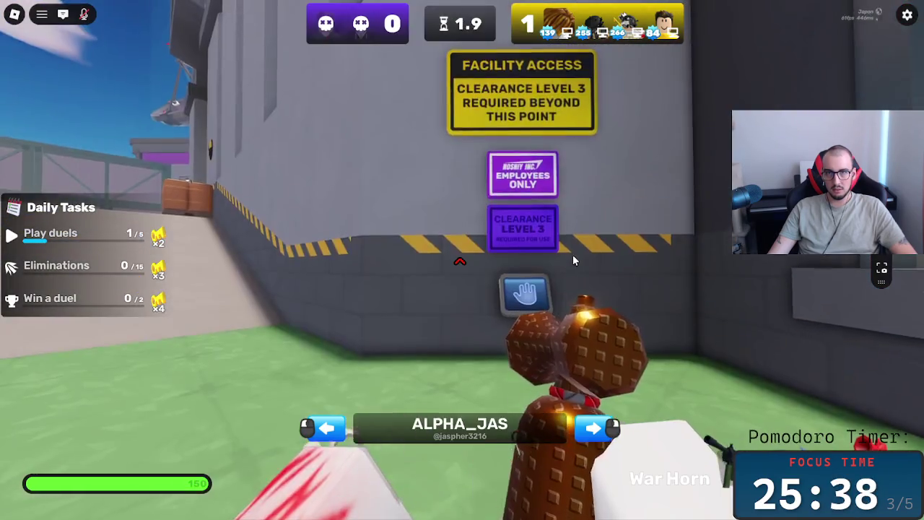
left_click(573, 254)
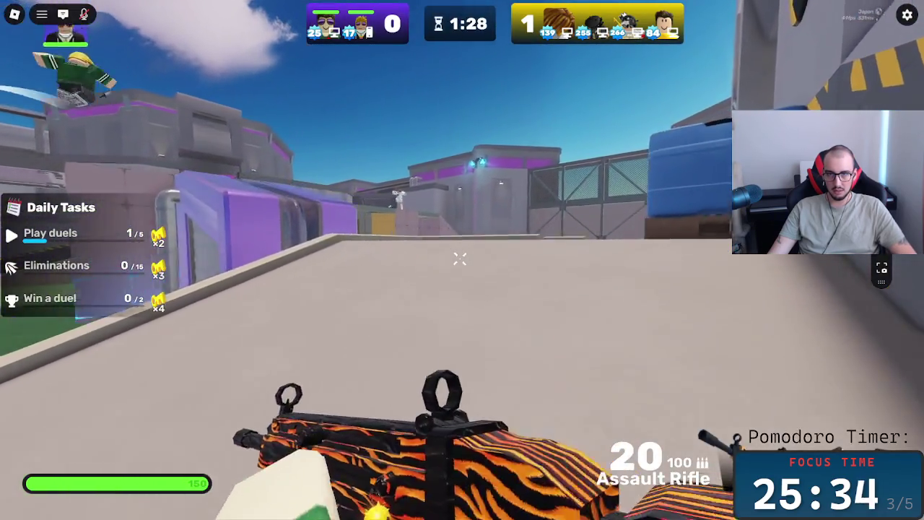
right_click(462, 260)
left_click(463, 260)
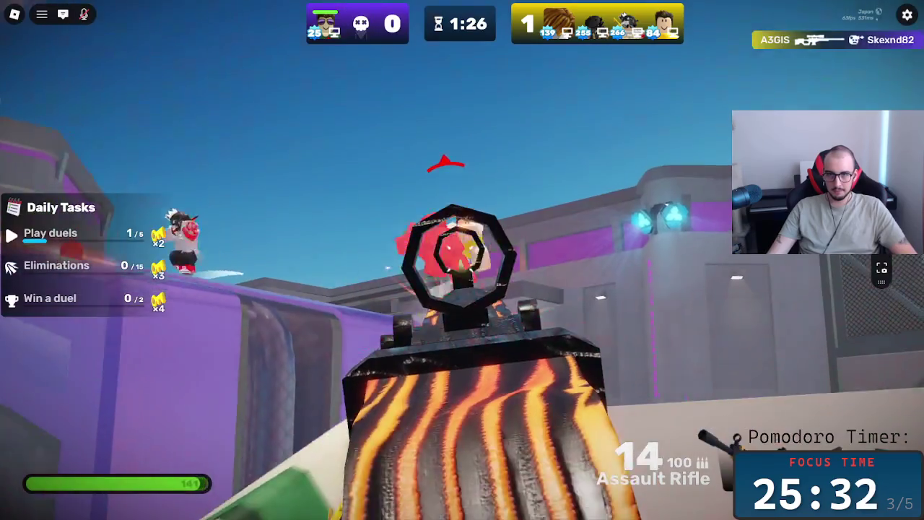
left_click(462, 260)
left_click(462, 260)
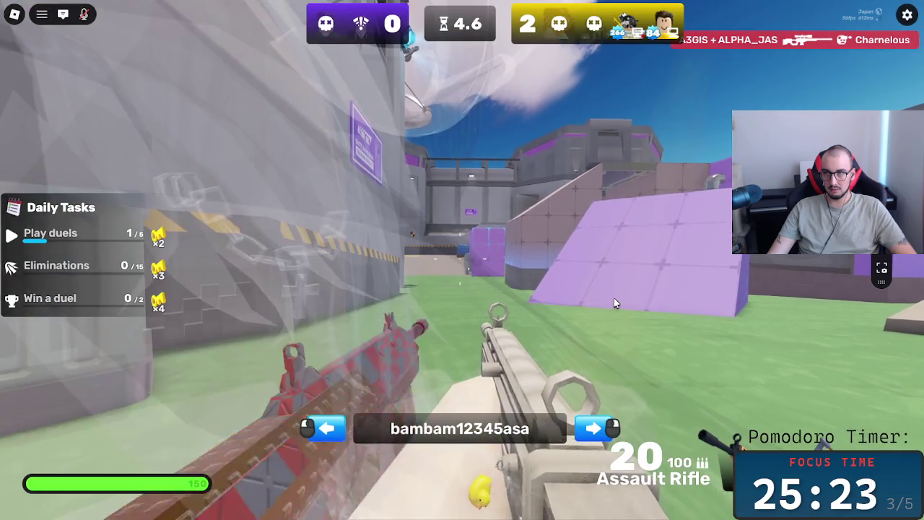
- Fight the final round with rifle then handgun, and choose Leave from the pause menu
left_click(611, 296)
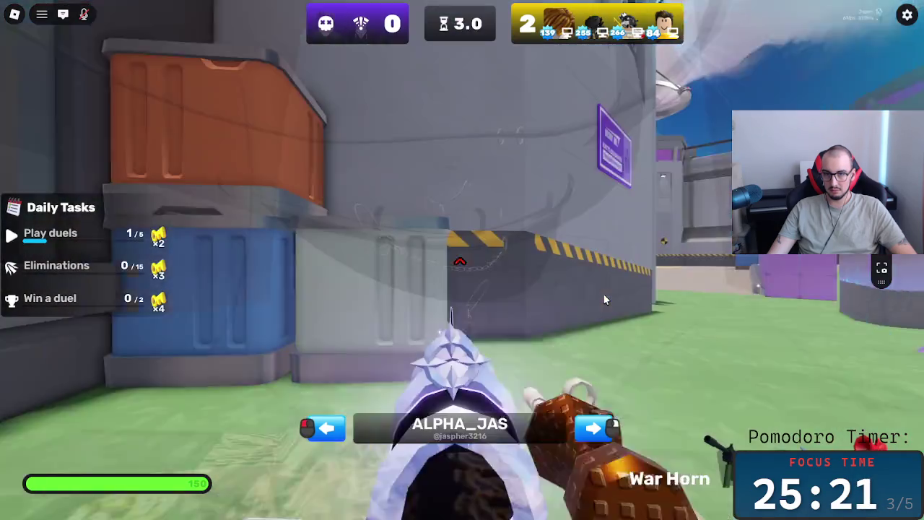
left_click(605, 299)
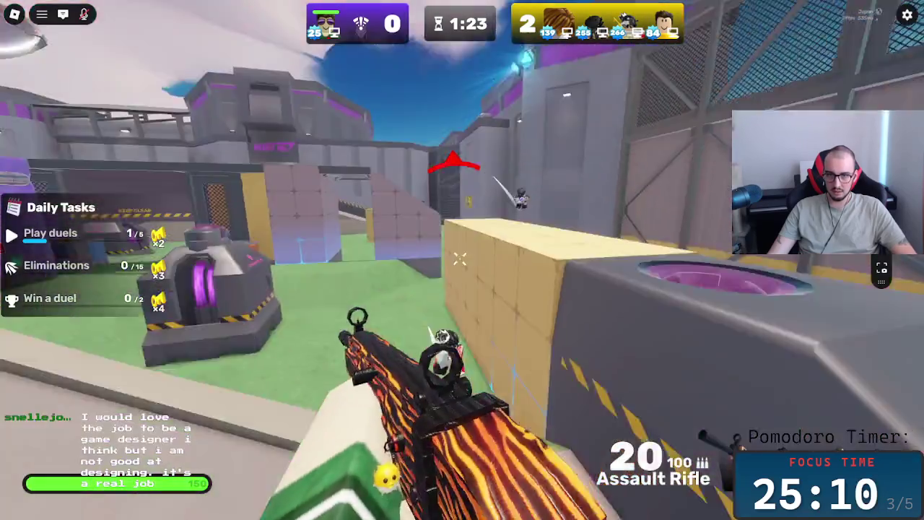
left_click(460, 258)
left_click(460, 258)
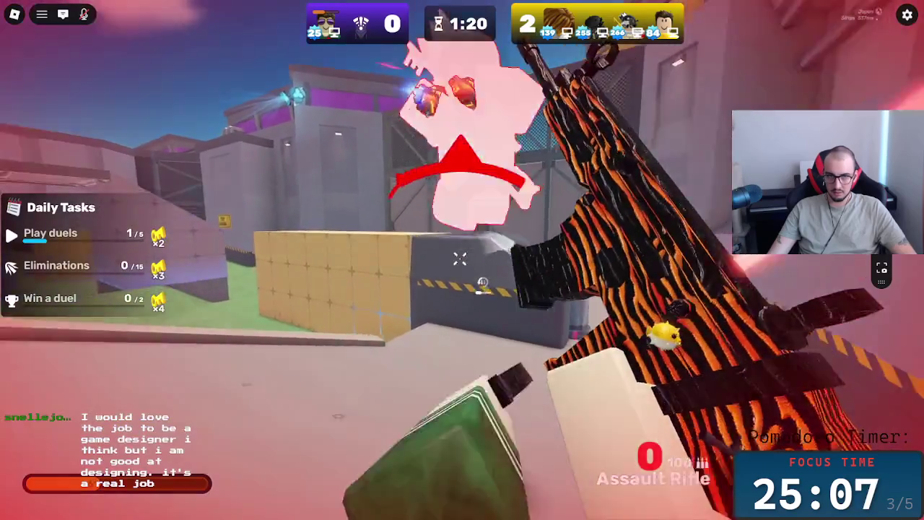
key("2")
left_click(460, 258)
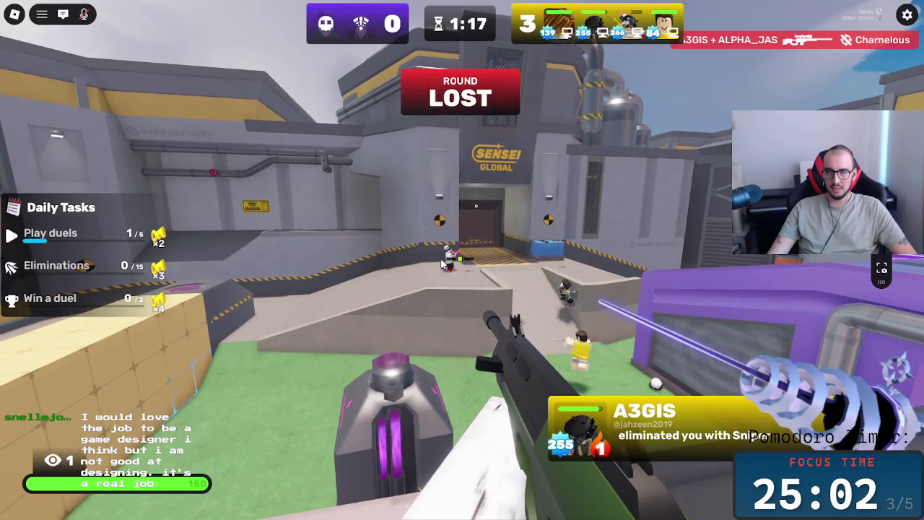
key("Escape")
left_click(294, 426)
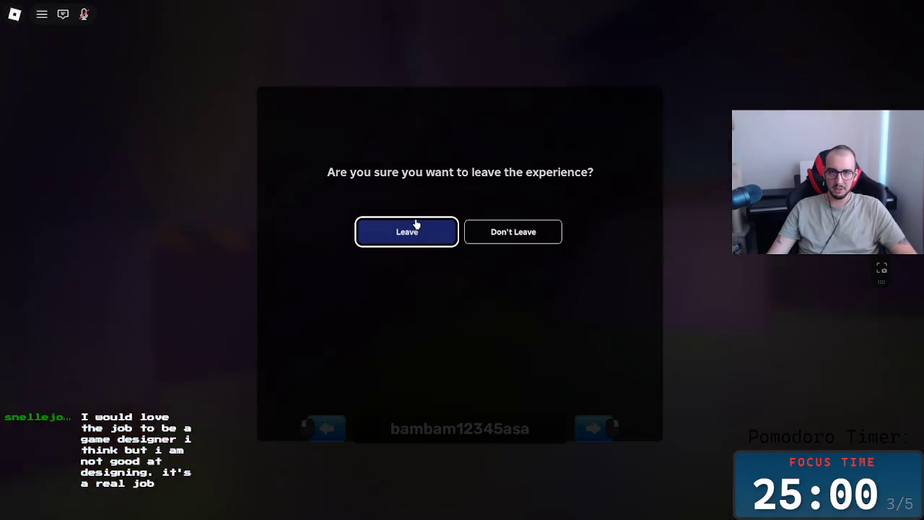
- Confirm leaving the duel experience and return to the Miro Game Analysis board
left_click(421, 231)
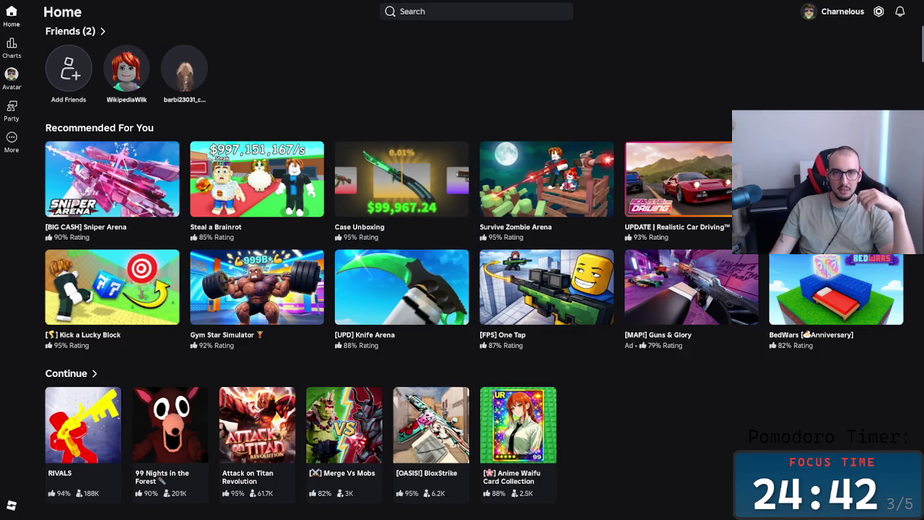
mouse_move(401, 296)
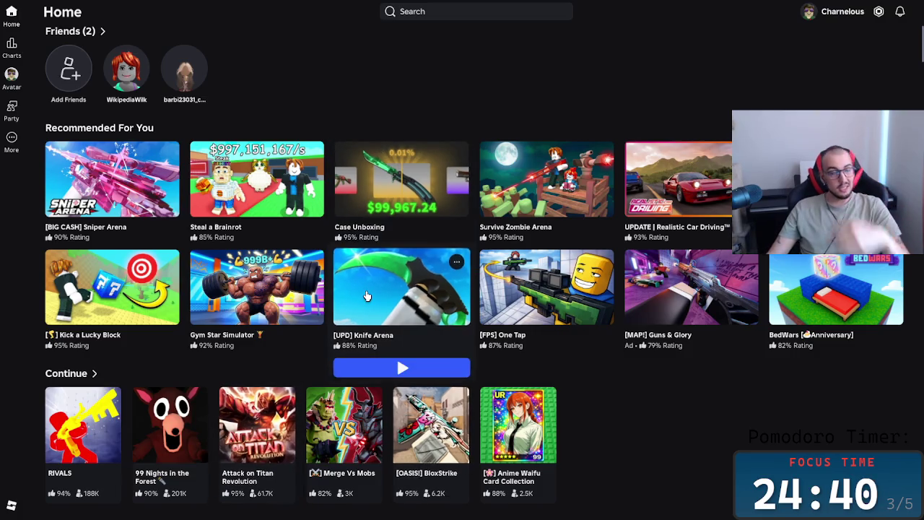
key("alt+Tab")
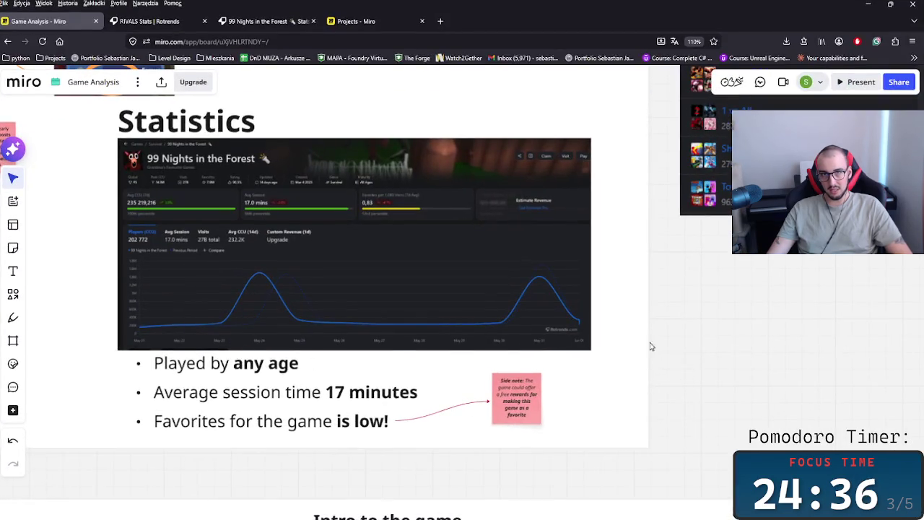
- Zoom out and pan to frame Business approach beside Genre Statistics, then start a new tab
scroll(647, 334, "down", 2)
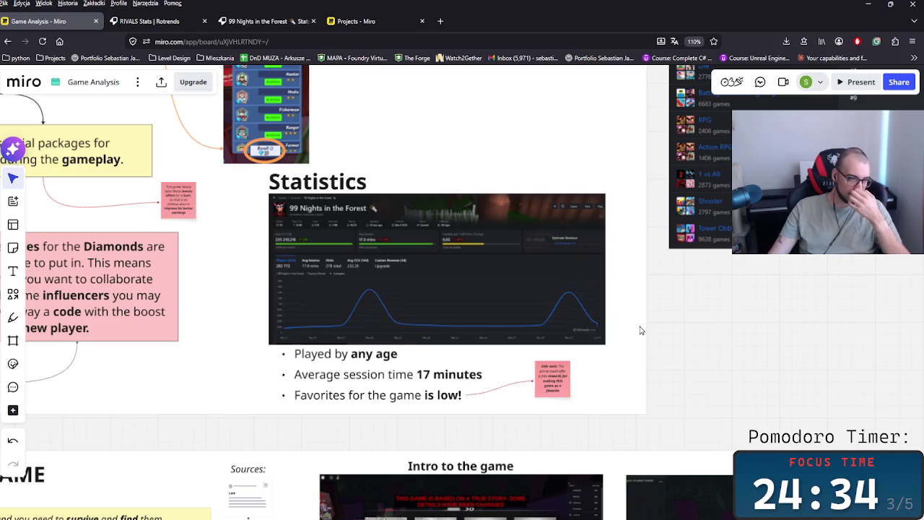
left_click_drag(640, 343, 676, 389)
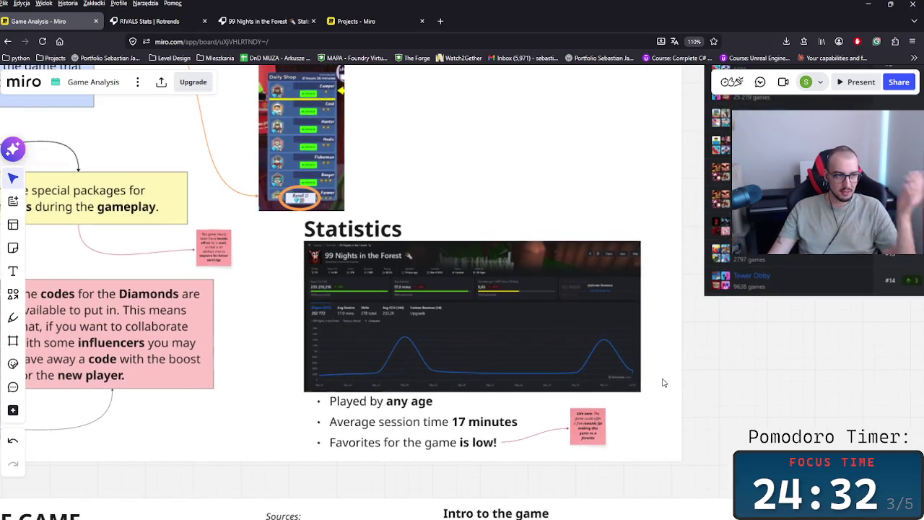
scroll(553, 303, "down", 2)
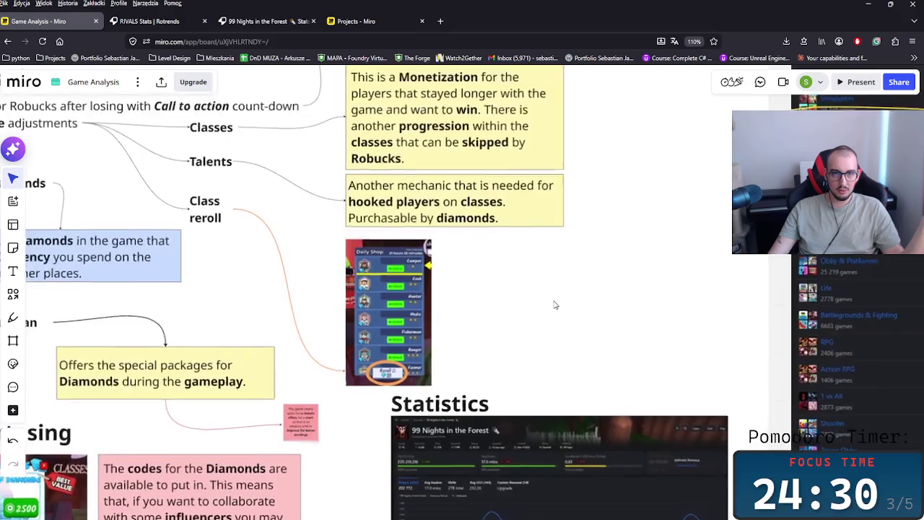
scroll(553, 334, "down", 2)
scroll(546, 354, "down", 1)
scroll(601, 367, "up", 2)
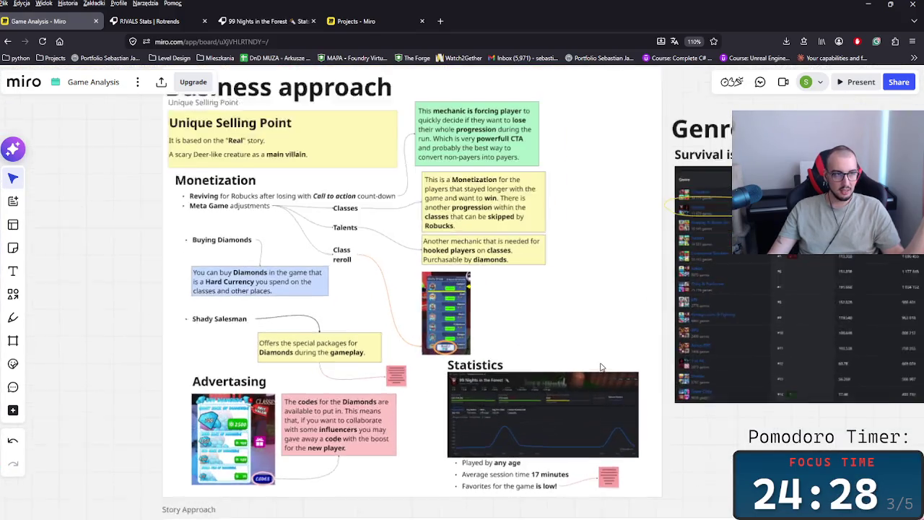
scroll(600, 367, "up", 1)
mouse_move(559, 333)
left_mouse_down()
mouse_move(575, 349)
mouse_move(508, 325)
mouse_move(463, 415)
left_mouse_up()
scroll(527, 345, "down", 1)
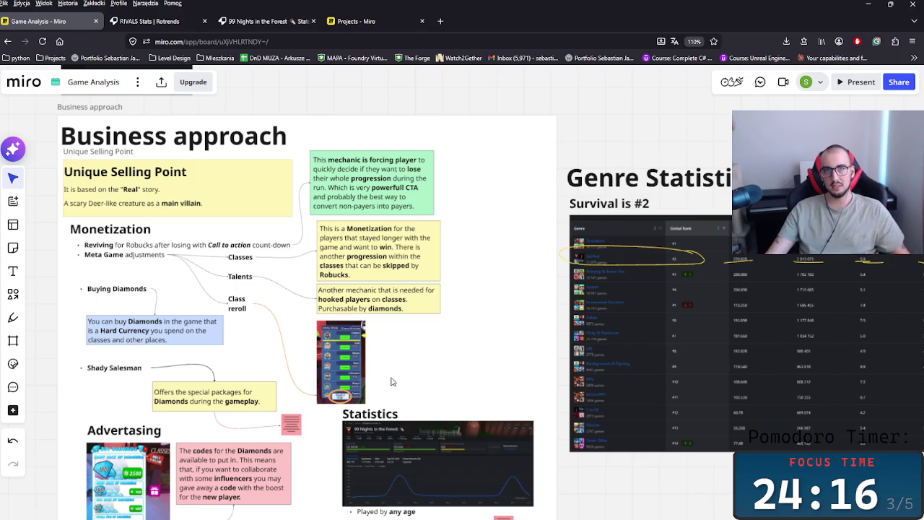
key("ctrl+t")
- Search Google for 'google stitch' from the new tab's address bar
type("google")
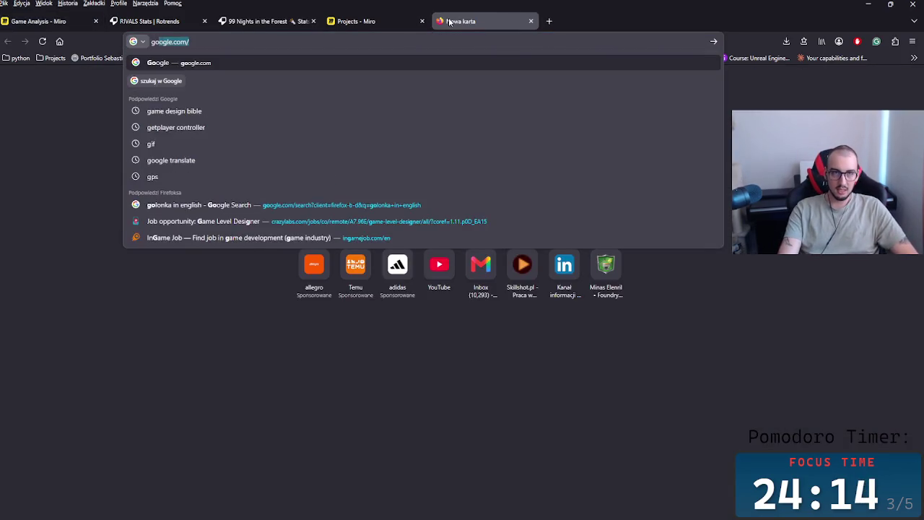
type(" stt")
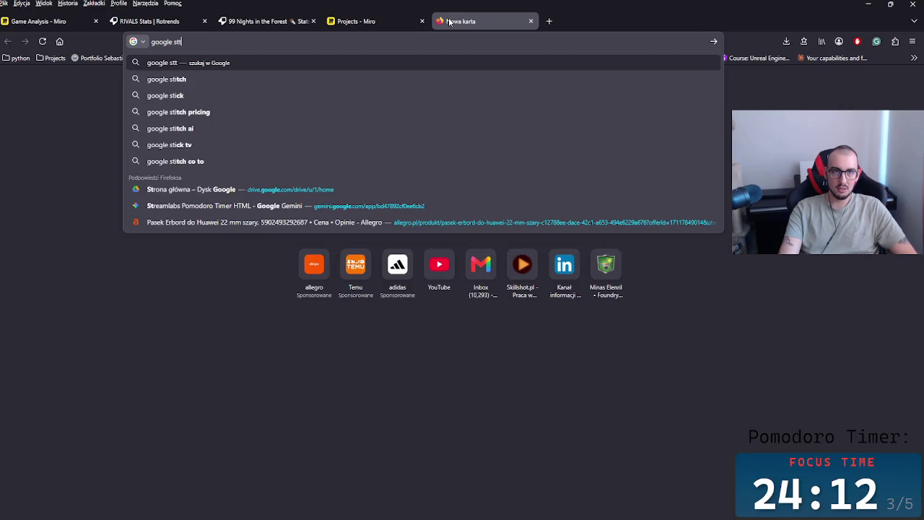
type("i")
key("Down")
key("Return")
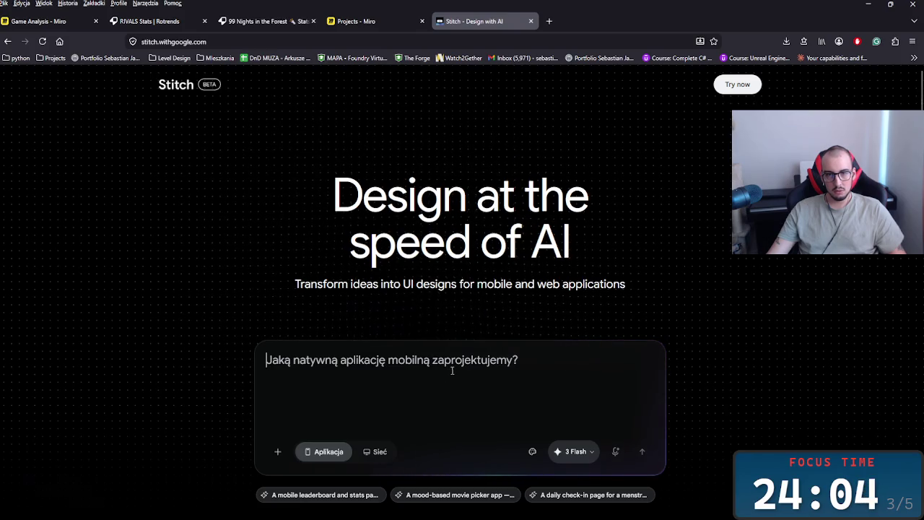
- Enter the Stitch prompt 'make me a gameplay loop for a survival game for roblox'
type("make ")
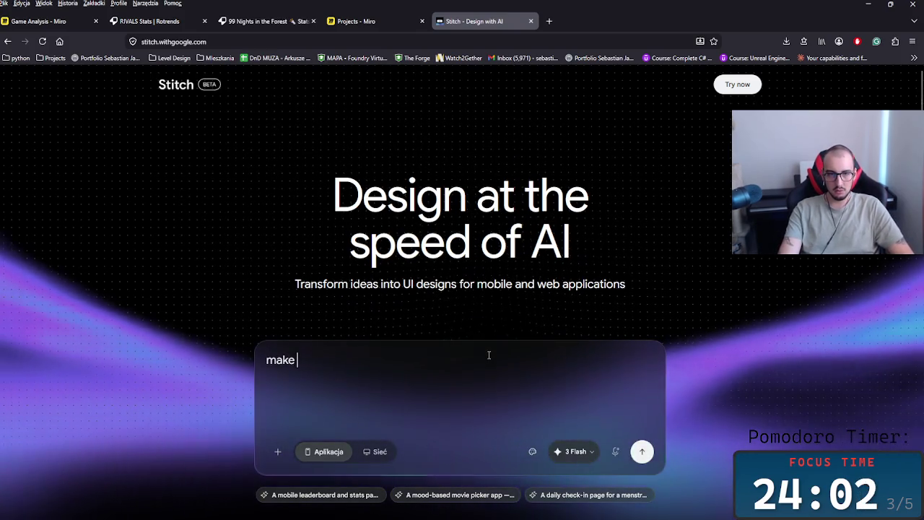
type("me a g")
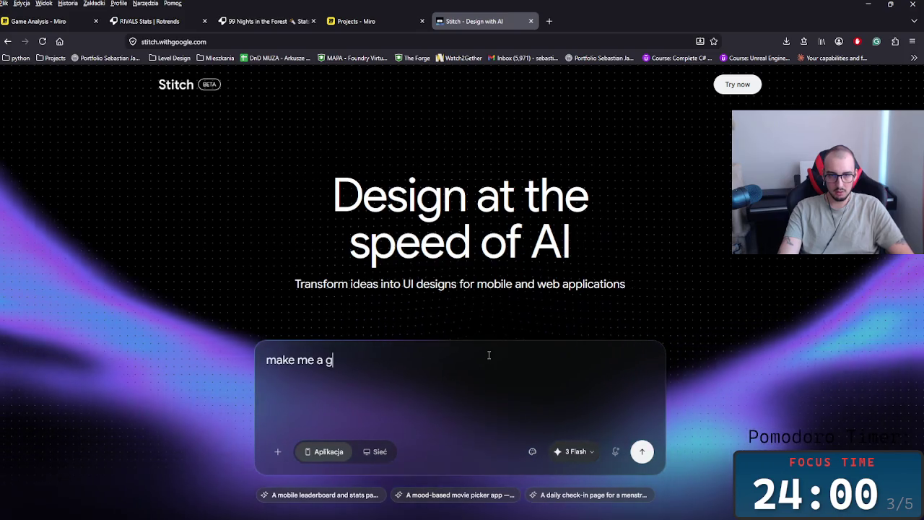
type("ame")
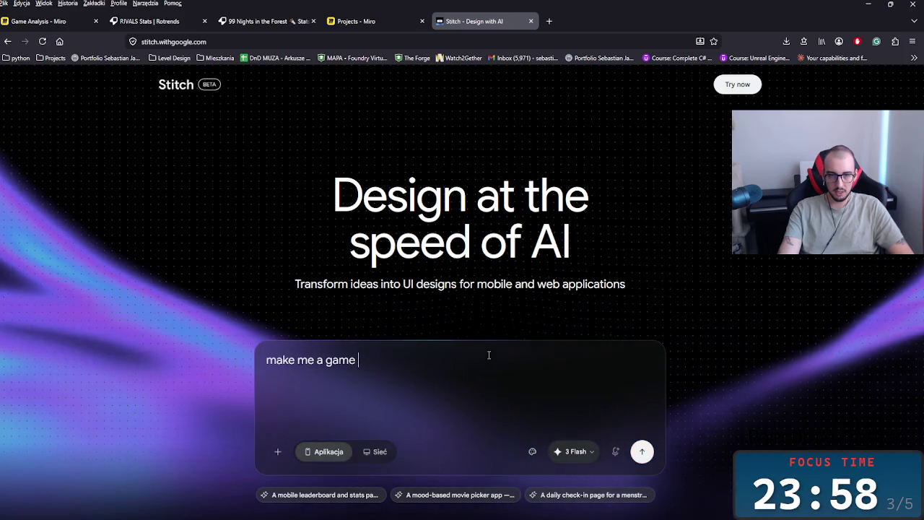
key("BackSpace")
type("play loop fo")
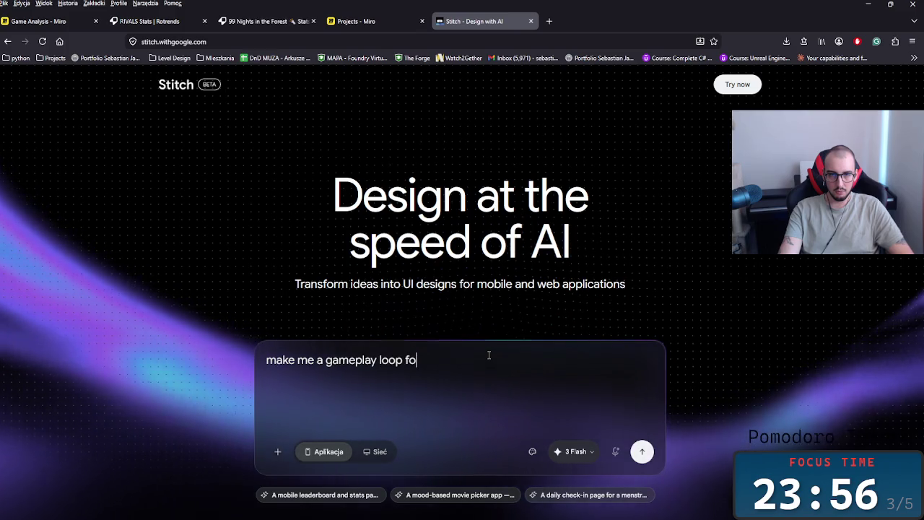
type("r a surv")
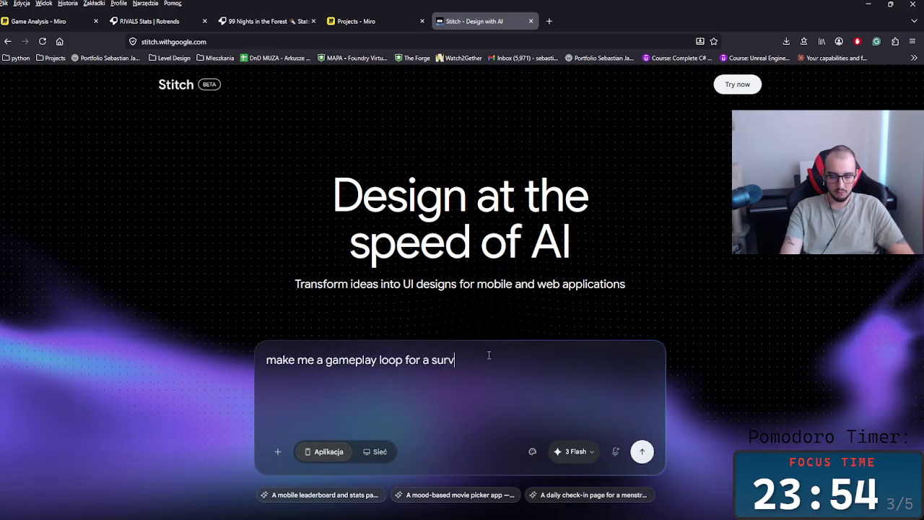
type("ival ")
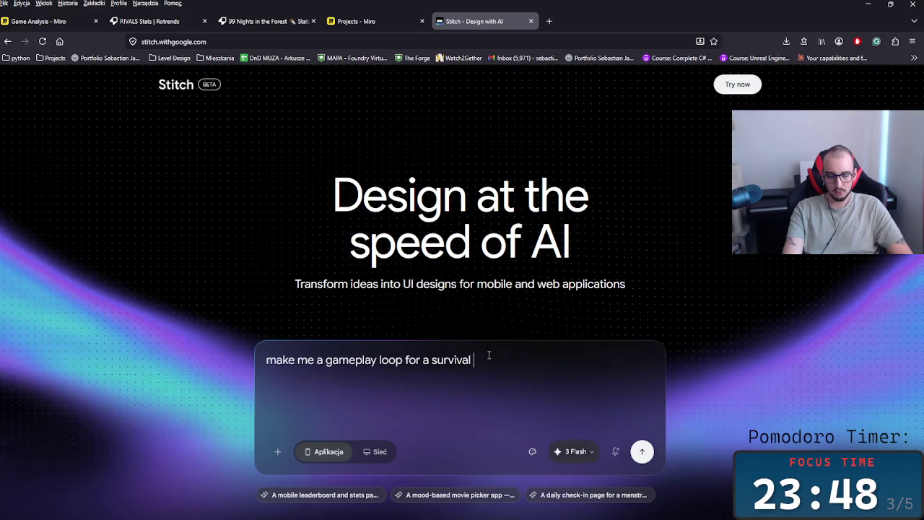
type("game df")
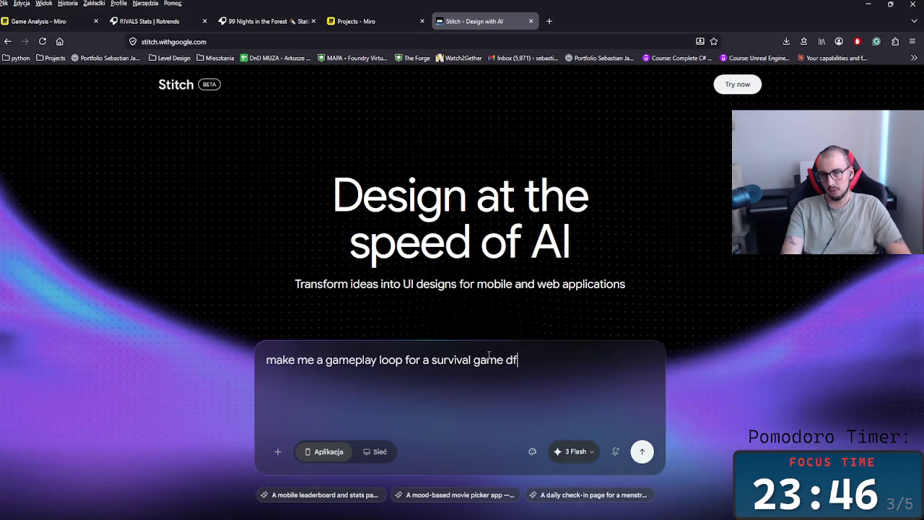
key("BackSpace")
key("BackSpace")
type("for roblo")
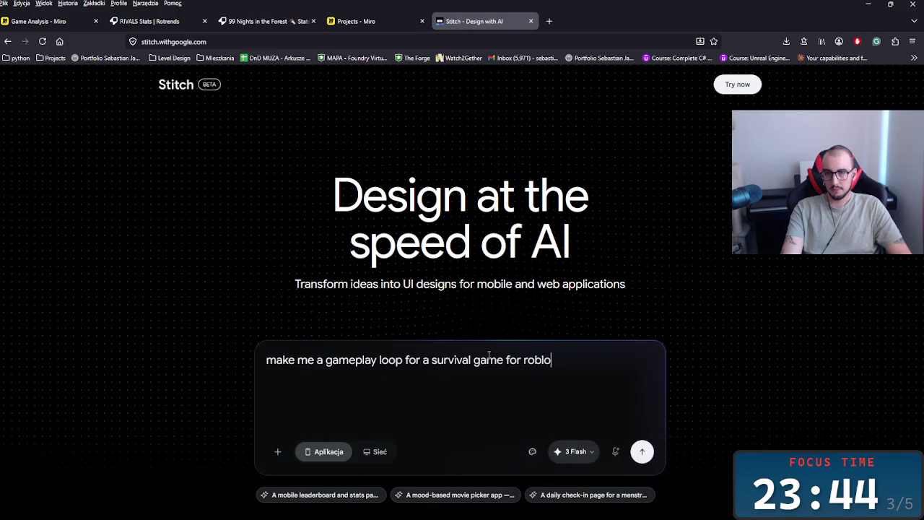
type("x")
key("Return")
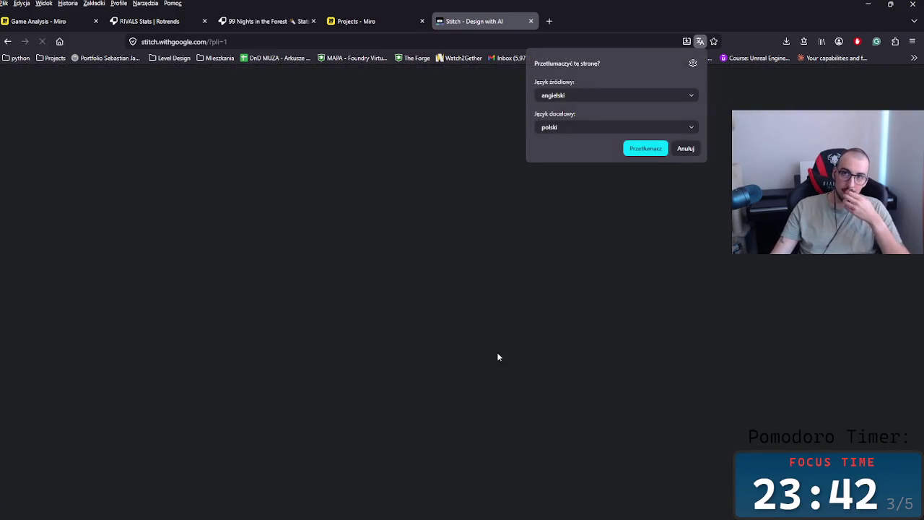
- Dismiss the translate offer and send the Roblox survival gameplay loop prompt for generation
left_click(686, 149)
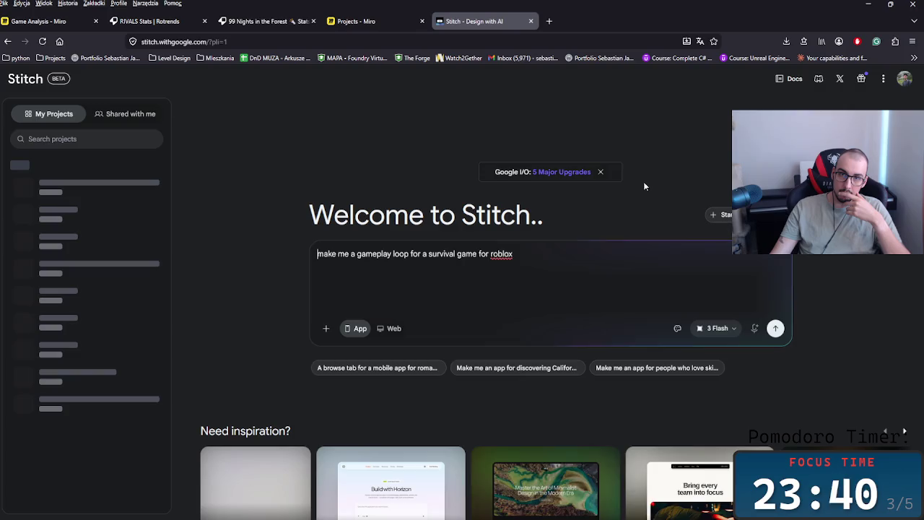
left_click(776, 326)
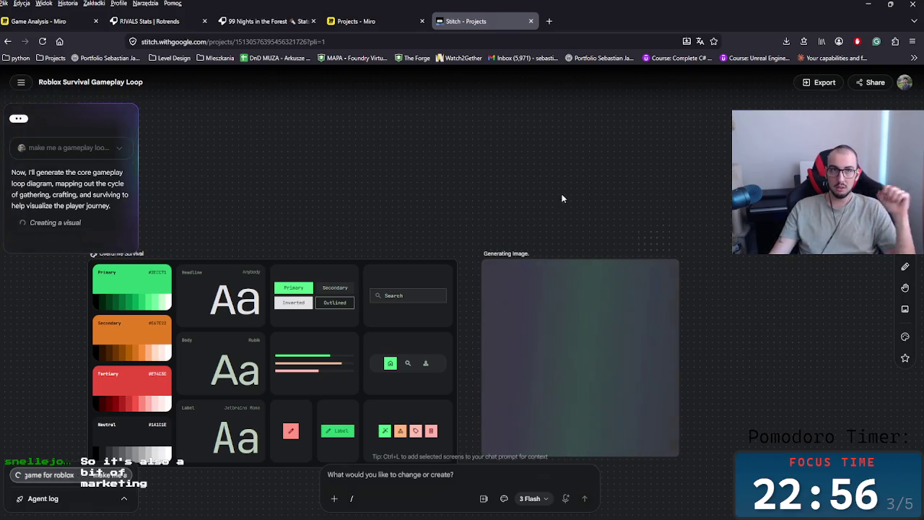
left_click(44, 21)
- Scroll to Business approach and nudge the Unique Selling Point text lines right into alignment
scroll(293, 149, "up", 3)
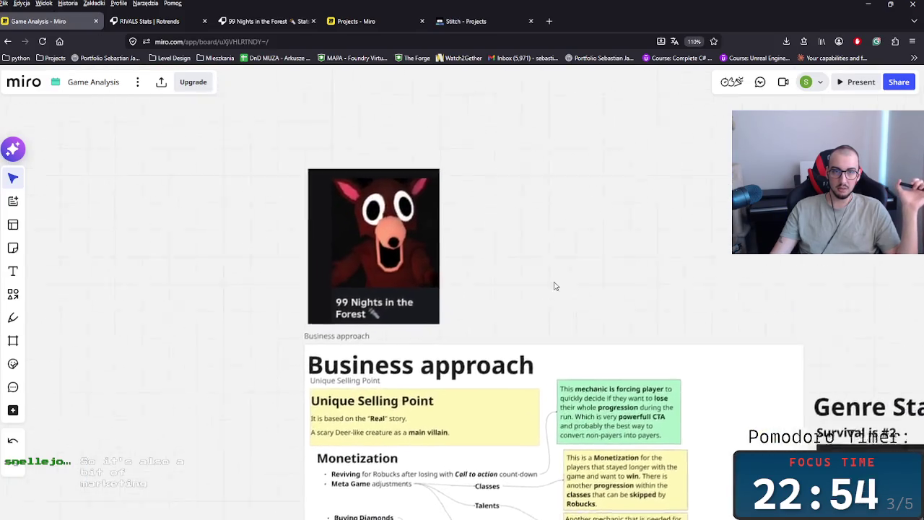
scroll(439, 202, "down", 8)
scroll(383, 244, "up", 2)
scroll(570, 454, "up", 3)
scroll(573, 452, "up", 3)
scroll(618, 431, "up", 2)
scroll(578, 448, "up", 1)
scroll(577, 449, "up", 2)
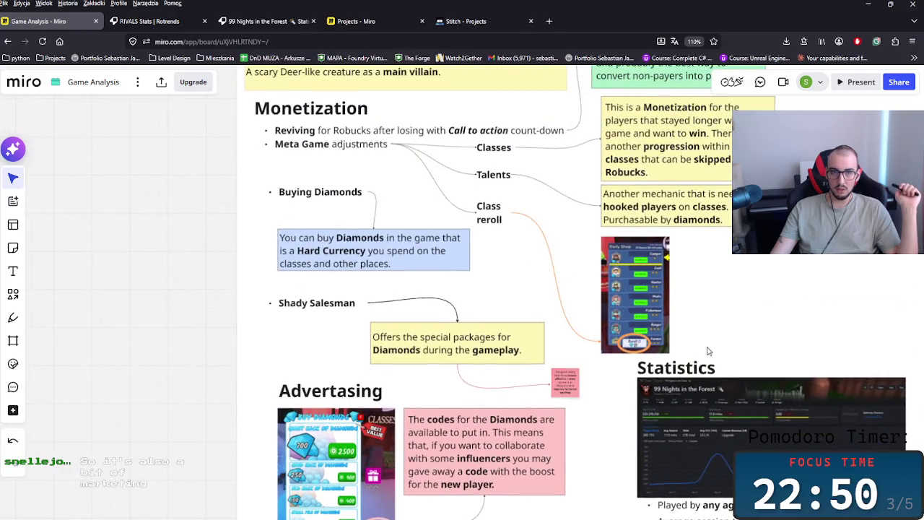
scroll(416, 314, "up", 3)
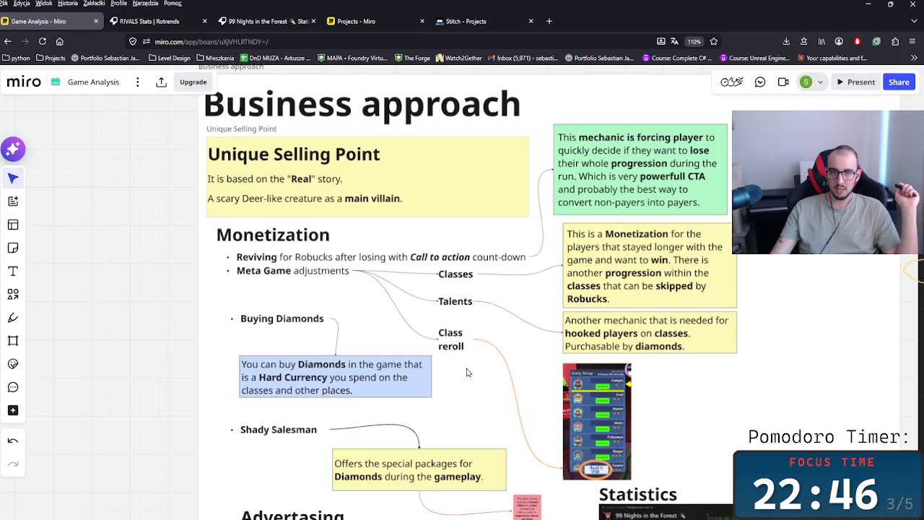
scroll(339, 184, "up", 2)
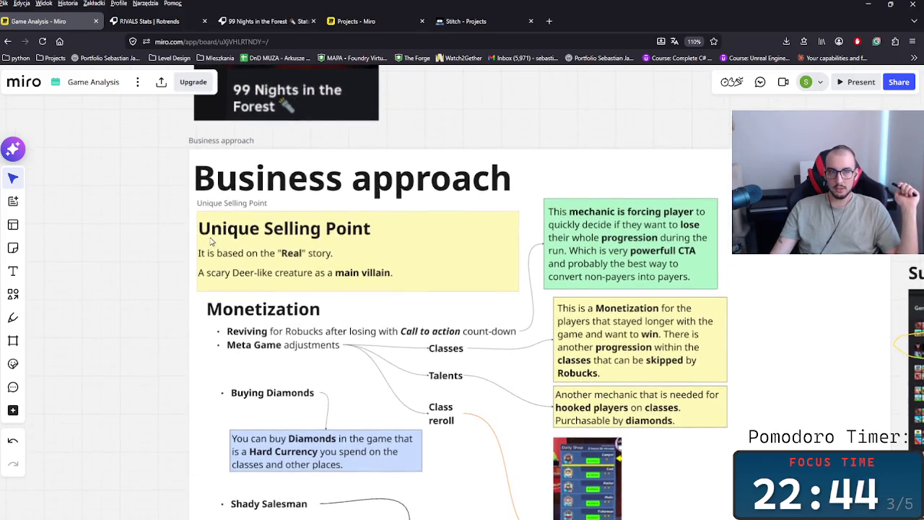
left_click_drag(241, 255, 252, 277)
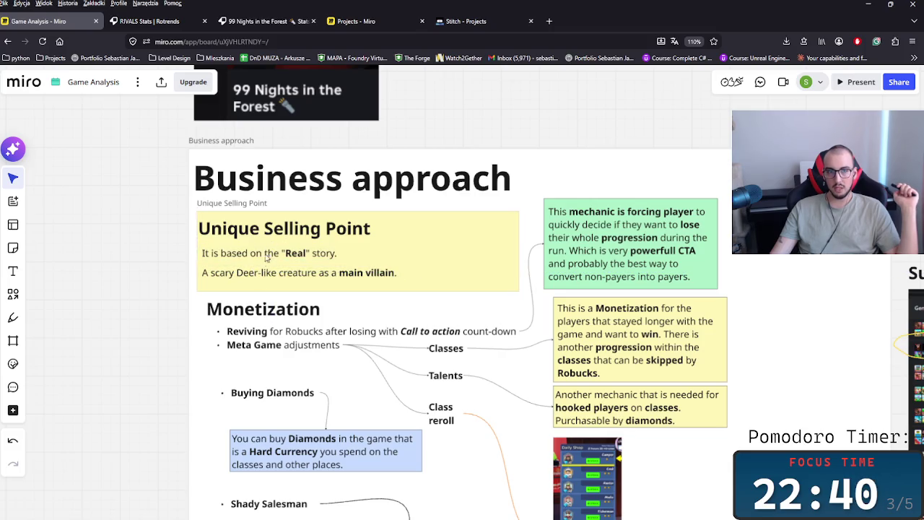
left_click_drag(273, 239, 276, 239)
left_click(164, 252)
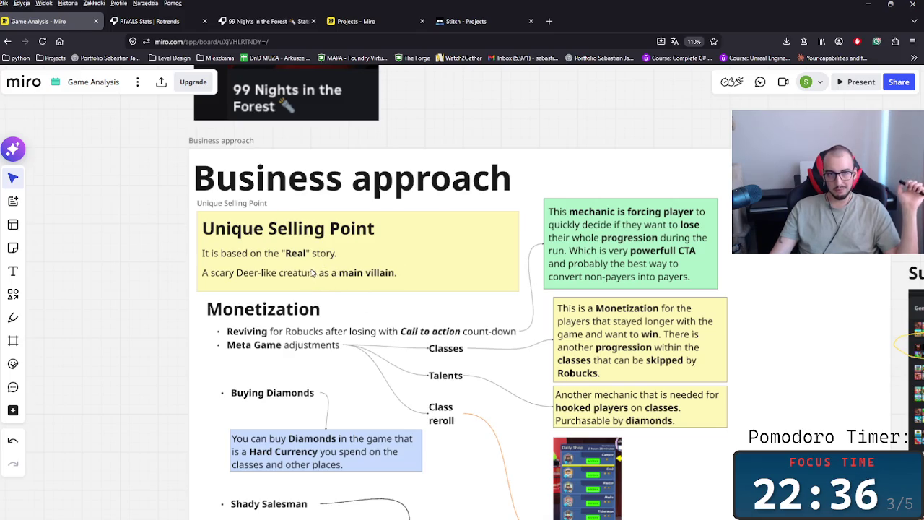
- Select the Real story line, then adjust the view and select the whole Business approach frame
left_click(237, 256)
scroll(347, 124, "up", 3)
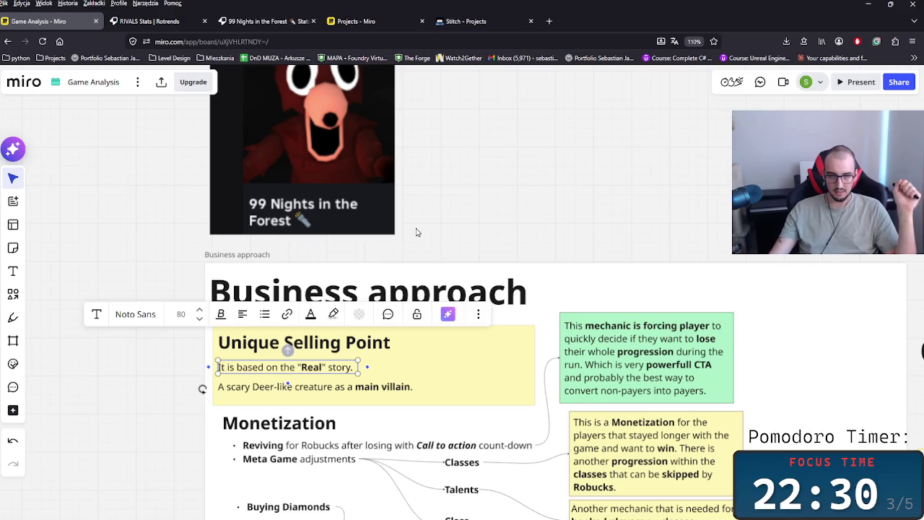
scroll(375, 349, "up", 1)
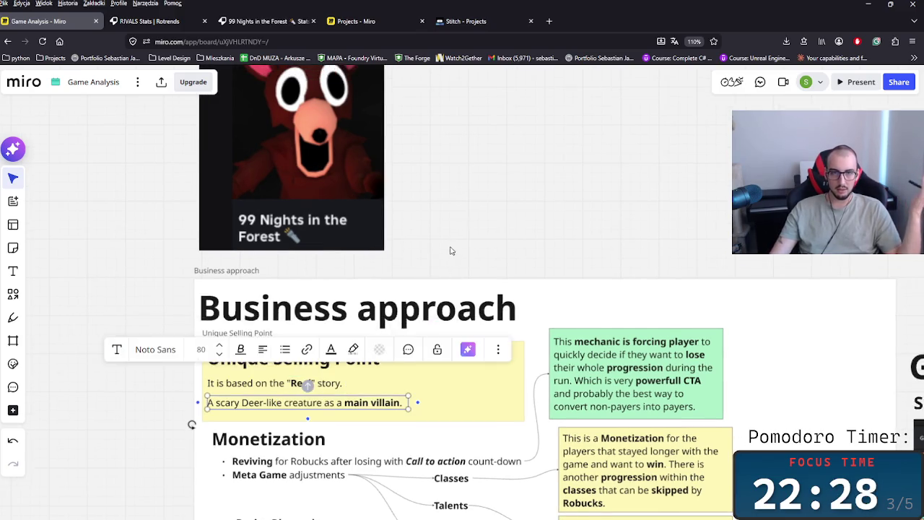
scroll(201, 259, "up", 4)
scroll(463, 256, "down", 4)
scroll(458, 248, "down", 4)
left_click(457, 248)
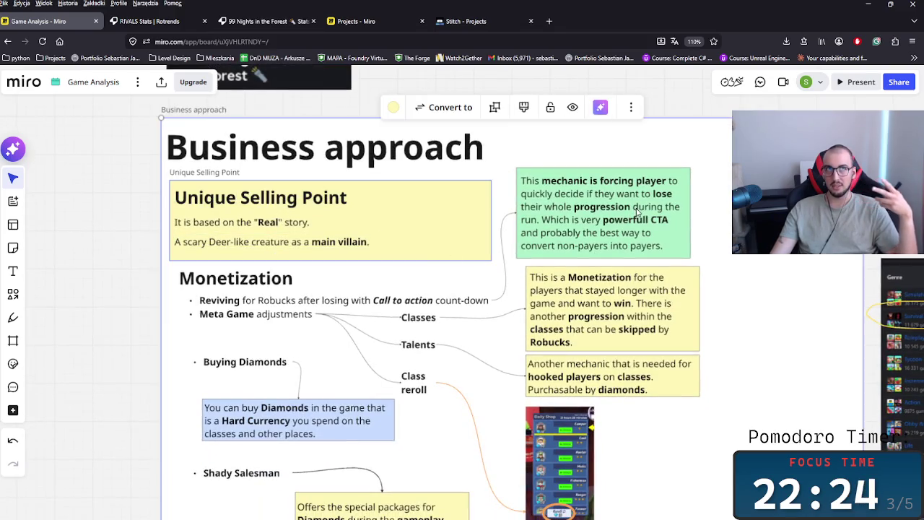
scroll(598, 428, "down", 10)
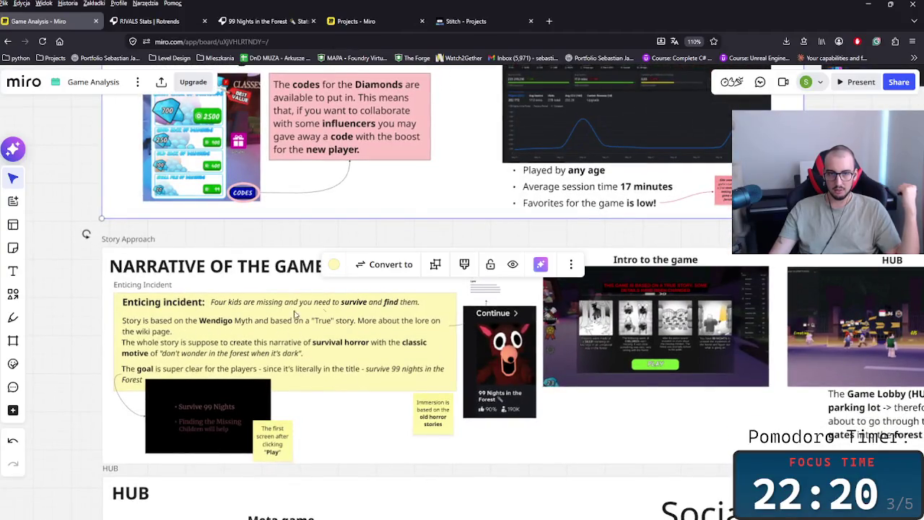
scroll(289, 325, "up", 3)
scroll(325, 339, "up", 3)
scroll(362, 356, "up", 2)
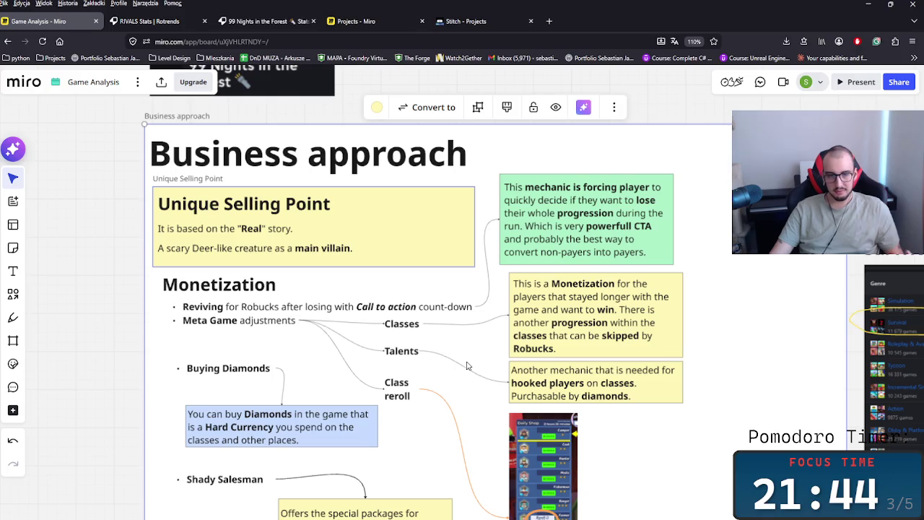
scroll(673, 485, "down", 3)
scroll(527, 411, "down", 3)
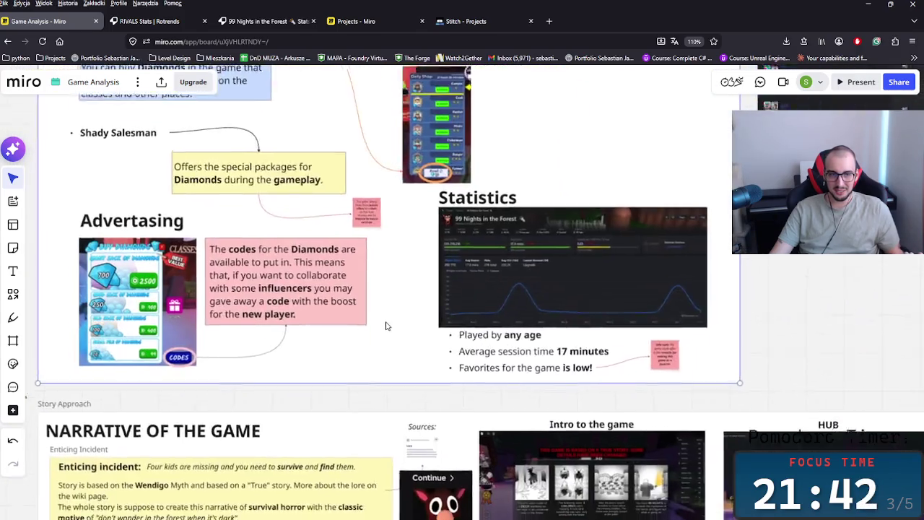
scroll(433, 433, "down", 3, "ctrl")
scroll(415, 470, "up", 3)
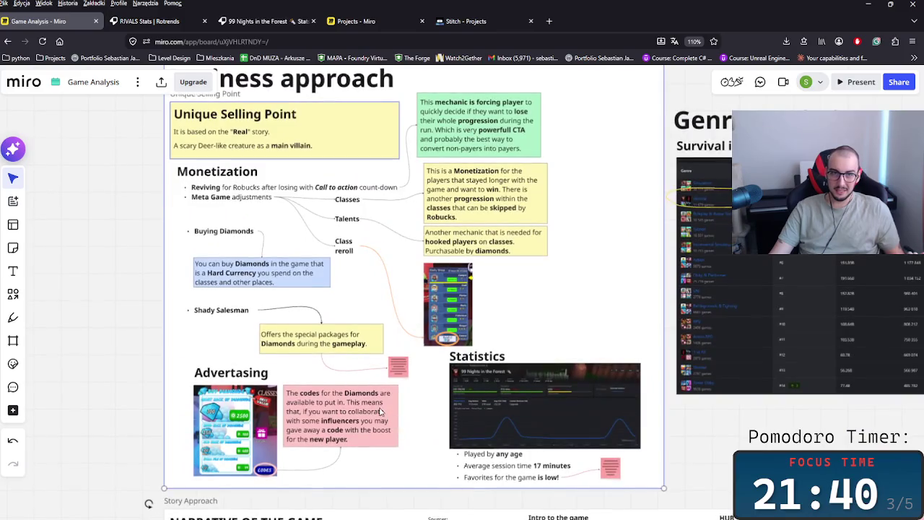
scroll(375, 270, "up", 3, "ctrl")
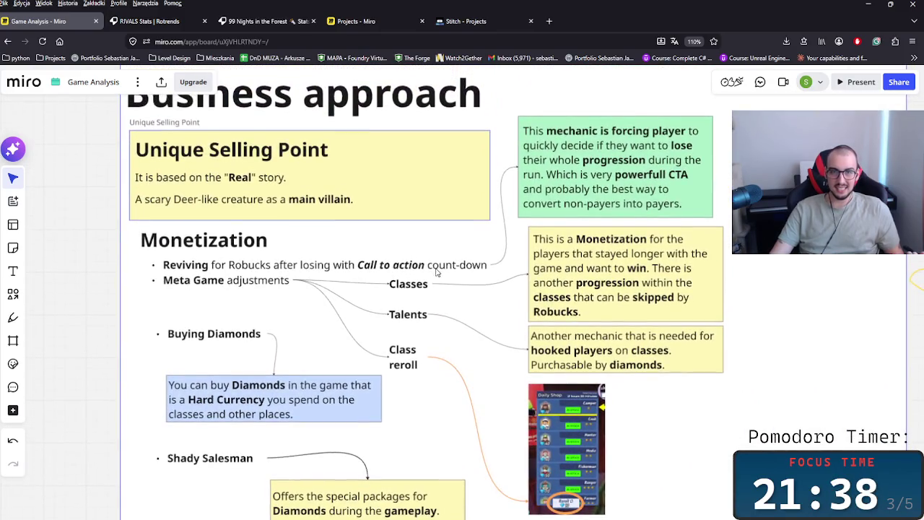
scroll(439, 284, "up", 2)
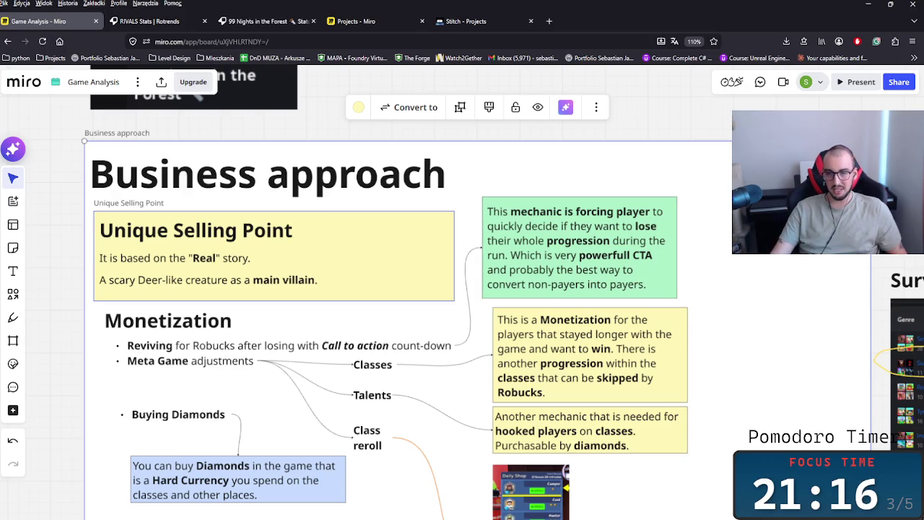
- Zoom and pan in on the Advertising section's diamond-shop image and pink codes note
scroll(553, 409, "down", 5)
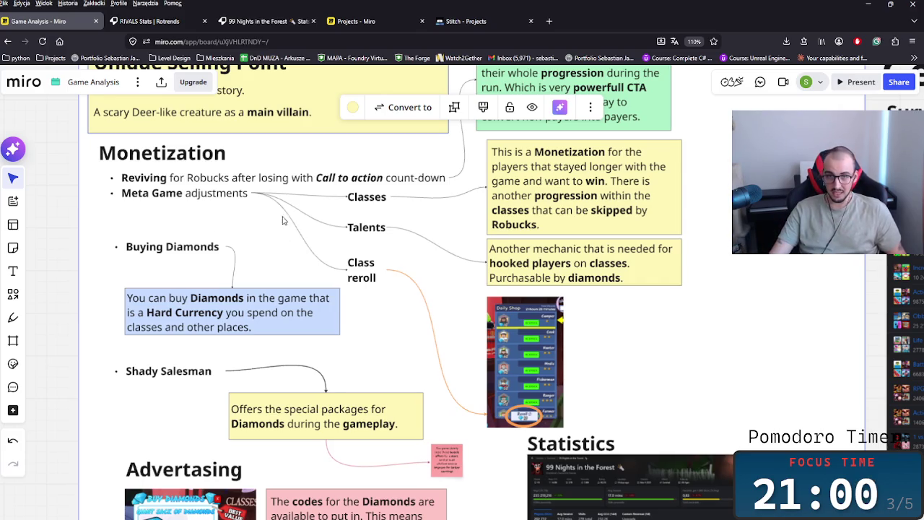
scroll(278, 281, "up", 2)
scroll(273, 298, "down", 2)
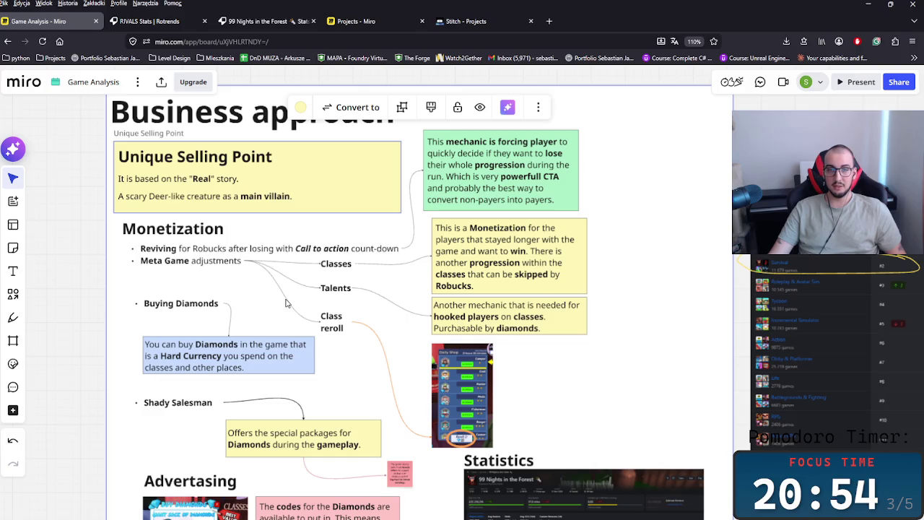
scroll(285, 303, "up", 3)
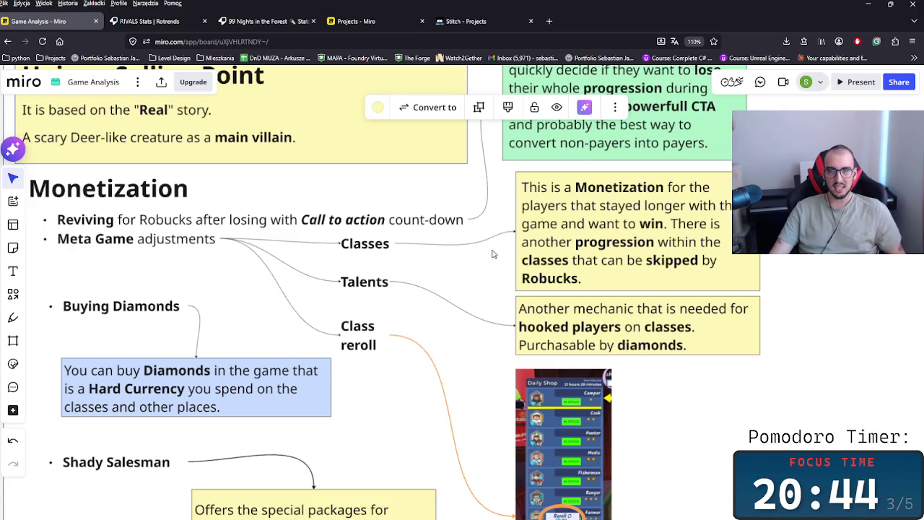
scroll(367, 264, "down", 2)
scroll(395, 319, "left", 3)
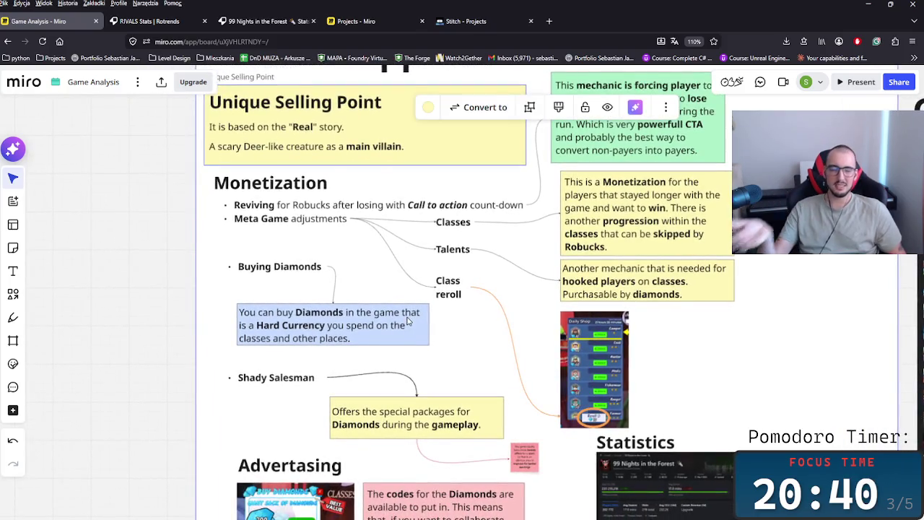
scroll(434, 317, "down", 1)
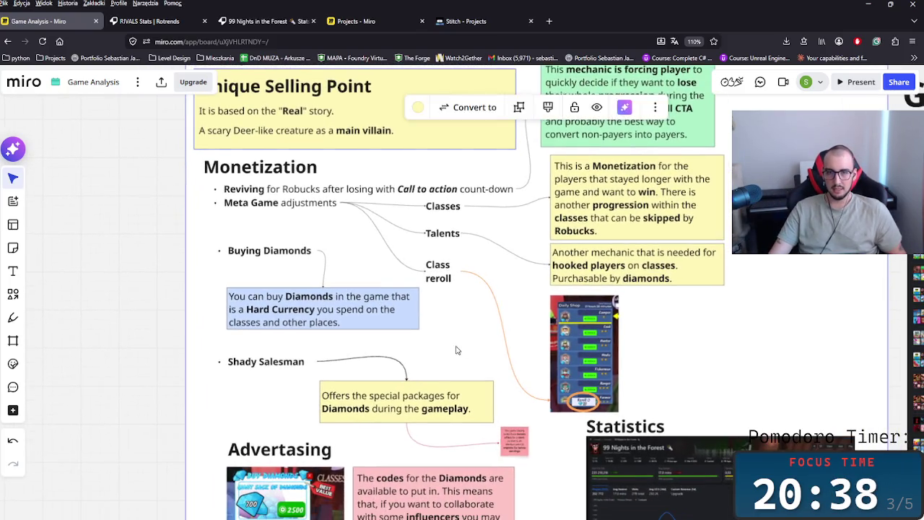
scroll(457, 350, "up", 2)
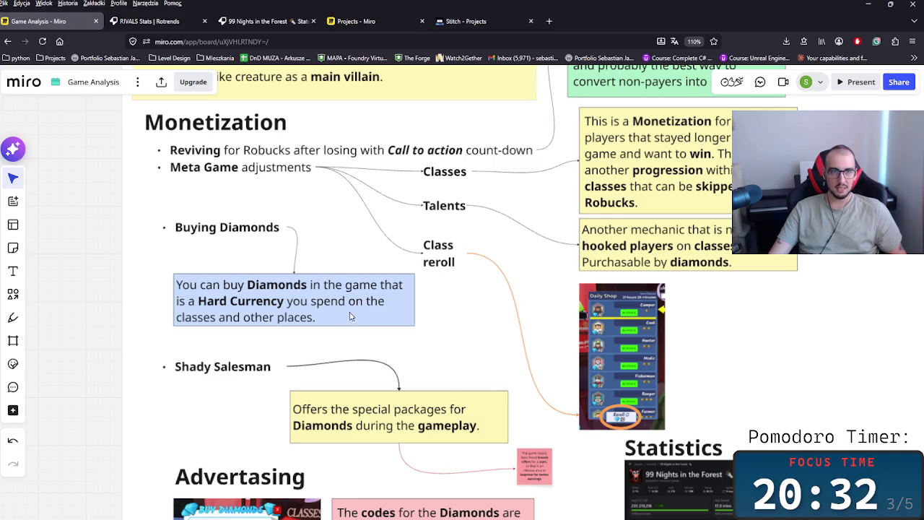
scroll(435, 306, "down", 2)
scroll(500, 418, "down", 1)
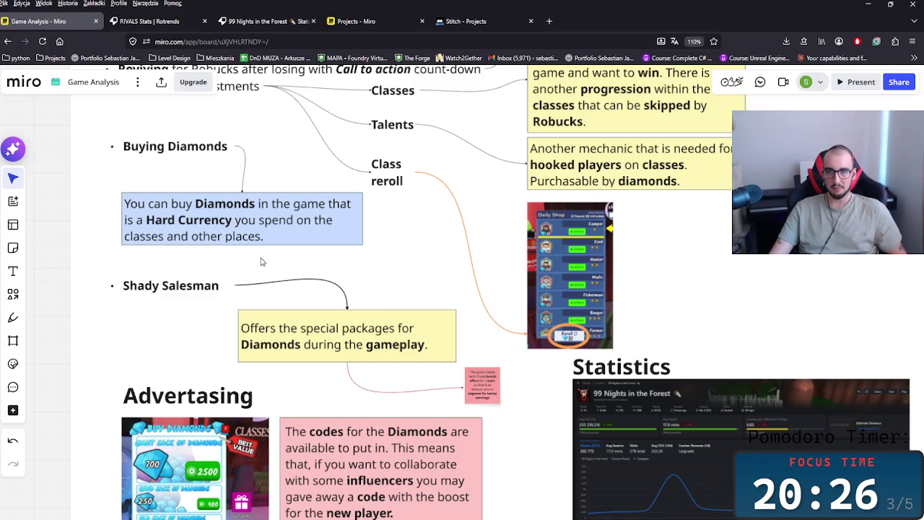
scroll(255, 279, "down", 1)
scroll(325, 325, "down", 3)
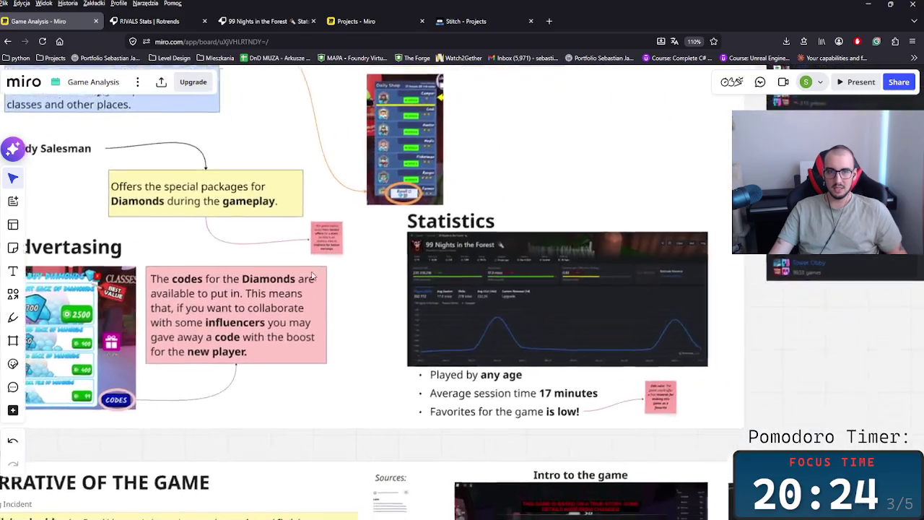
scroll(397, 375, "down", 2)
scroll(458, 417, "up", 2)
scroll(434, 390, "down", 2)
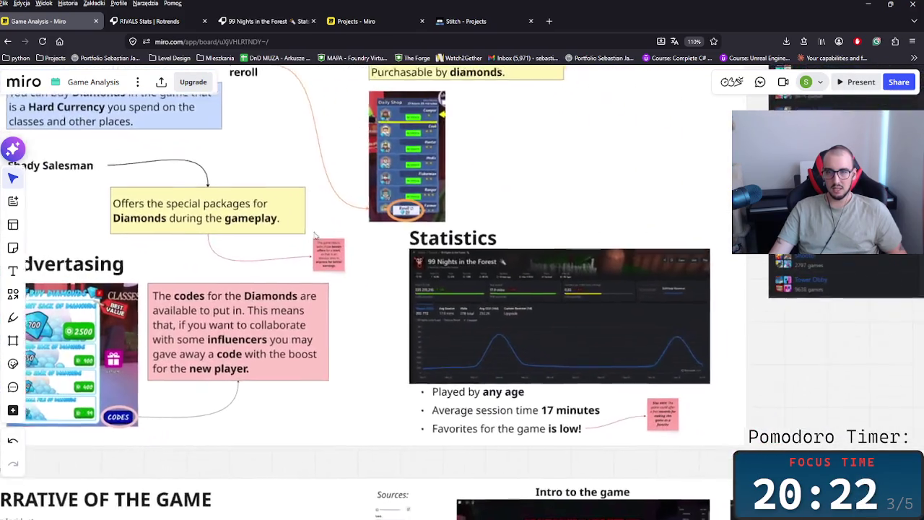
scroll(404, 368, "up", 5)
scroll(377, 349, "up", 2)
scroll(434, 390, "left", 3)
scroll(492, 419, "down", 2)
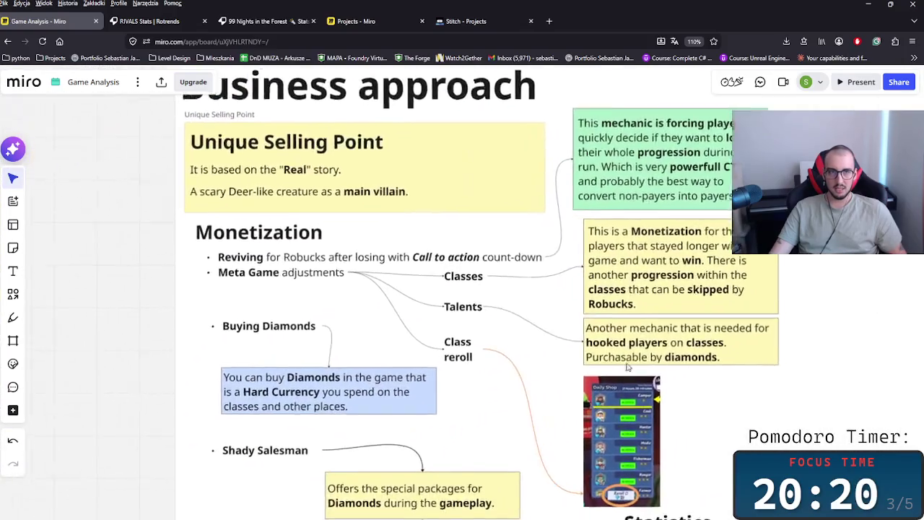
scroll(477, 325, "down", 1, "ctrl")
scroll(458, 259, "right", 2)
scroll(458, 260, "down", 2, "ctrl")
left_click_drag(171, 110, 234, 373)
scroll(233, 373, "down", 2)
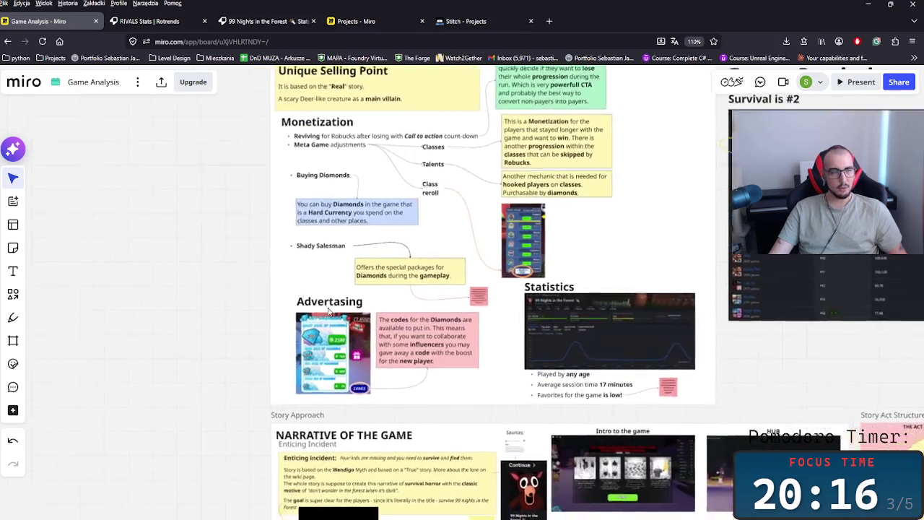
scroll(396, 351, "up", 5, "ctrl")
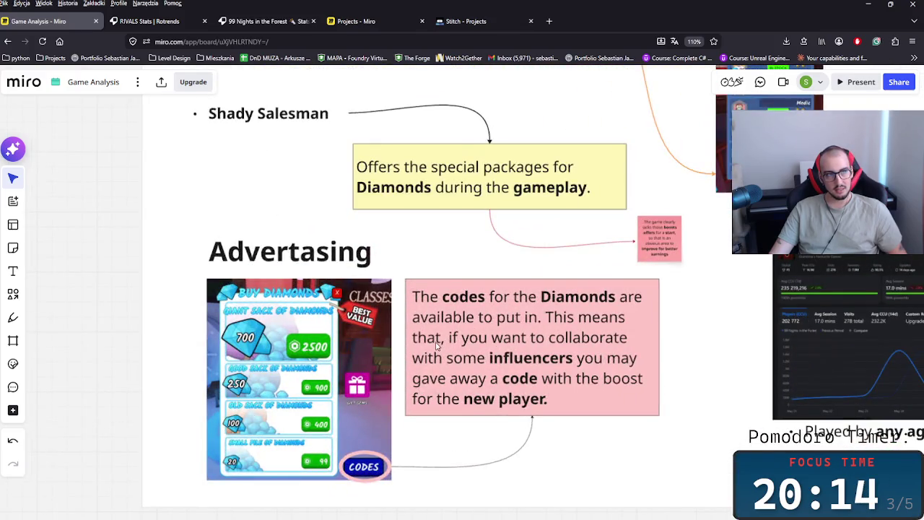
scroll(409, 334, "right", 3)
scroll(282, 457, "up", 2, "ctrl")
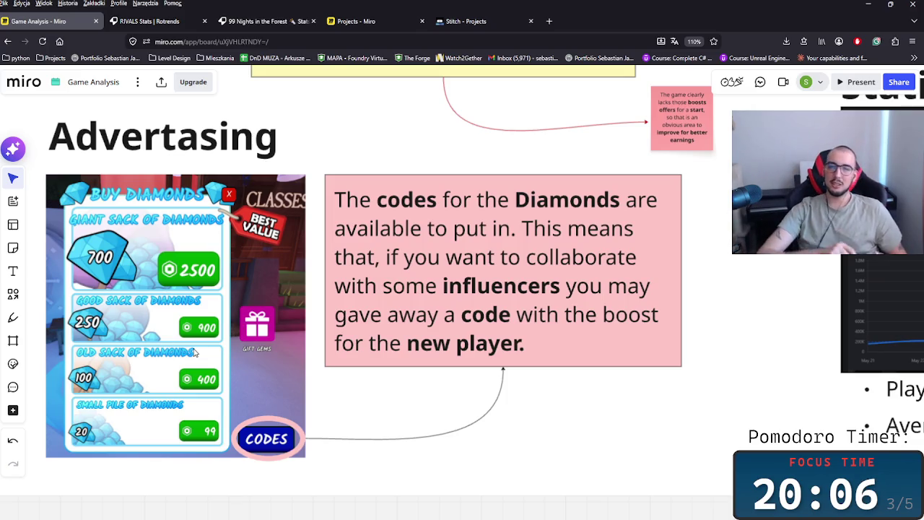
key("super")
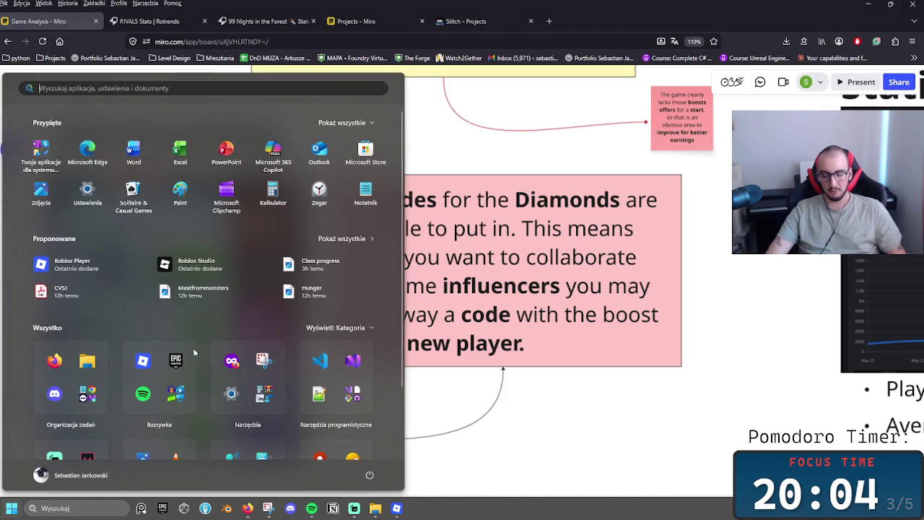
key("super")
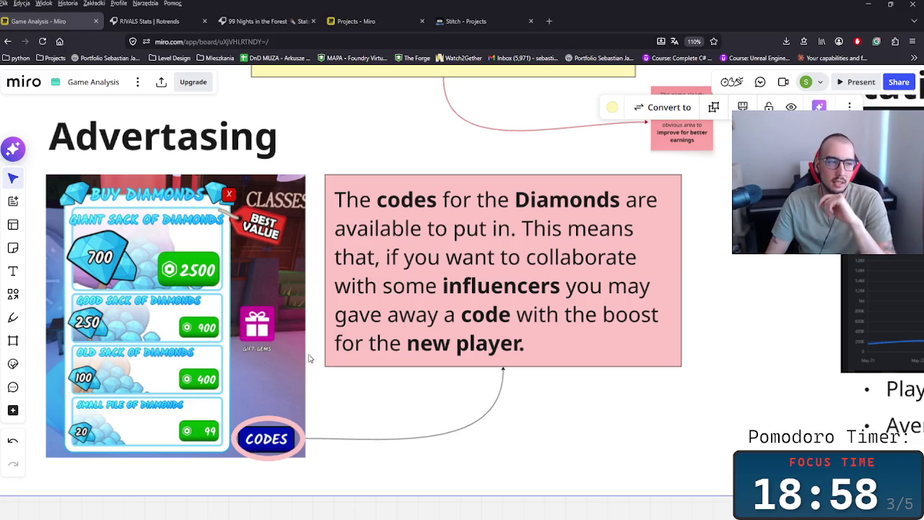
scroll(345, 404, "down", 3)
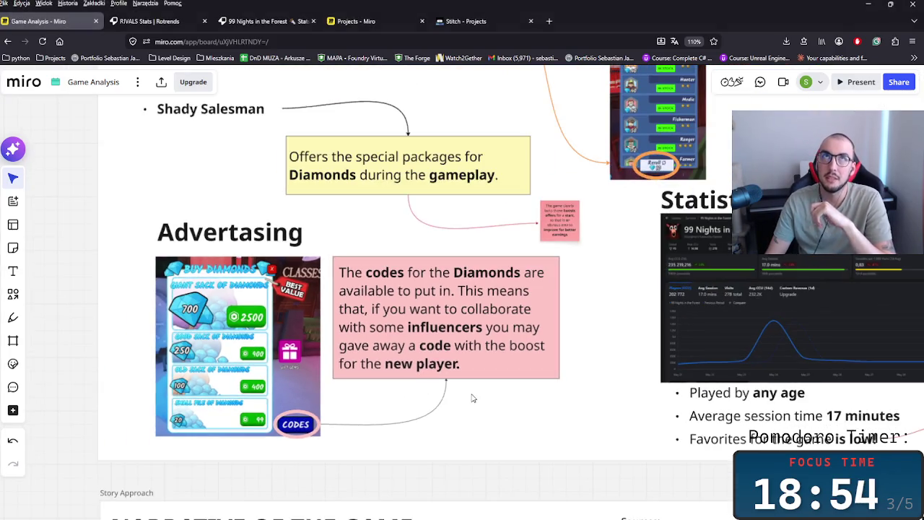
- Zoom out and pan until the Monetization, Advertising and Statistics notes show together
scroll(472, 398, "down", 2)
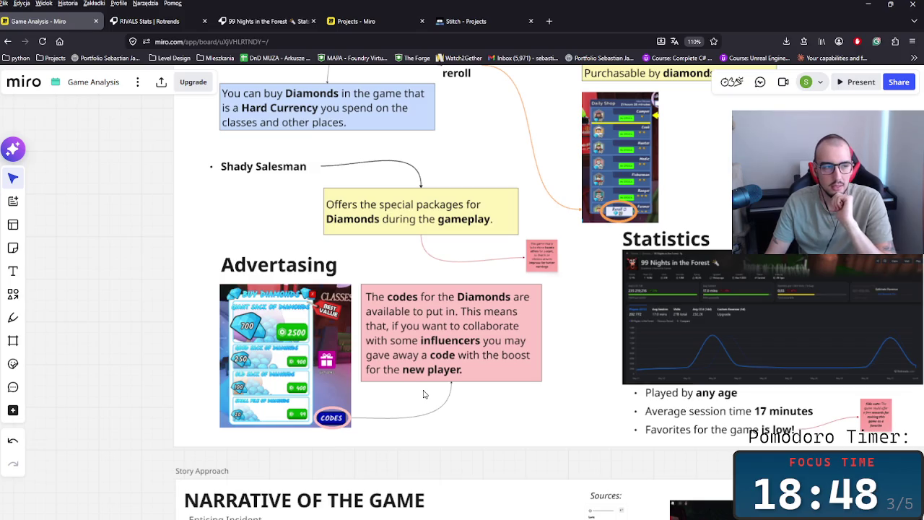
scroll(512, 412, "up", 1)
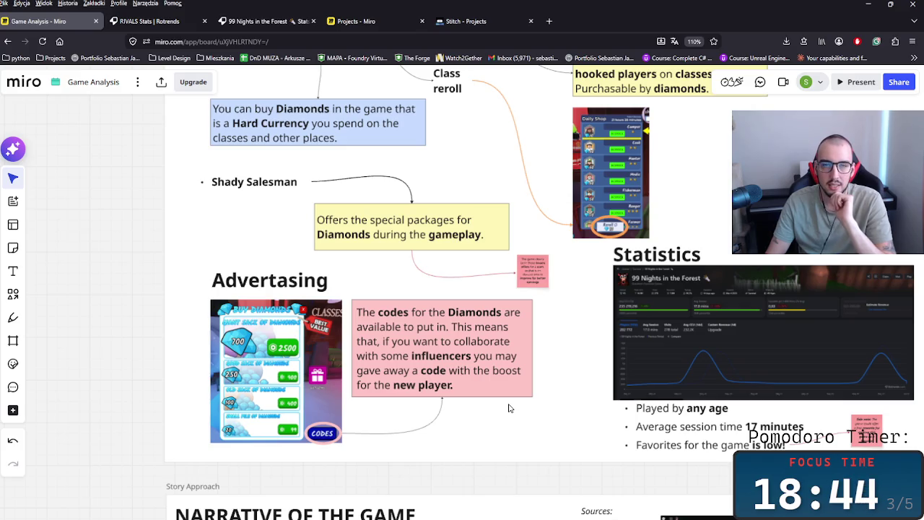
scroll(506, 406, "right", 1)
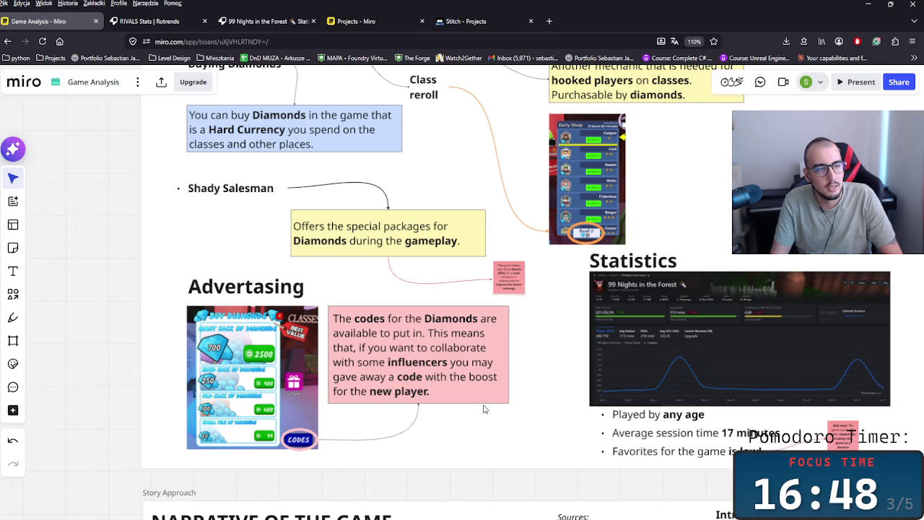
scroll(450, 399, "down", 3)
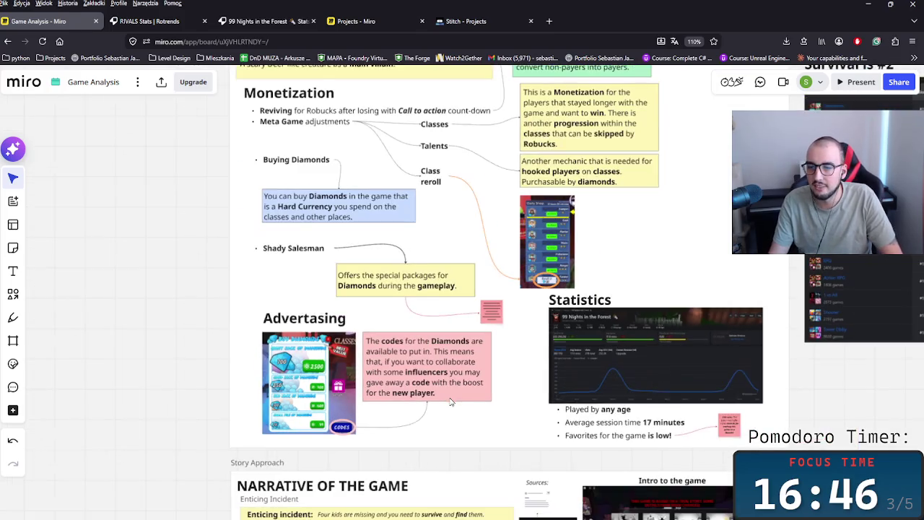
- Pan and zoom out to show the full Business approach frame, cover image and Genre Statistics
scroll(457, 403, "up", 2)
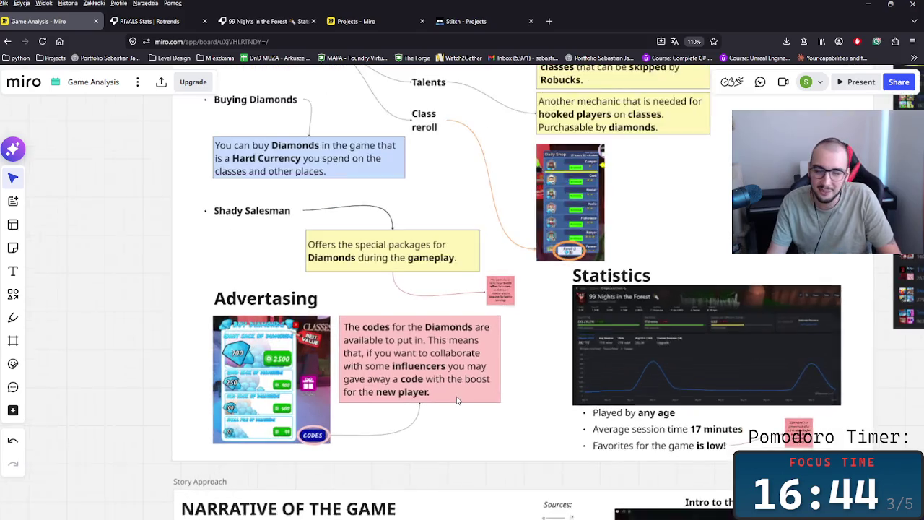
scroll(486, 420, "up", 1)
left_click_drag(486, 420, 470, 444)
scroll(470, 443, "down", 3)
scroll(494, 440, "up", 2)
scroll(495, 440, "up", 1)
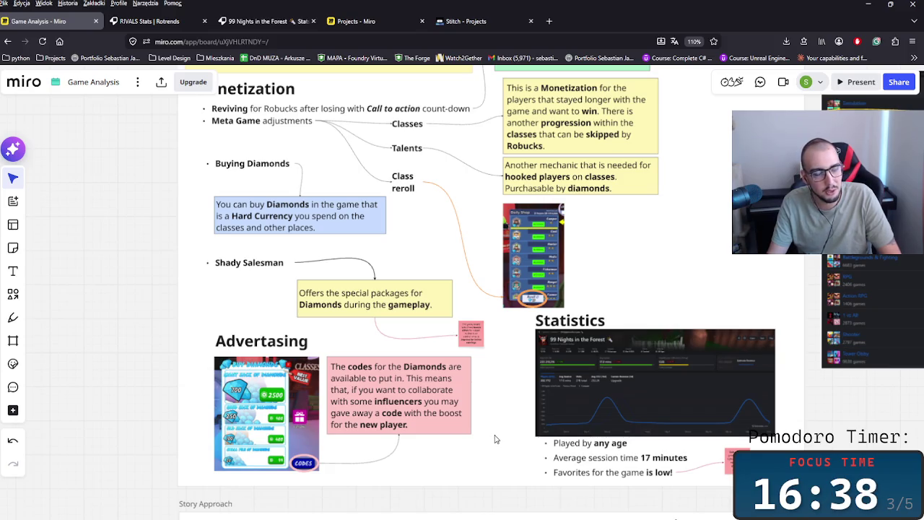
scroll(496, 432, "down", 2)
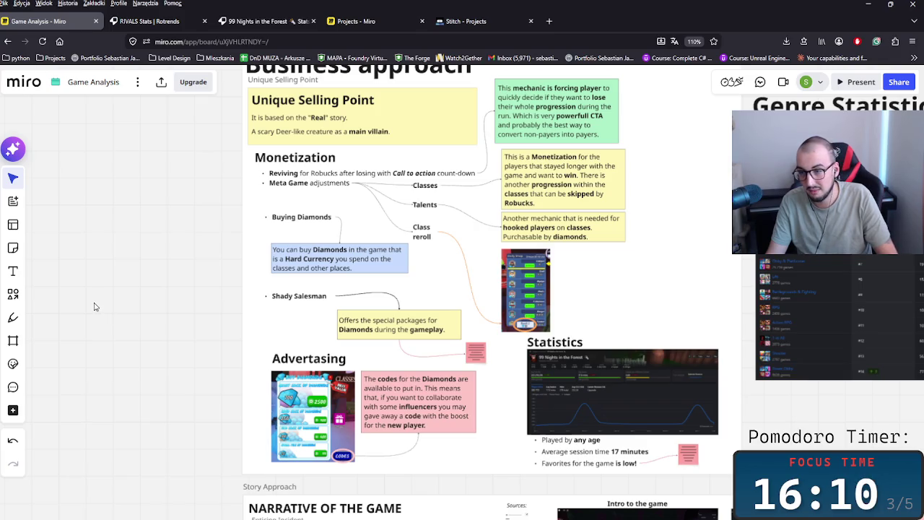
mouse_move(582, 295)
left_mouse_down()
mouse_move(533, 329)
mouse_move(481, 326)
left_mouse_up()
scroll(492, 340, "down", 2)
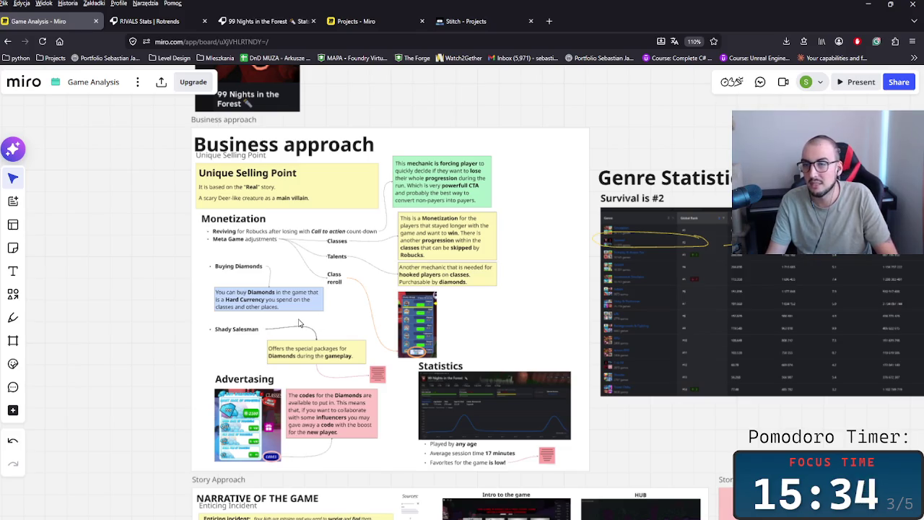
scroll(312, 318, "right", 5)
scroll(312, 319, "left", 5)
scroll(312, 319, "up", 2)
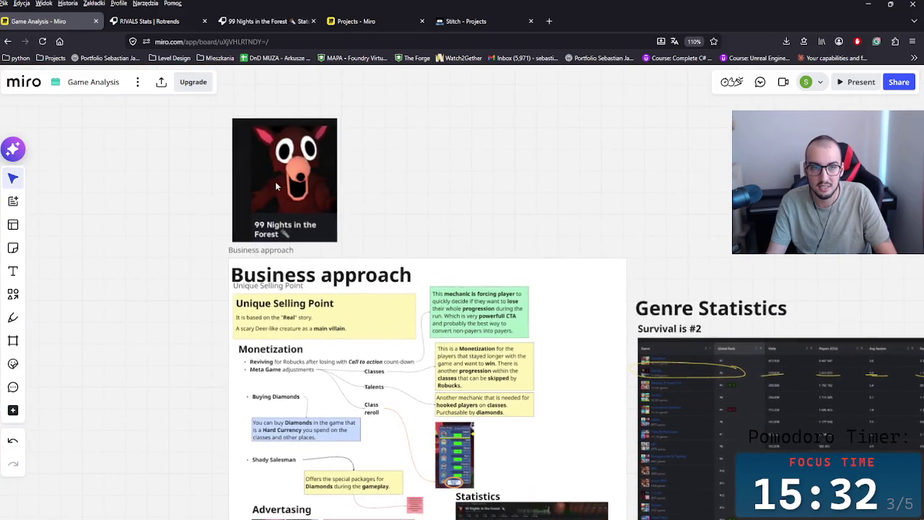
left_click(260, 21)
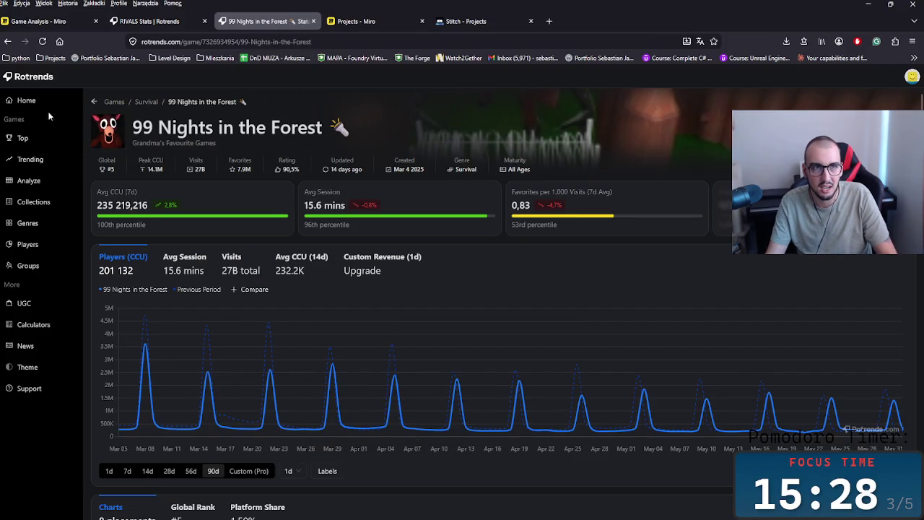
left_click(40, 21)
scroll(176, 393, "down", 2)
scroll(224, 322, "down", 3)
scroll(224, 321, "down", 2)
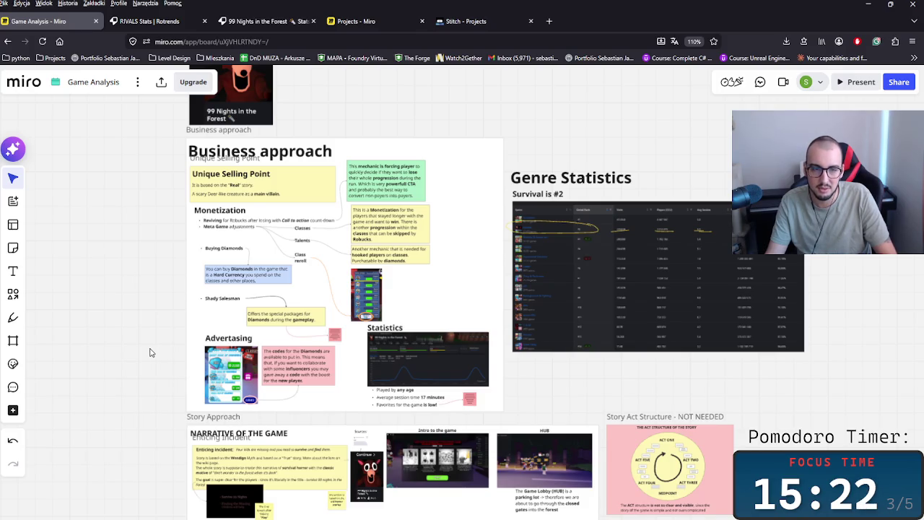
- Zoom in on the Rotrends player chart under Statistics and select the chart image
scroll(425, 400, "down", 5)
scroll(425, 400, "down", 2)
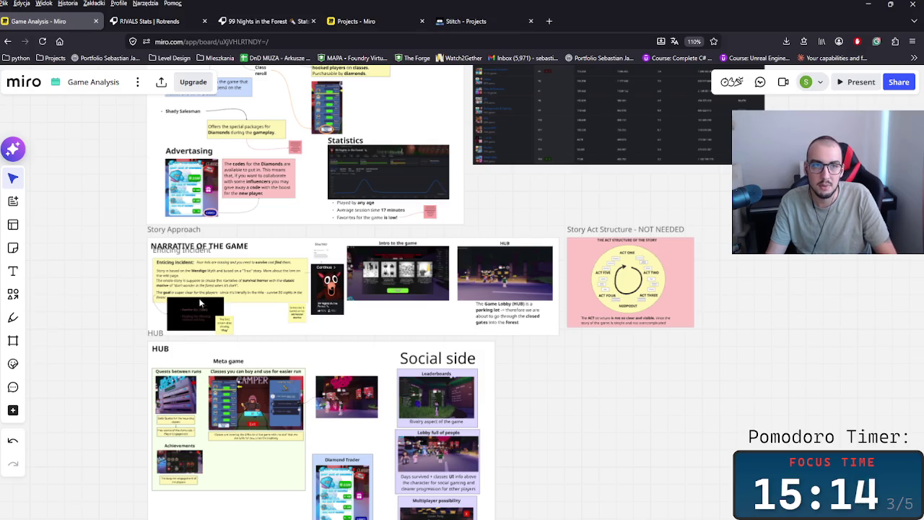
scroll(174, 296, "up", 3)
scroll(372, 342, "up", 8)
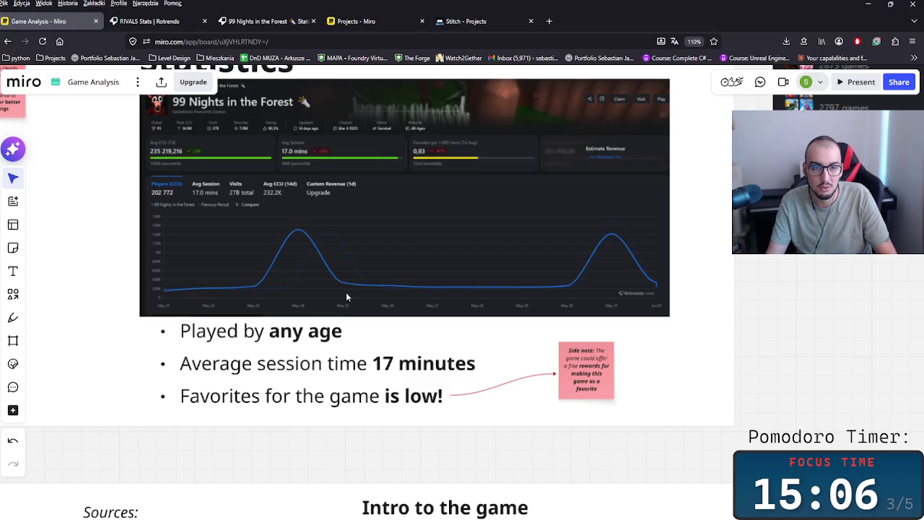
scroll(321, 216, "up", 2)
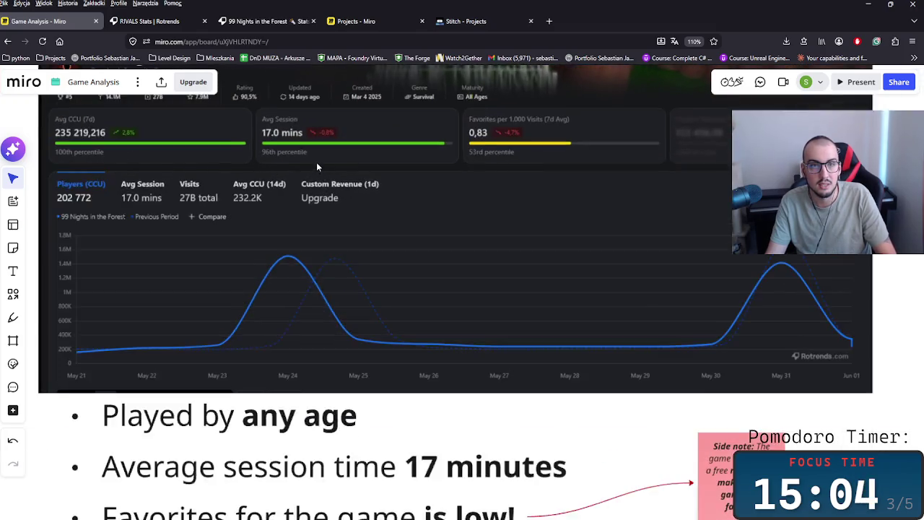
scroll(314, 161, "up", 2)
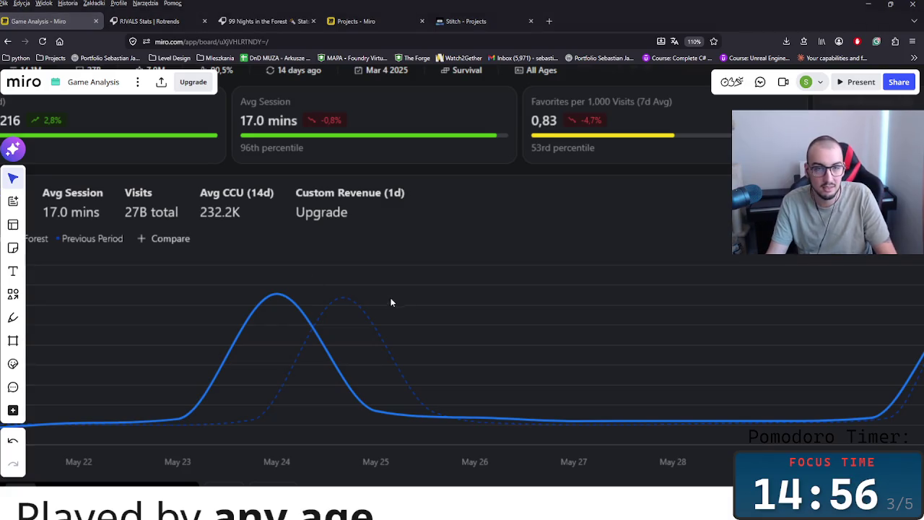
scroll(395, 275, "down", 3)
left_click(186, 173)
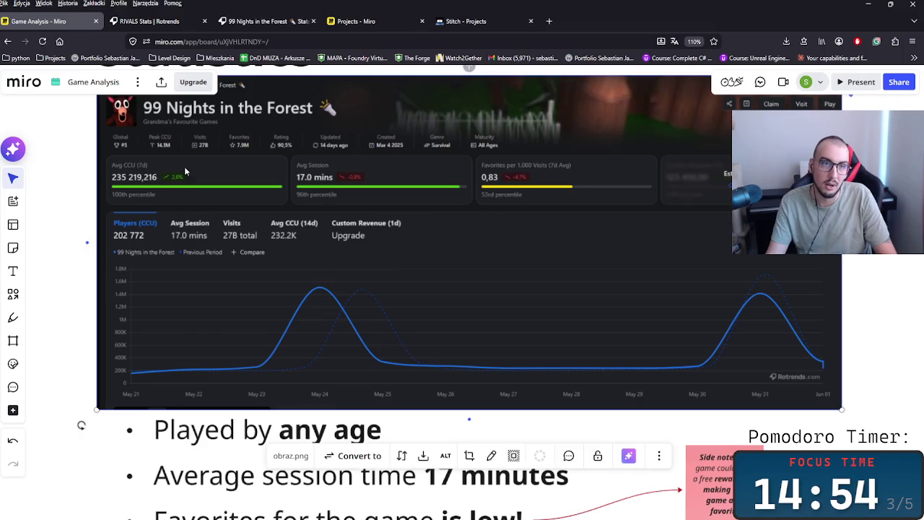
- Deselect the chart, then zoom out and pan to frame the Advertising, Statistics and Narrative notes
scroll(263, 309, "down", 3)
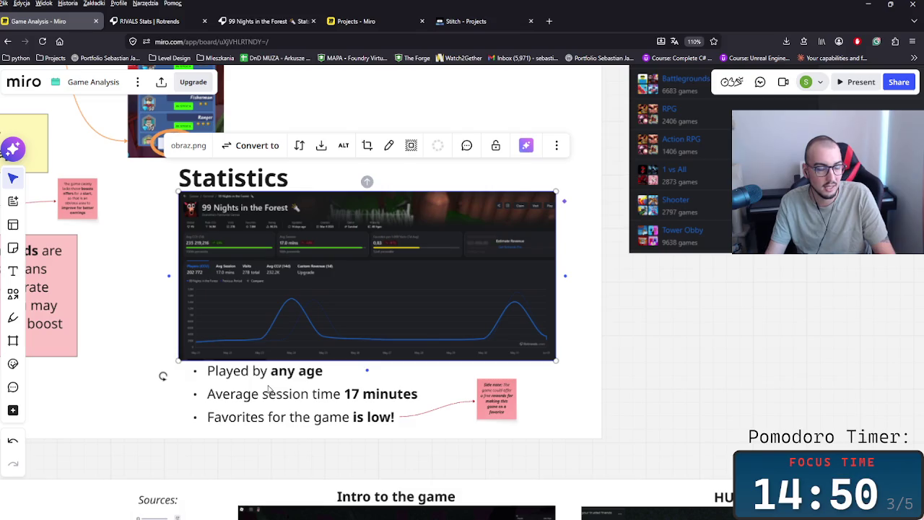
scroll(266, 404, "down", 3)
left_click(477, 402)
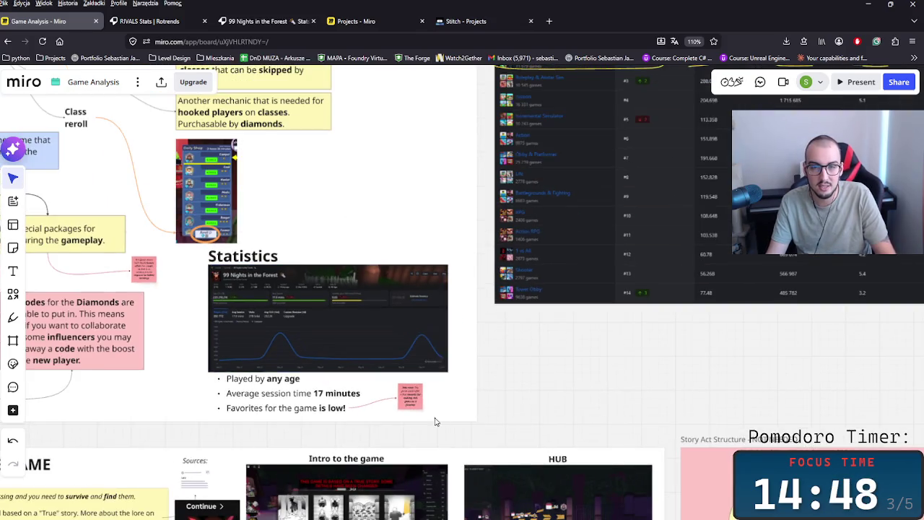
left_click_drag(203, 392, 351, 383)
scroll(351, 383, "left", 5)
scroll(340, 330, "down", 3)
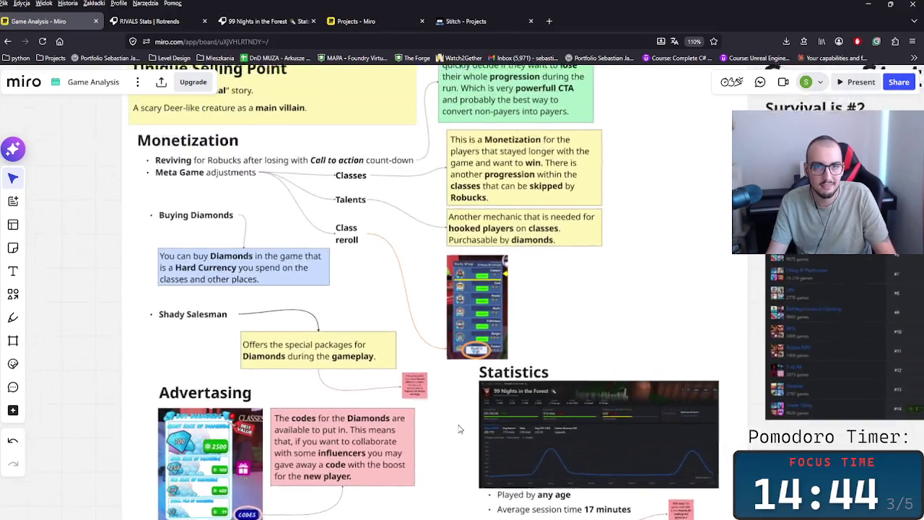
scroll(446, 253, "up", 3)
scroll(309, 213, "right", 2)
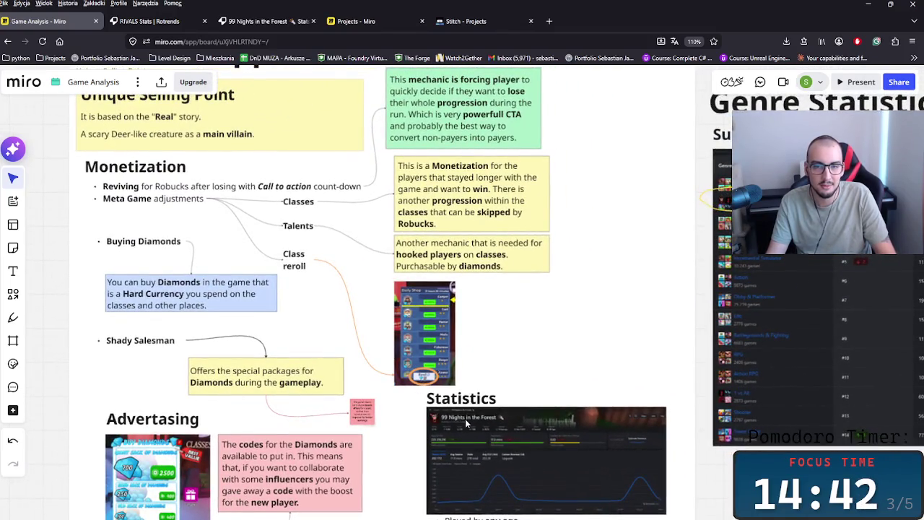
scroll(470, 434, "down", 3)
scroll(342, 272, "up", 3)
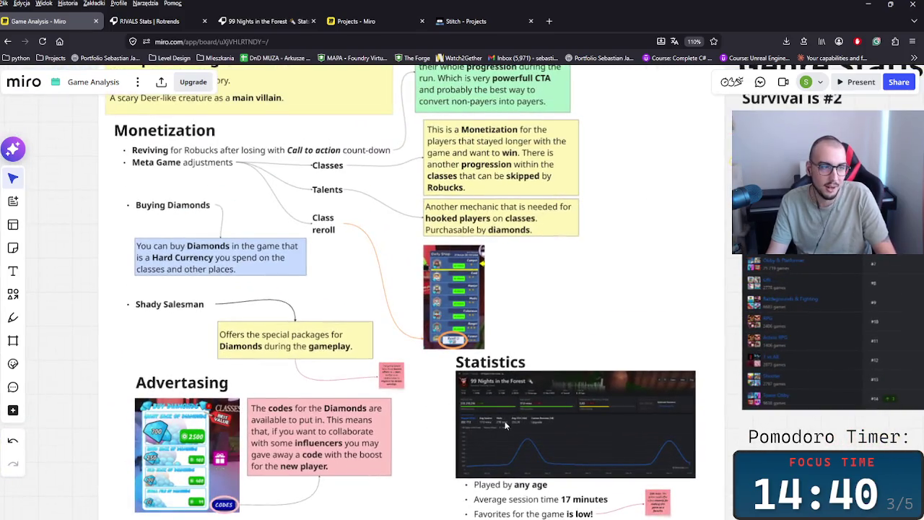
scroll(501, 425, "down", 2)
scroll(501, 424, "right", 1)
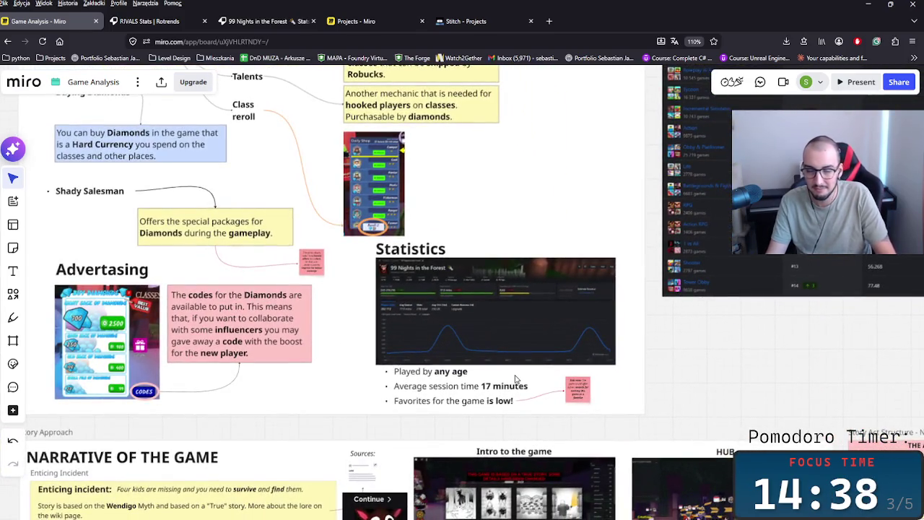